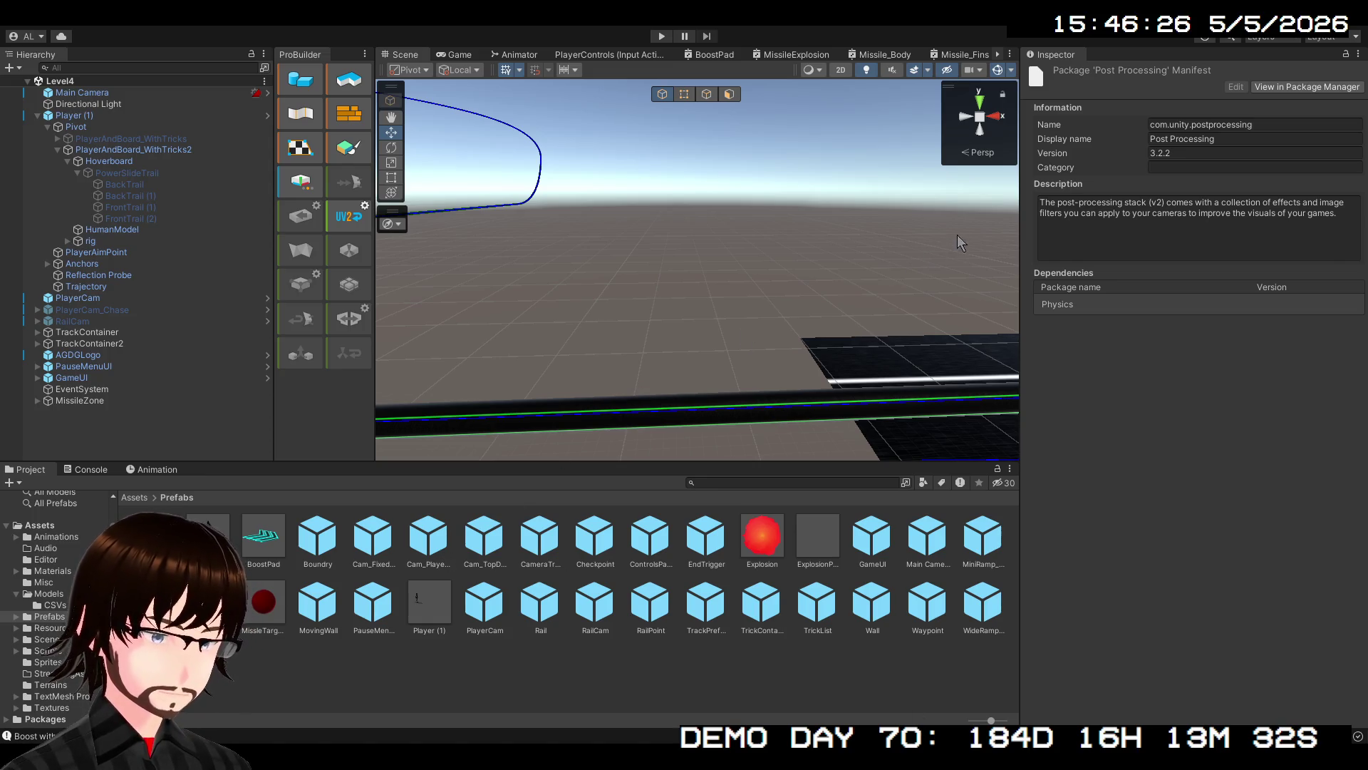
Open Assets > Misc, review PipelineAsset, then show PipelineAsset_Renderer's Universal Renderer Data
left_click(135, 497)
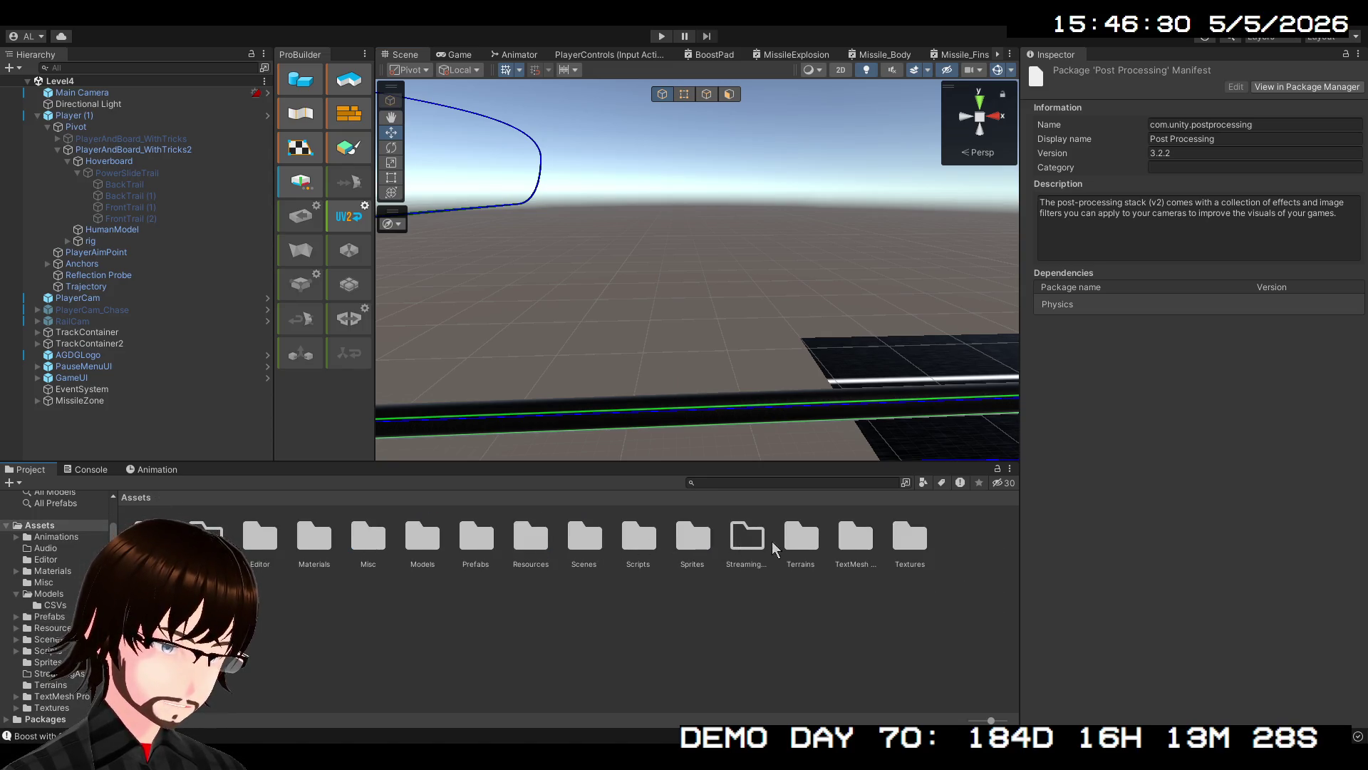
left_click(380, 546)
double_click(381, 547)
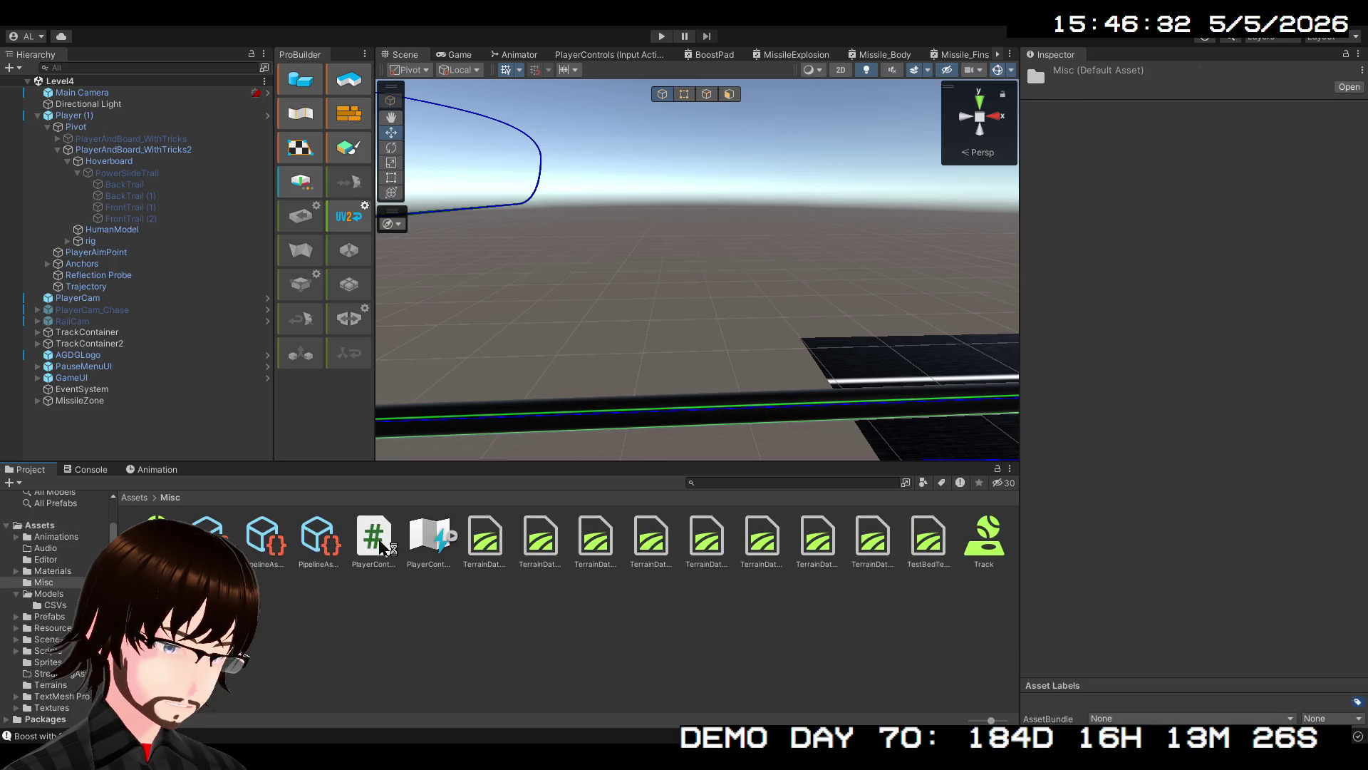
left_click(269, 536)
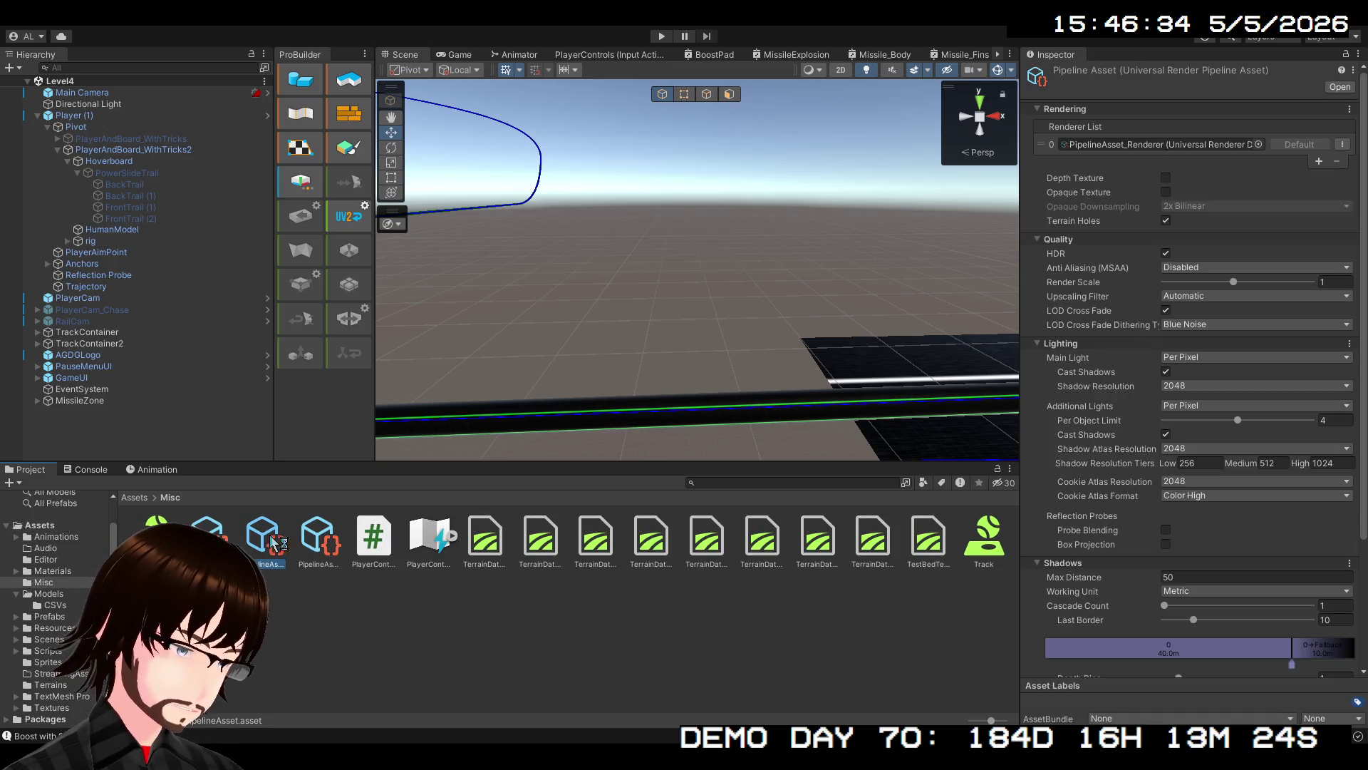
scroll(1177, 436, "down", 4)
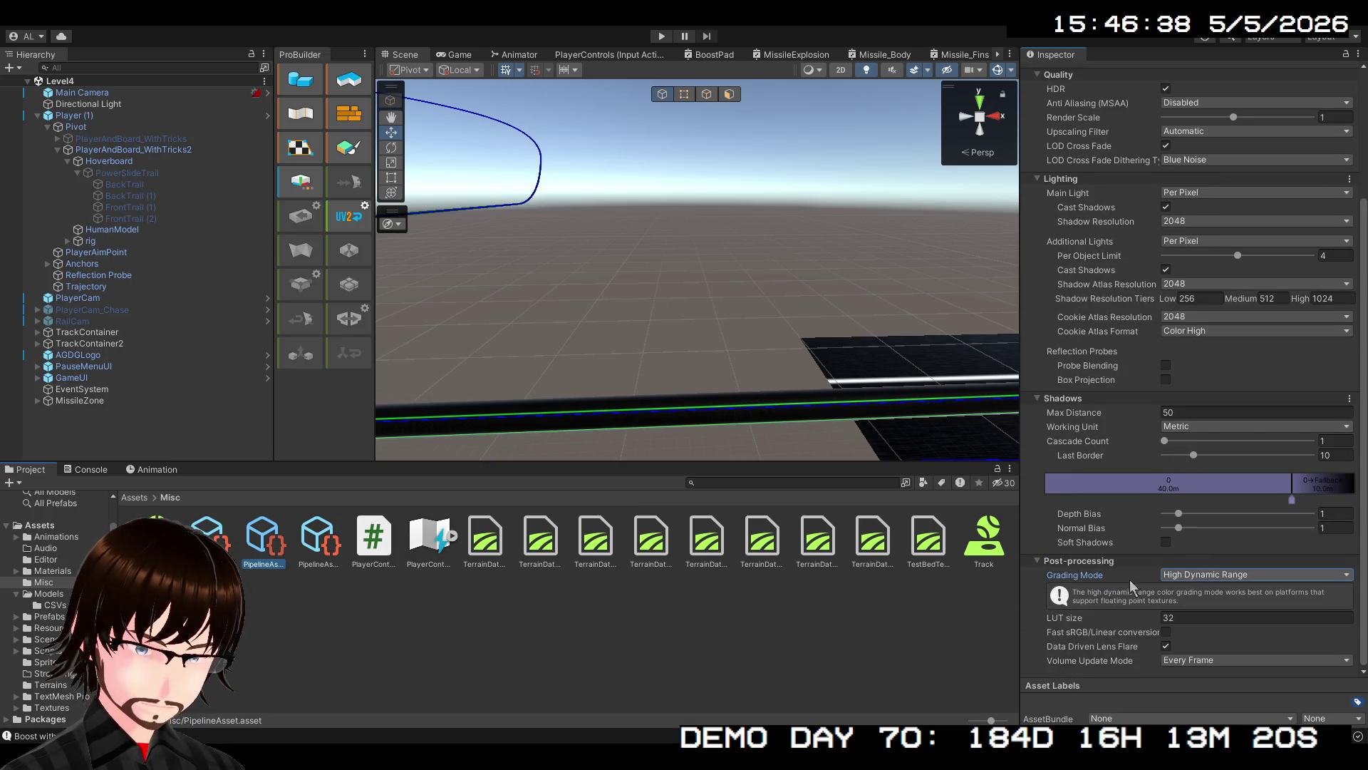
left_click(1106, 575)
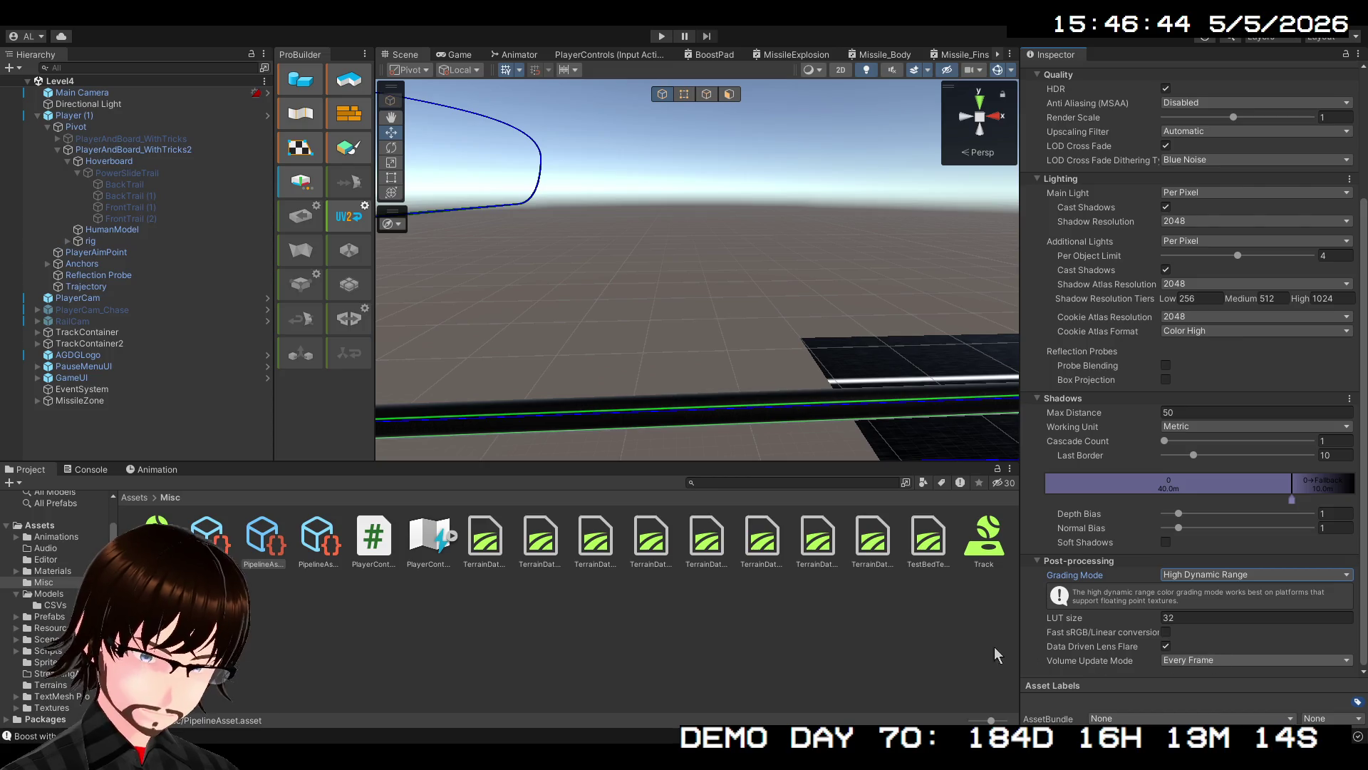
left_click(319, 546)
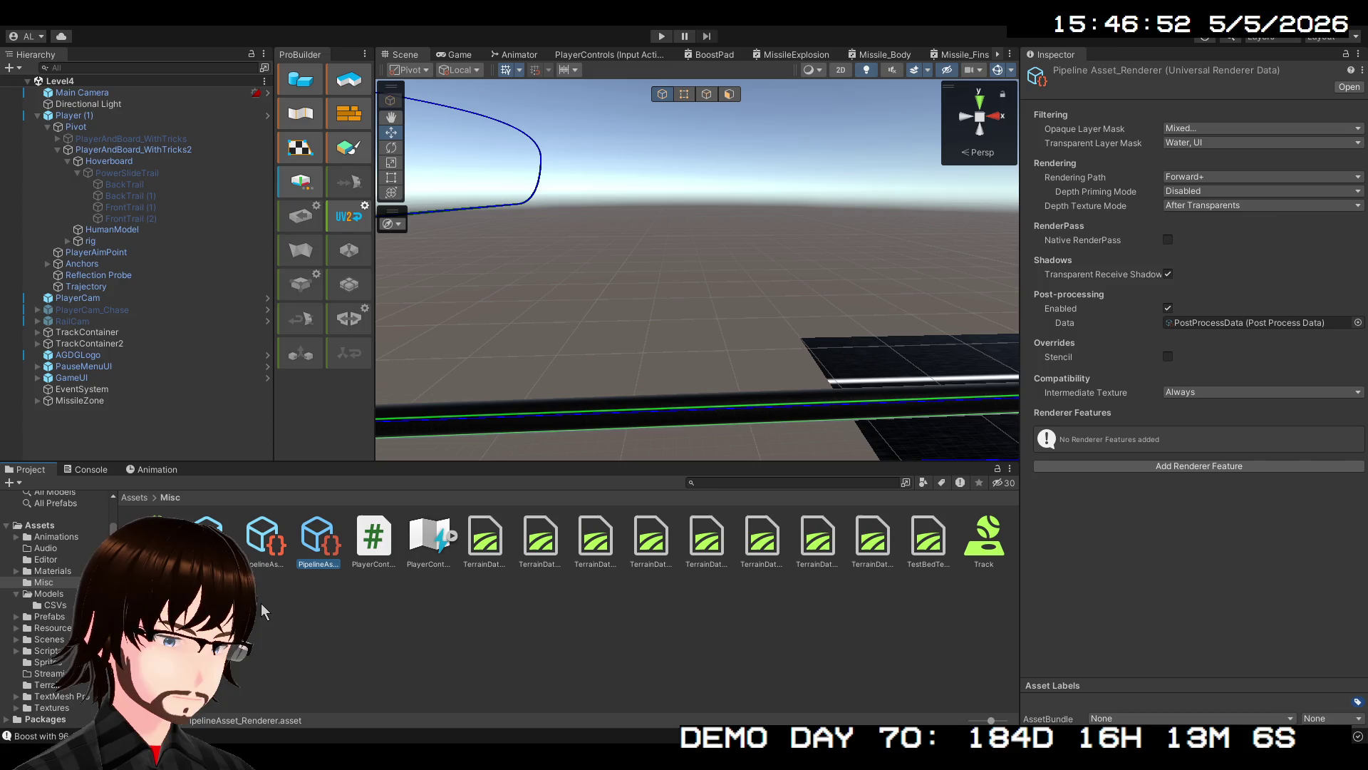
Ping PostProcessData and inspect the URP Runtime/Data assets, including RenderStateData and UniversalRendererData
left_click(1278, 324)
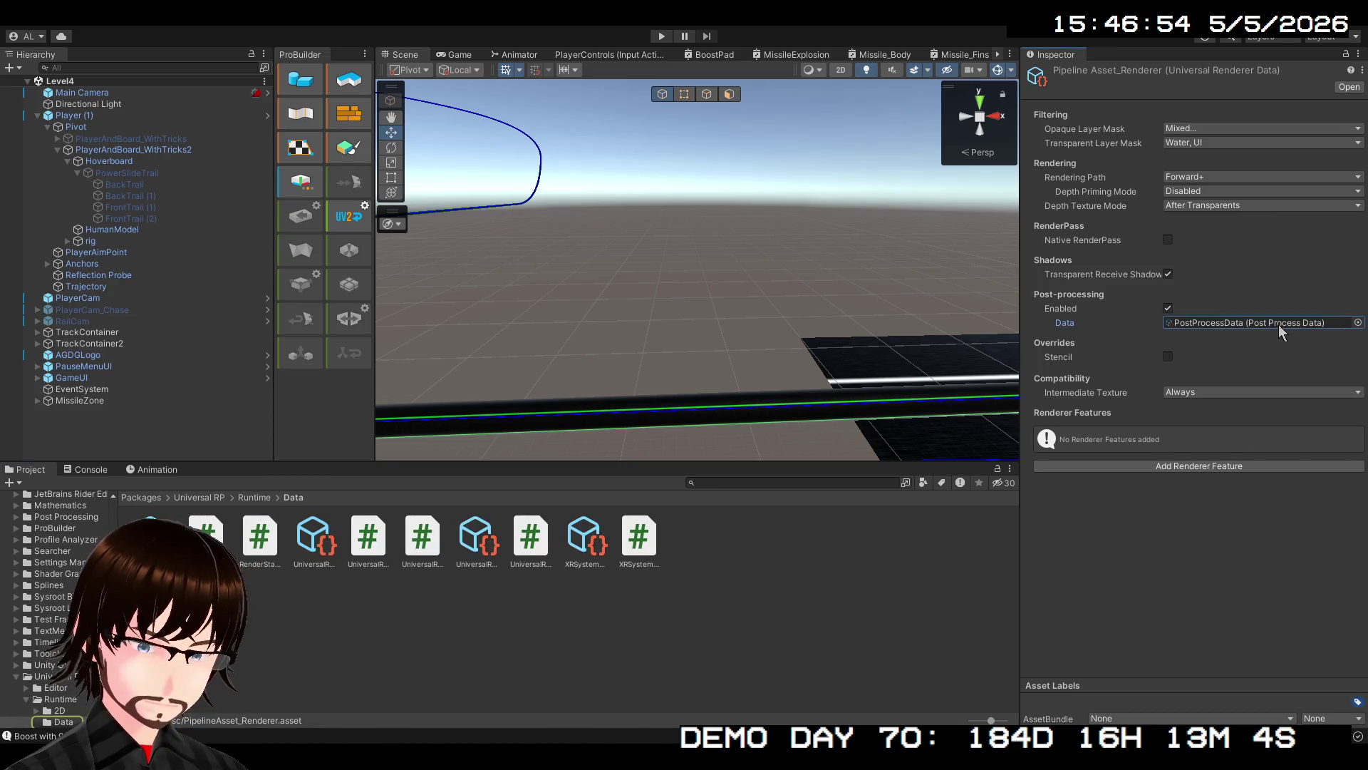
double_click(1278, 323)
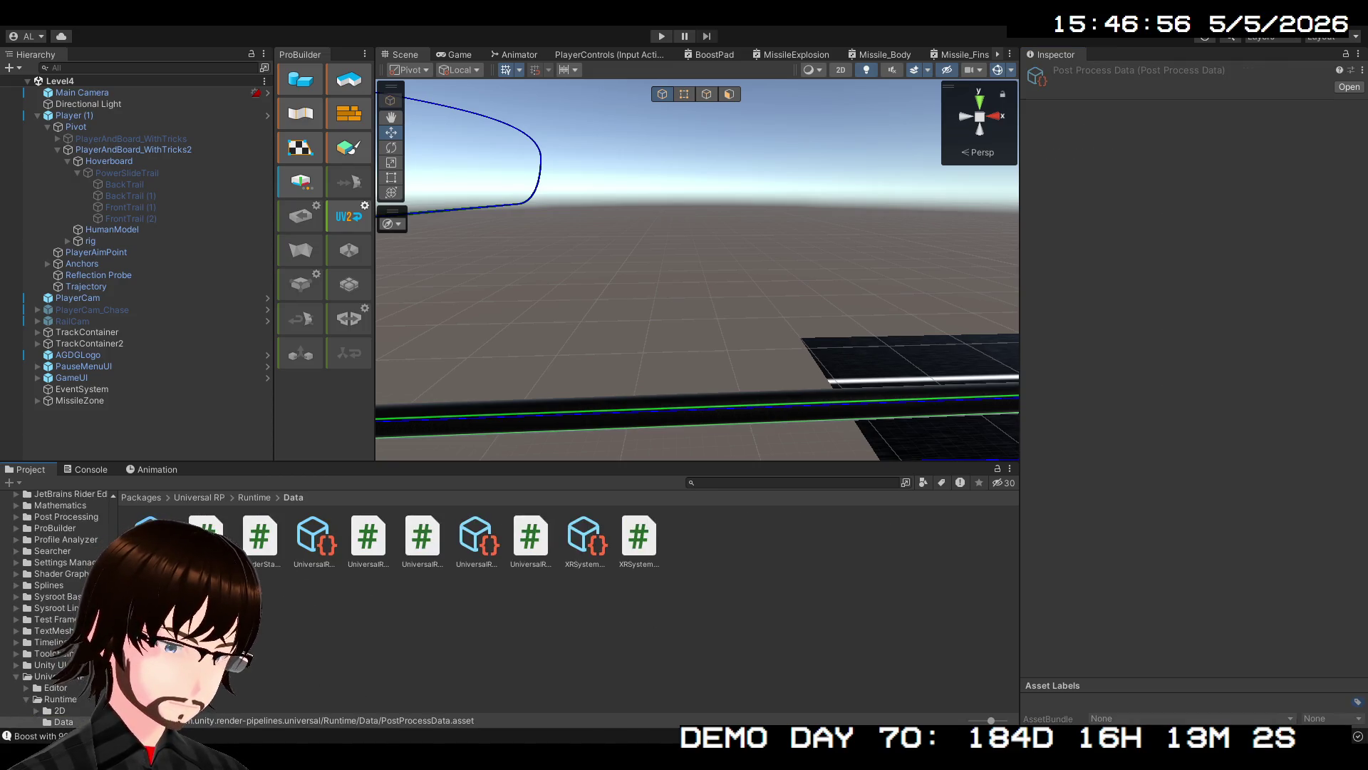
left_click(261, 546)
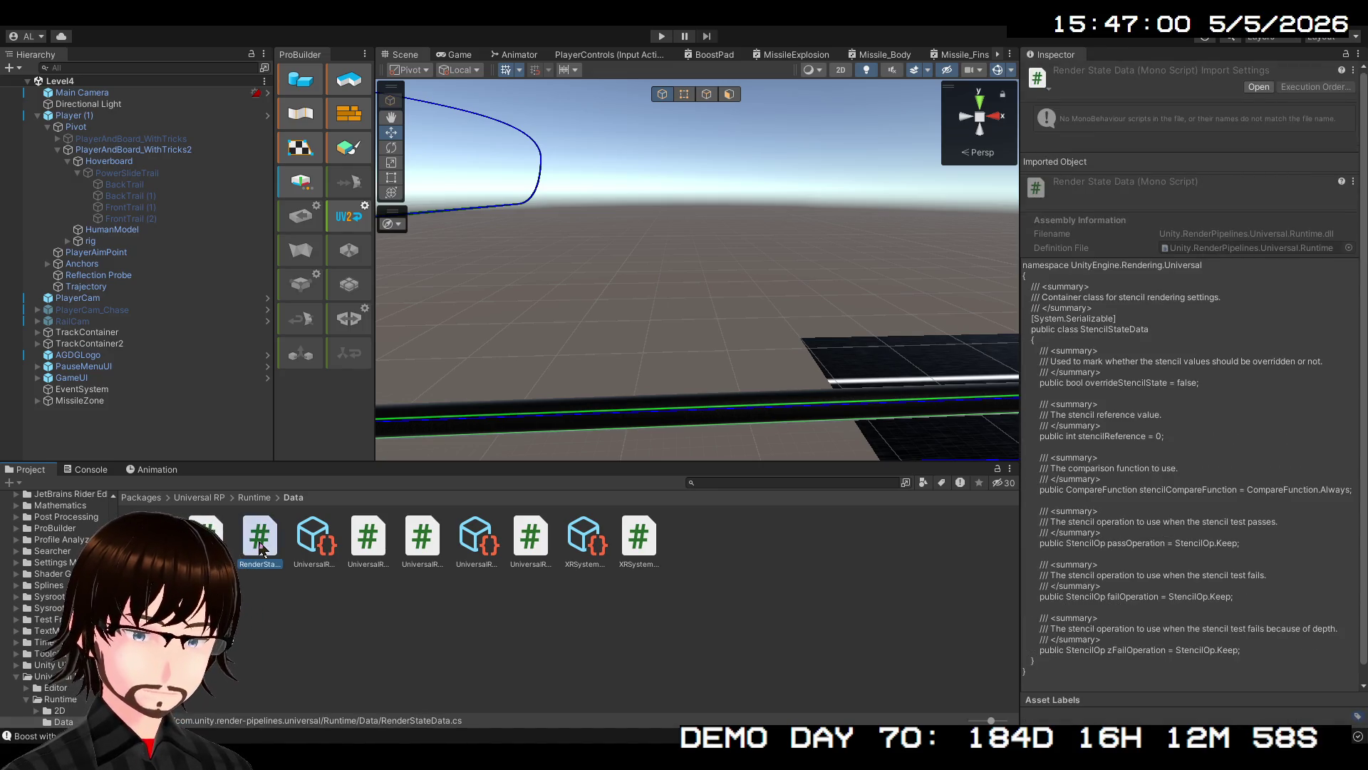
left_click(326, 546)
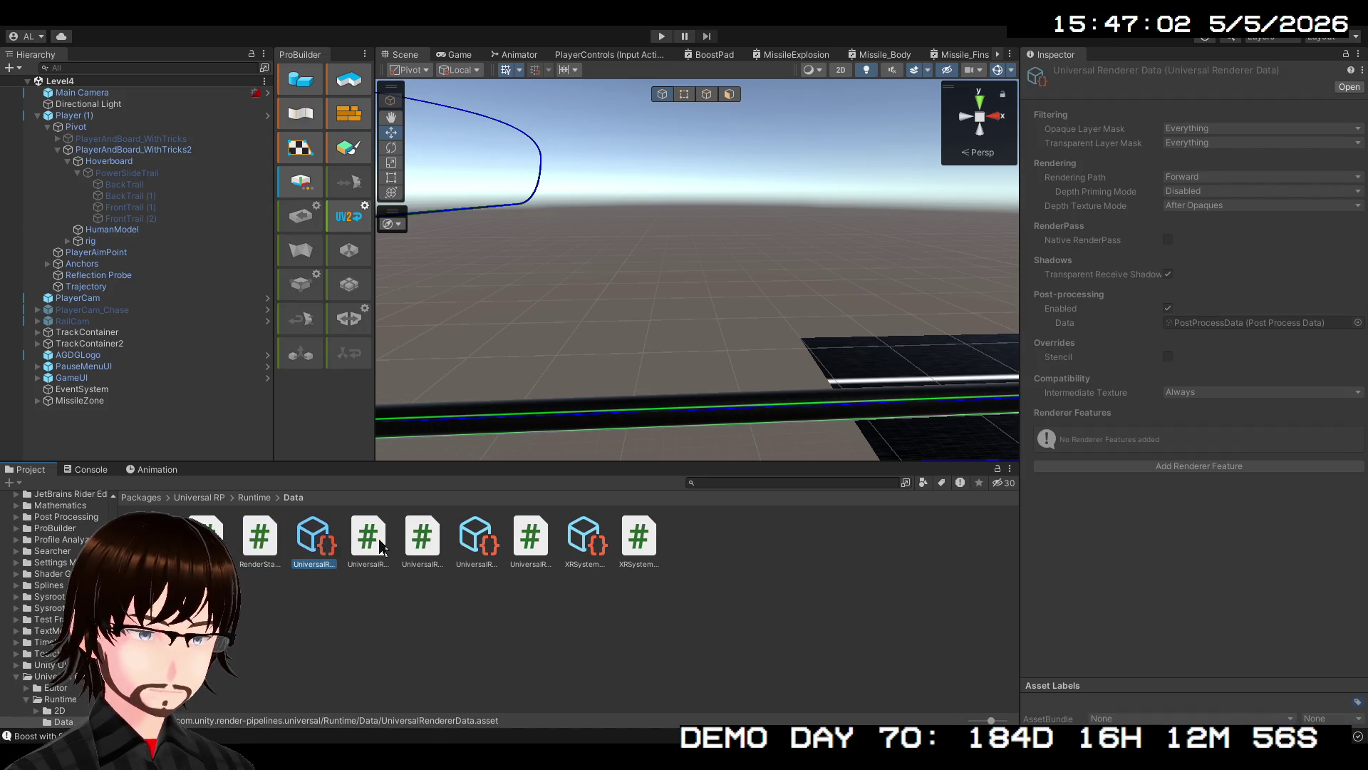
left_click(469, 547)
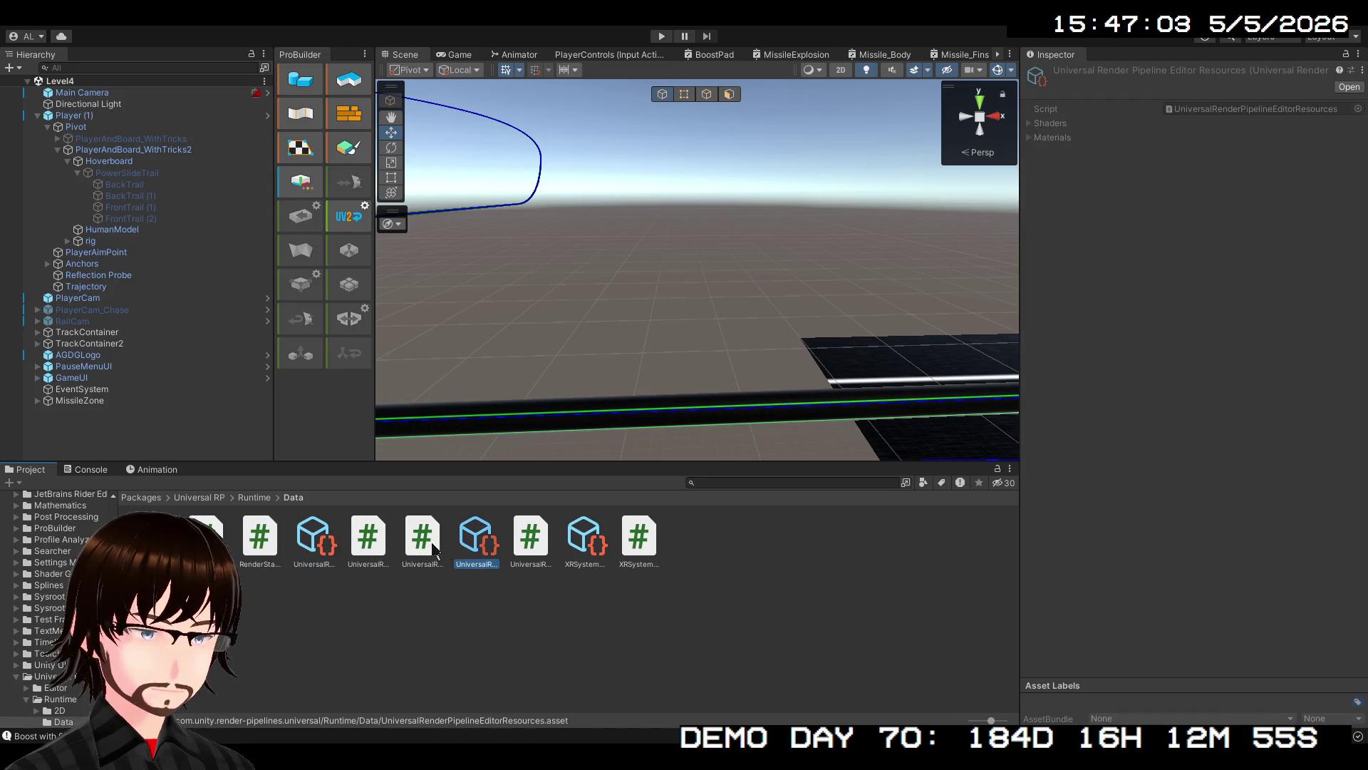
Return to Assets/Misc and show PipelineAsset's render pipeline settings
left_click(141, 497)
scroll(18, 671, "up", 5)
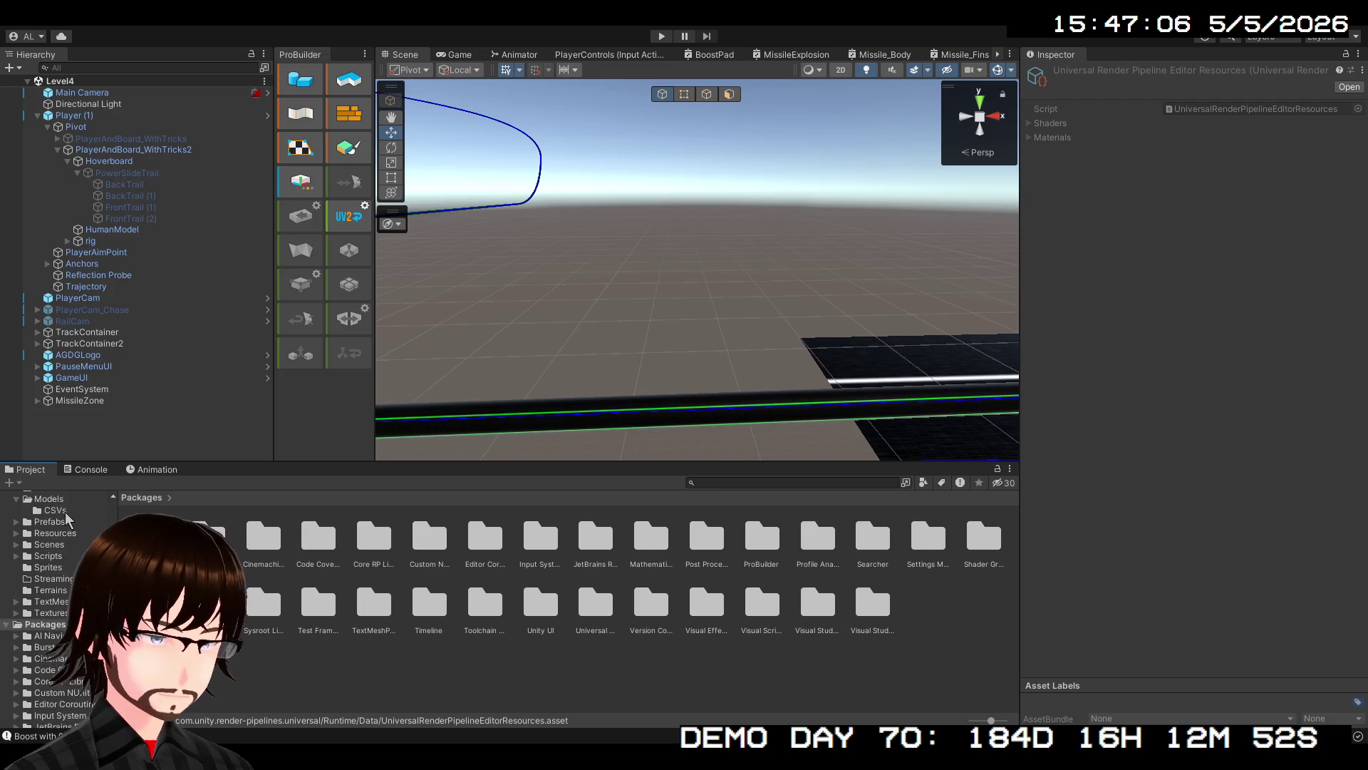
scroll(7, 674, "up", 3)
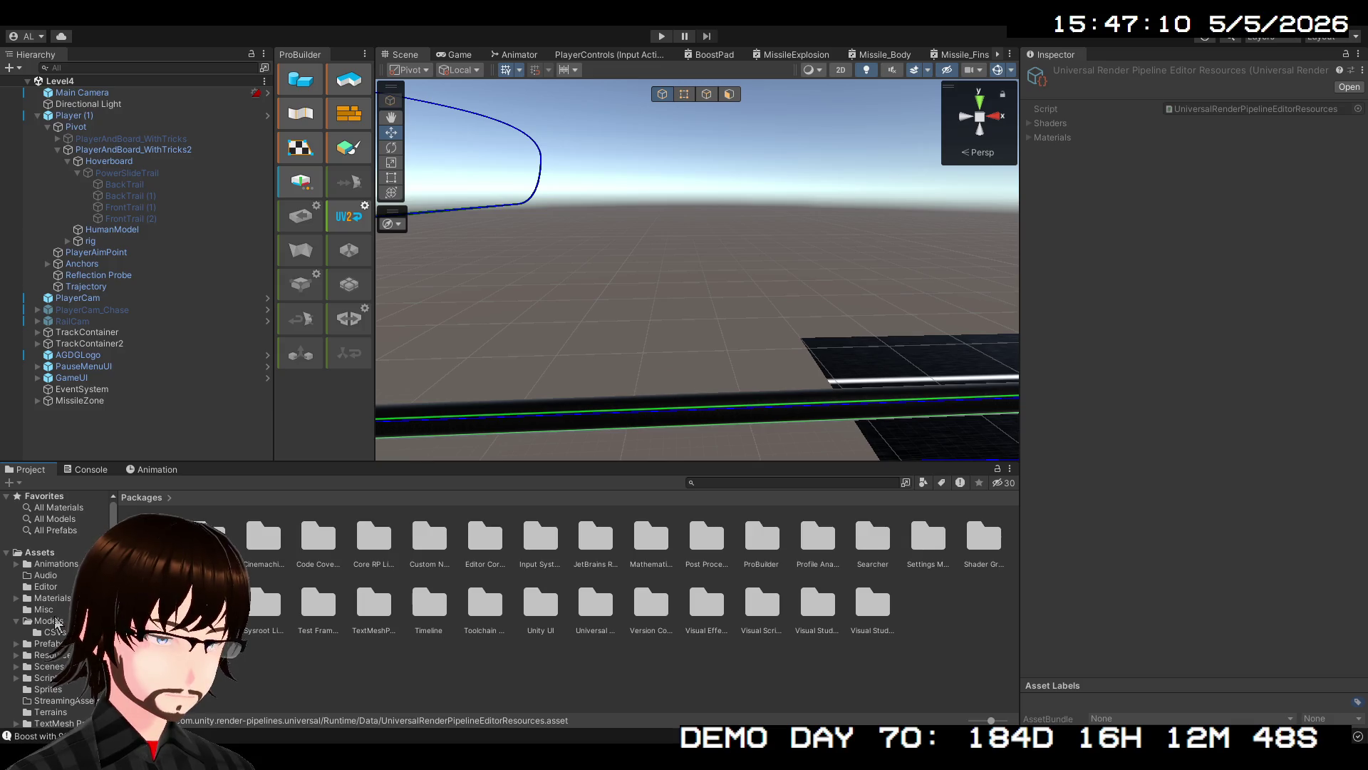
left_click(44, 609)
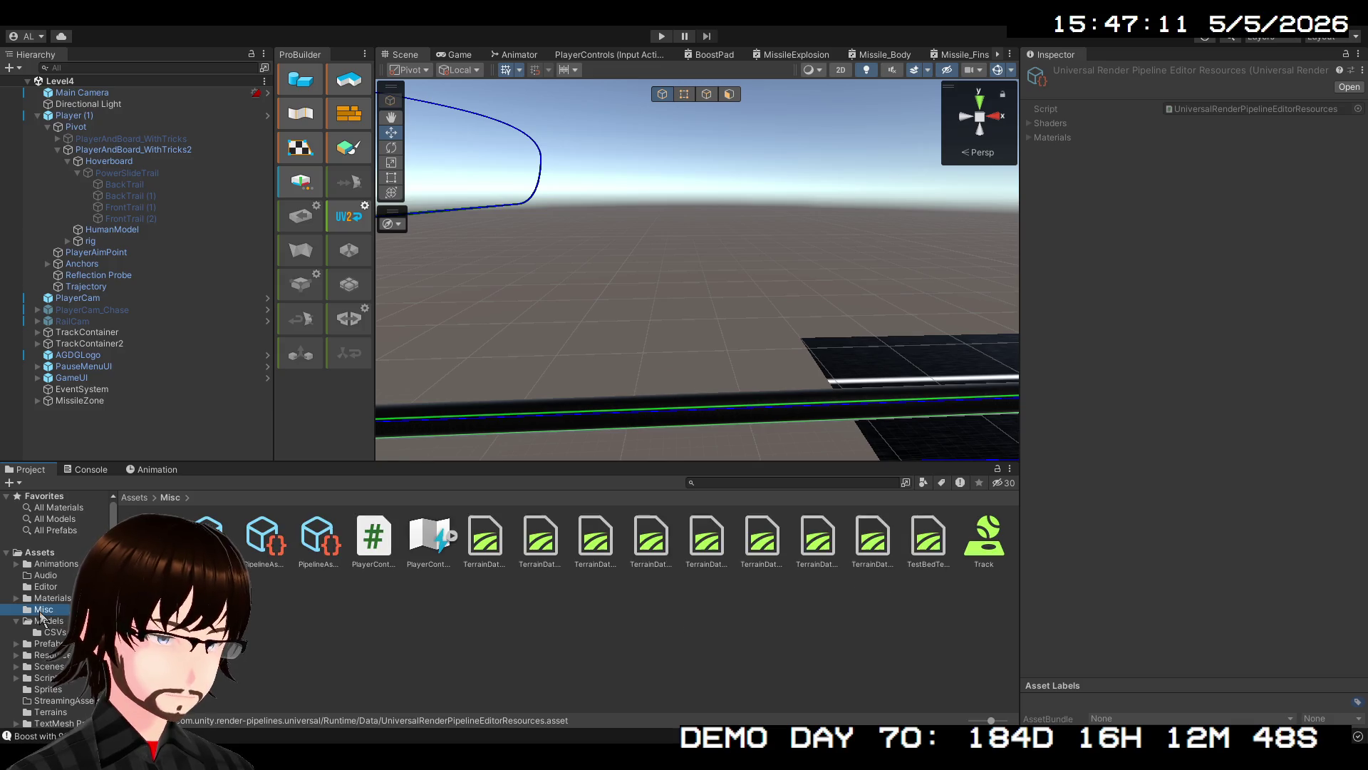
left_click(268, 549)
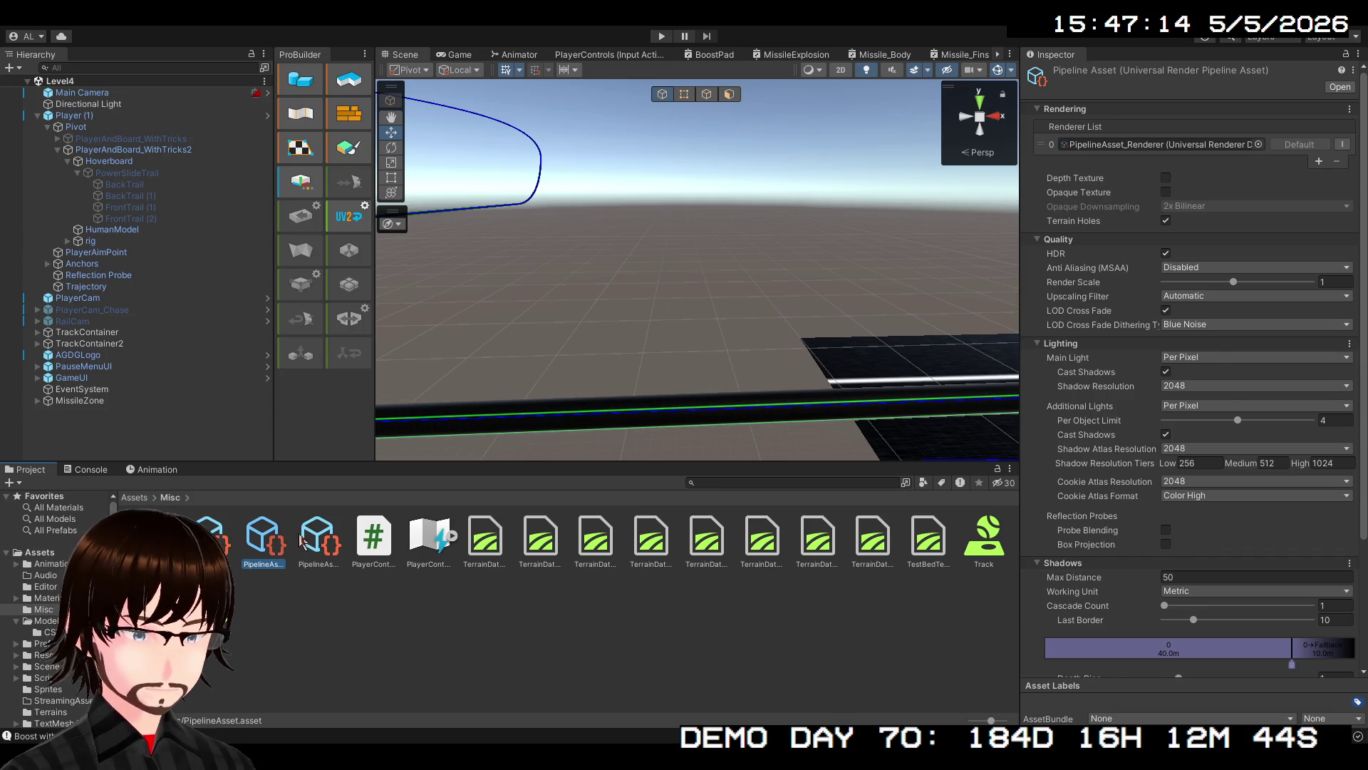
Change PipelineAsset_Renderer's Depth Priming Mode to Auto, leaving Depth Texture Mode on After Transparents
left_click(293, 544)
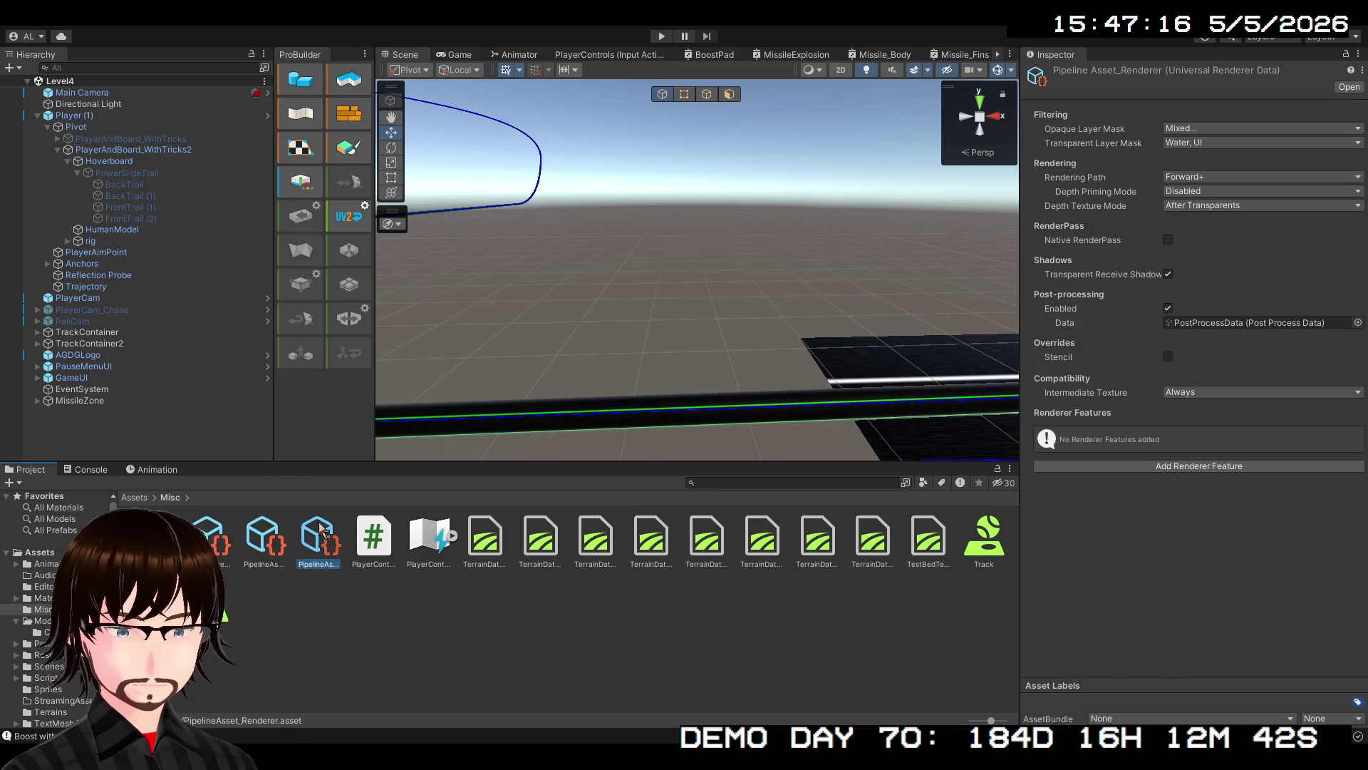
left_click(1209, 177)
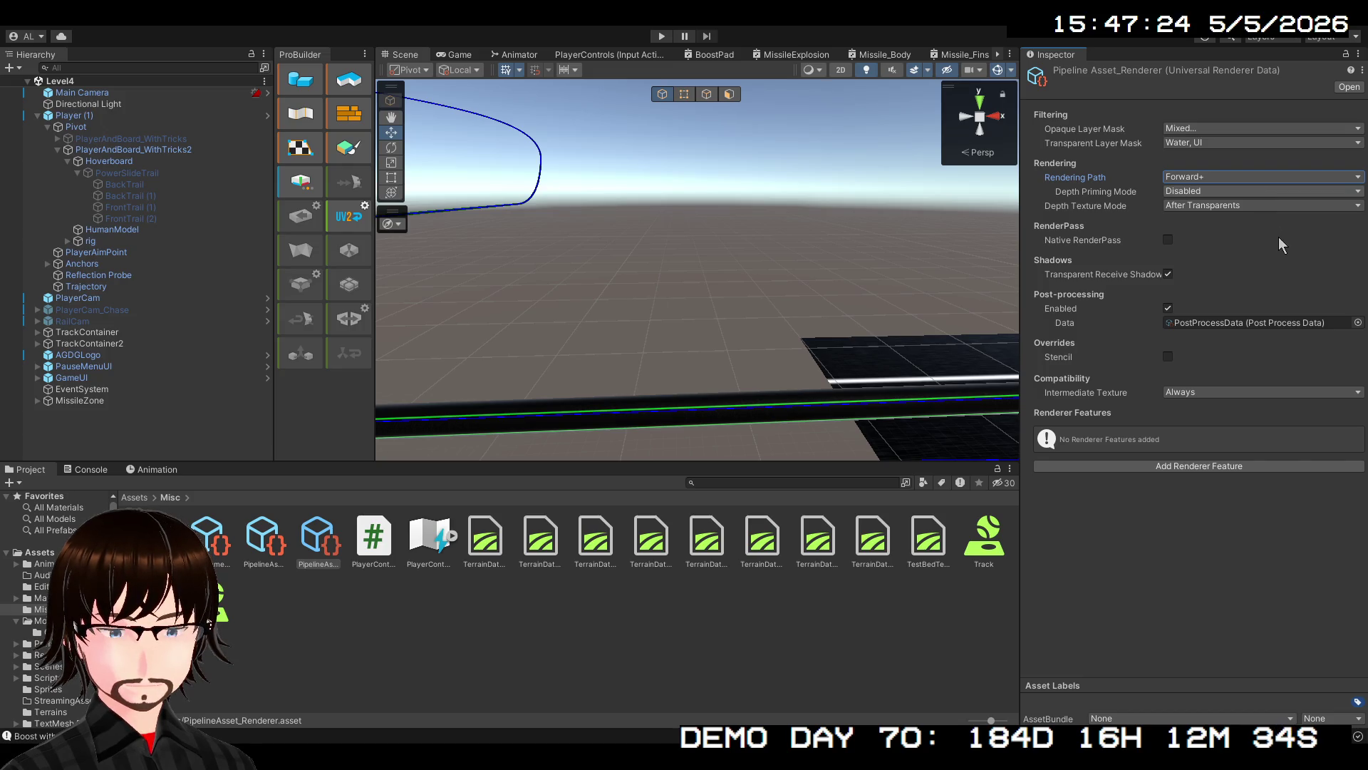
key("Tab")
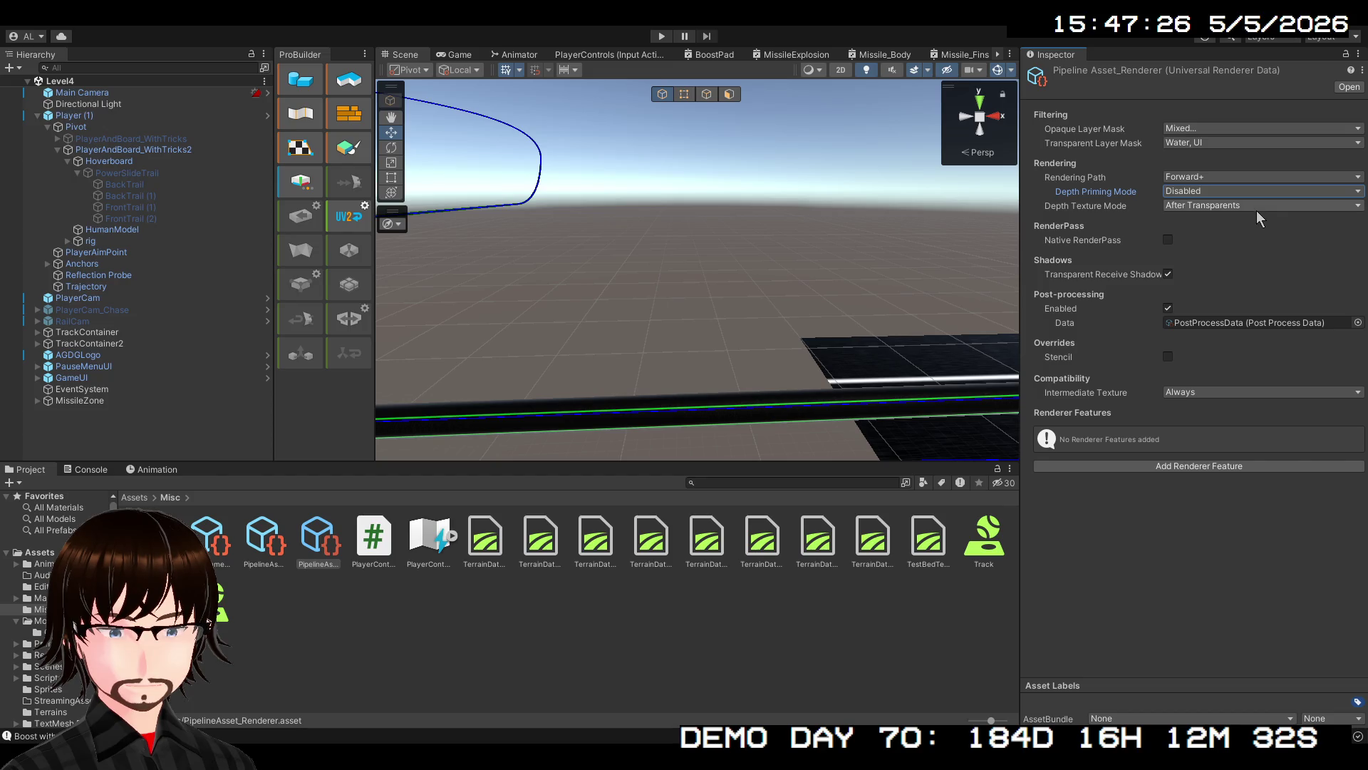
key("Tab")
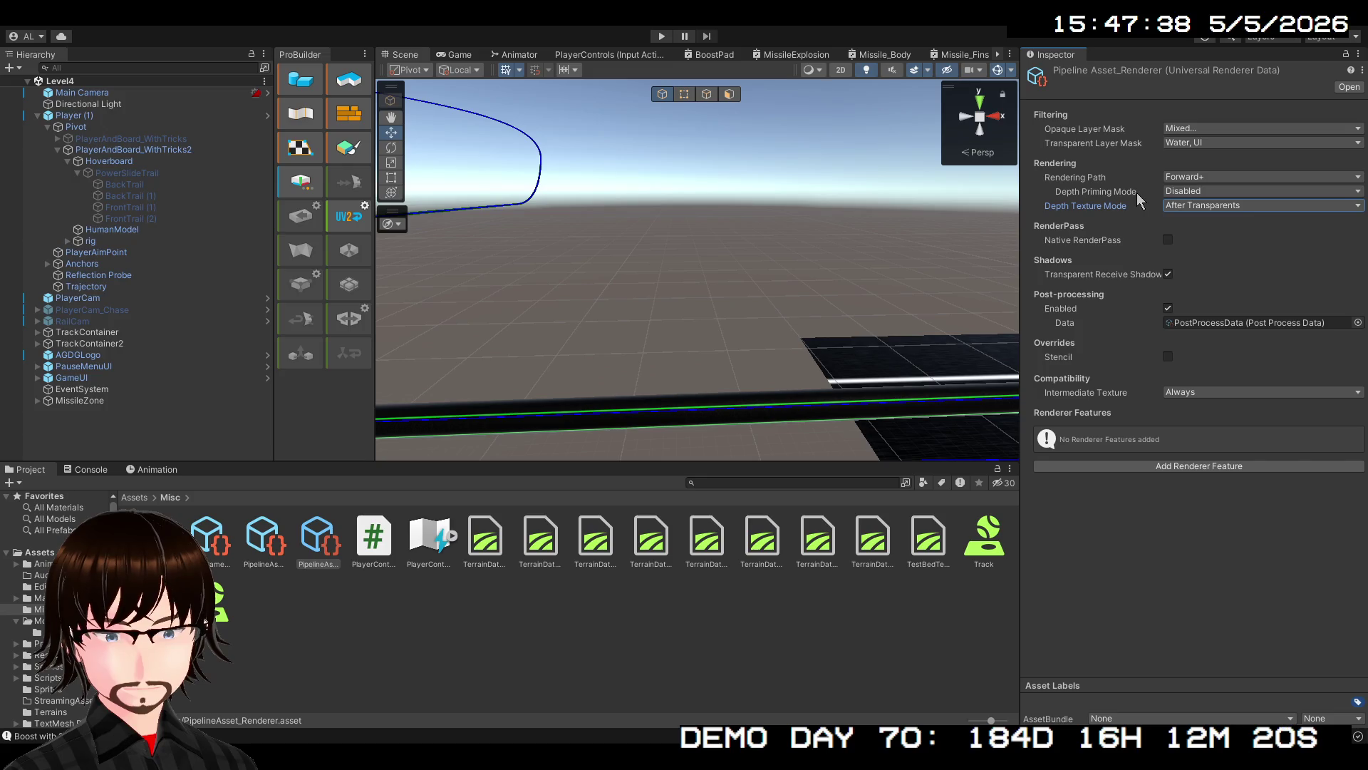
left_click(1191, 191)
left_click(1207, 216)
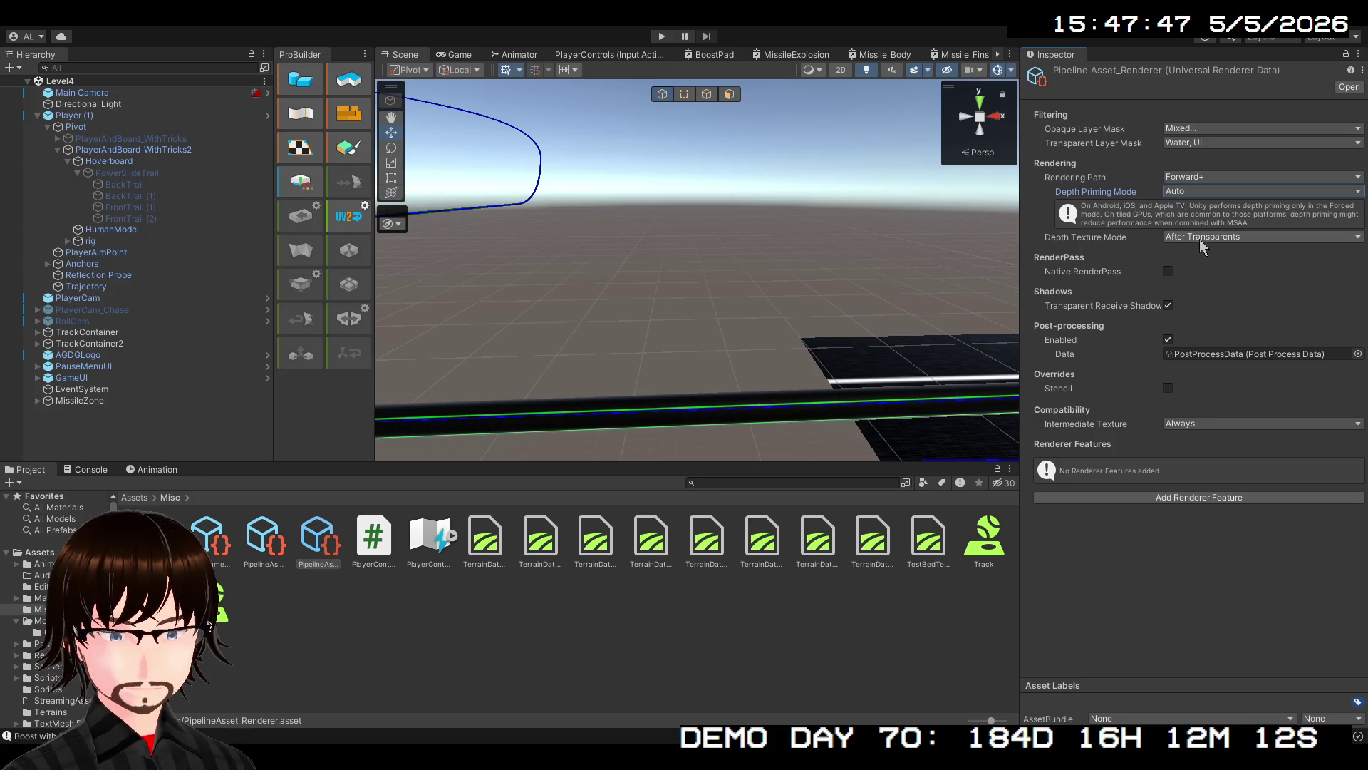
key("Tab")
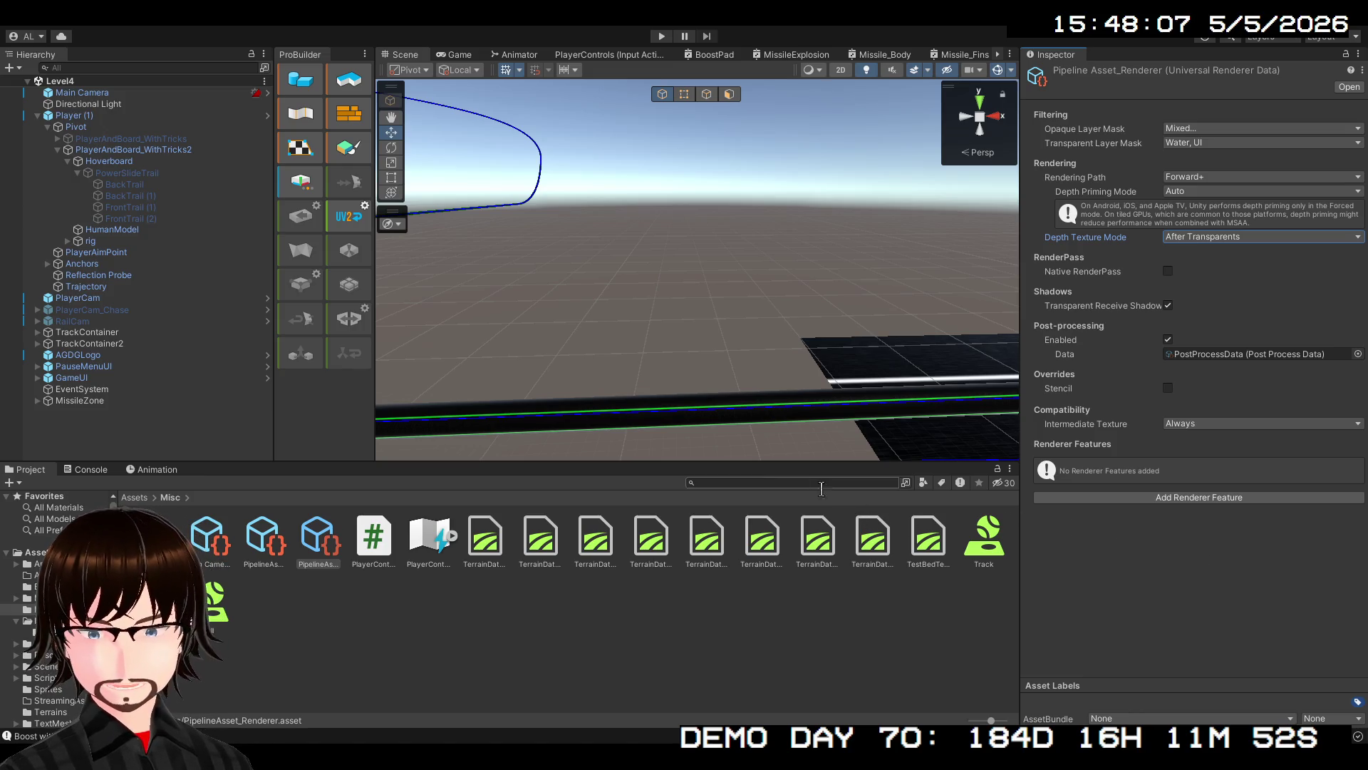
Click empty Hierarchy space to clear the PipelineAsset_Renderer selection
left_click(164, 425)
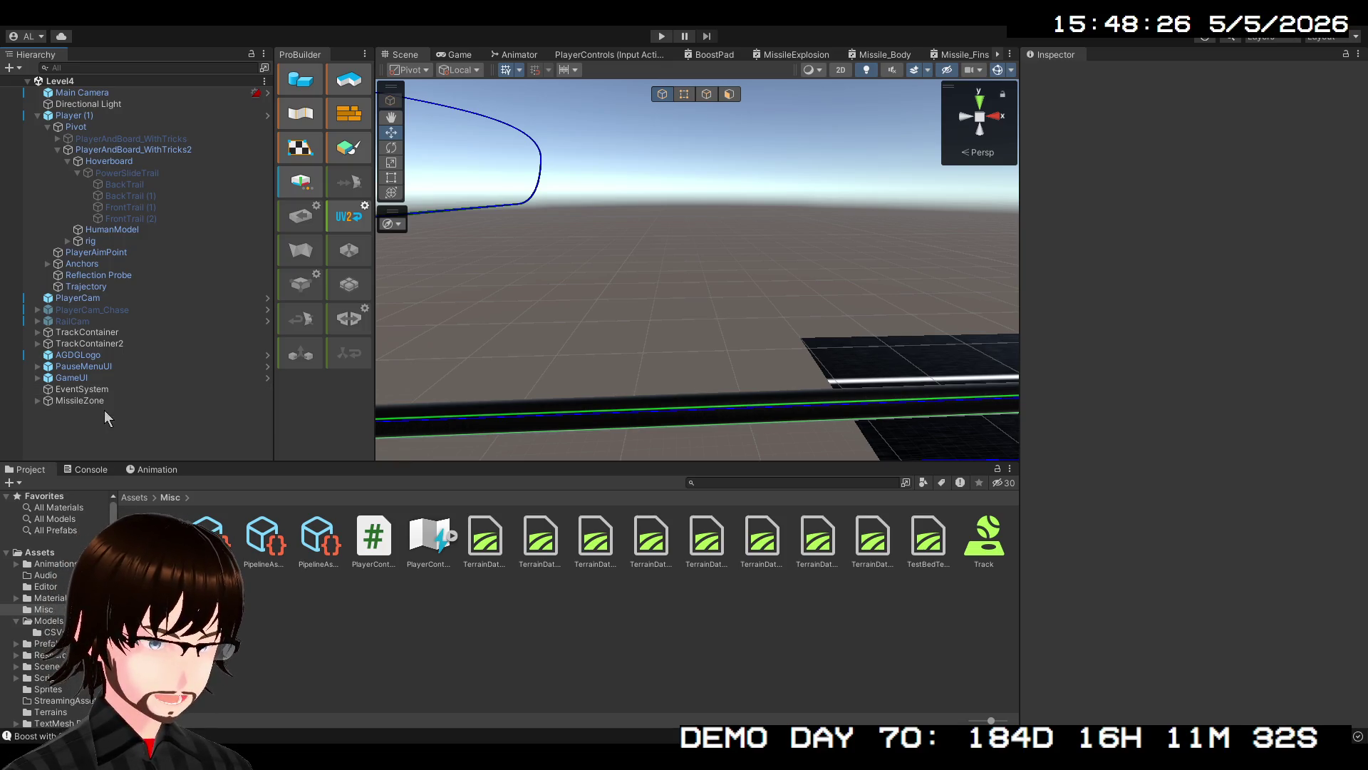
Create a new empty GameObject named PP in the scene
key("ctrl+shift+n")
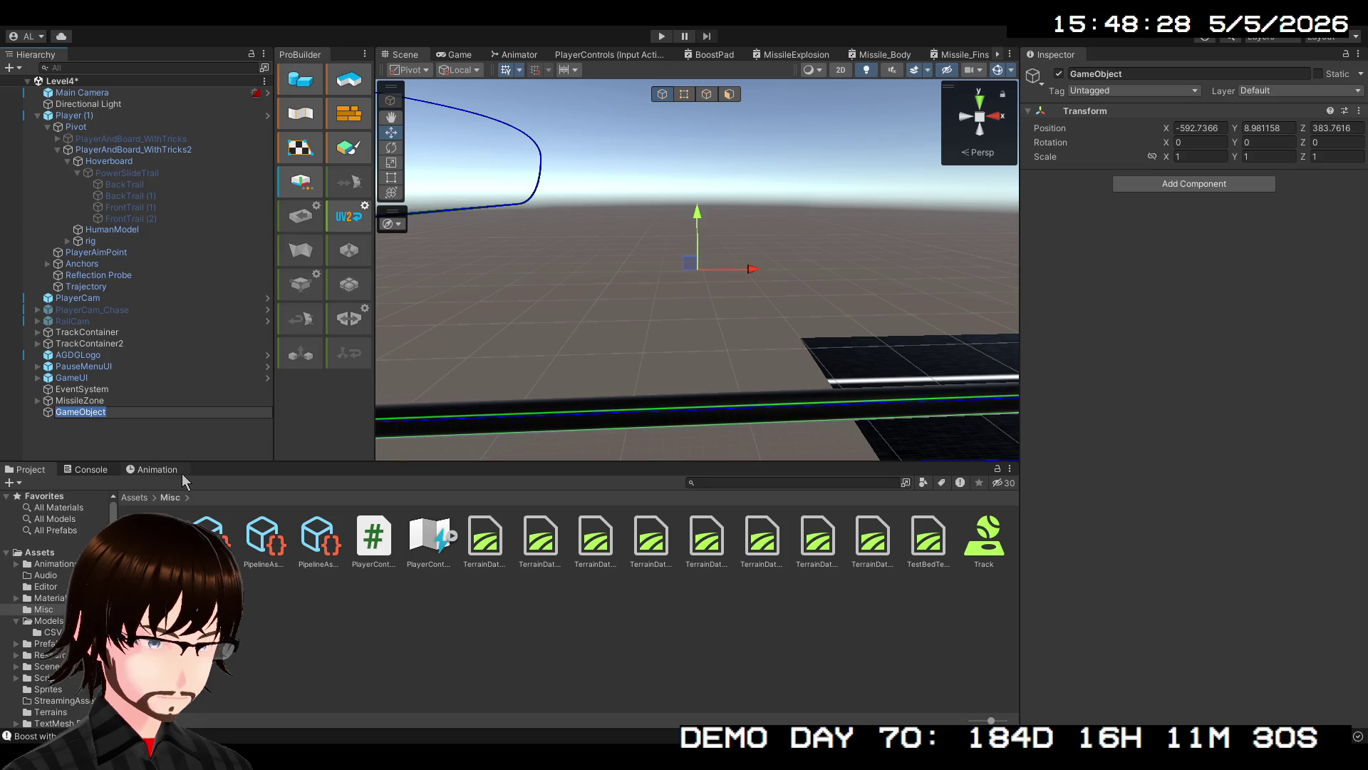
type("PP")
key("Return")
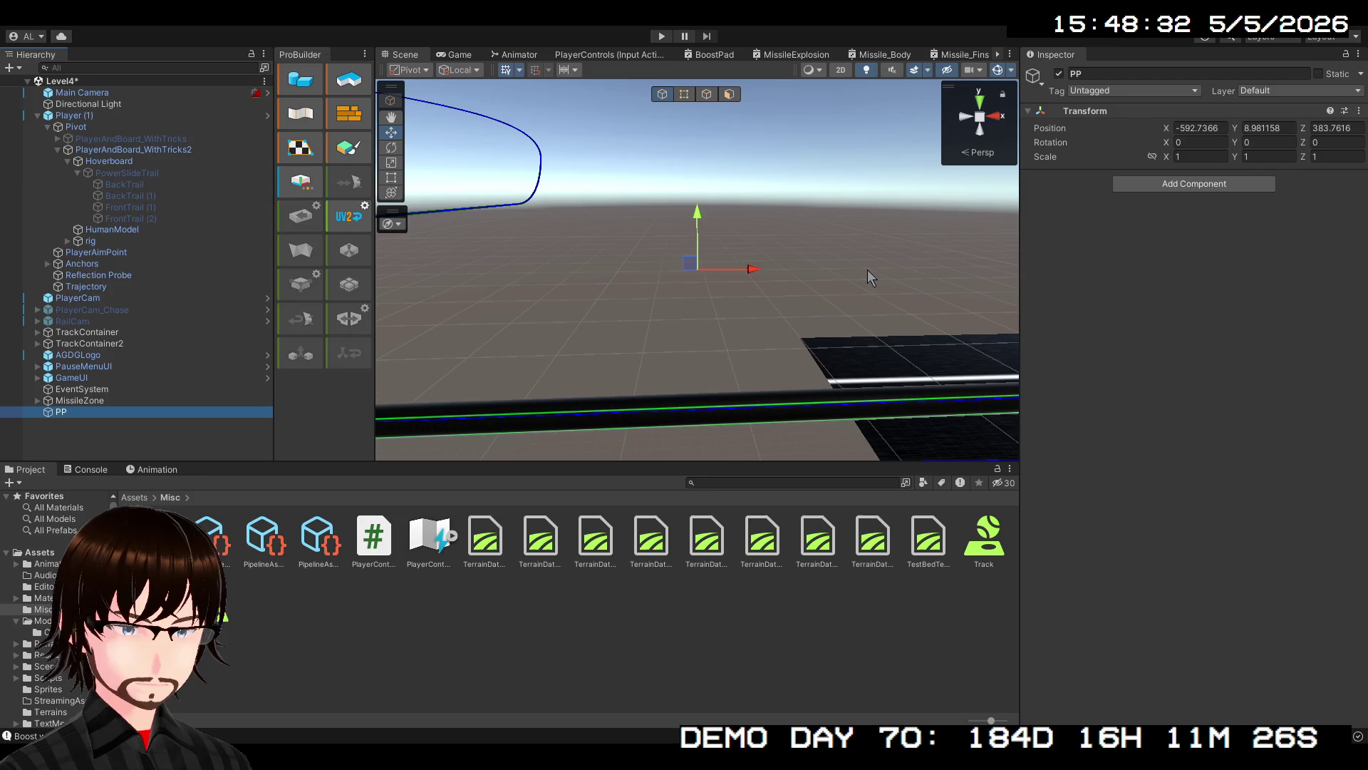
Give PP a global Volume with a new PP Profile, and open that profile in Level4_Profiles
left_click(1195, 216)
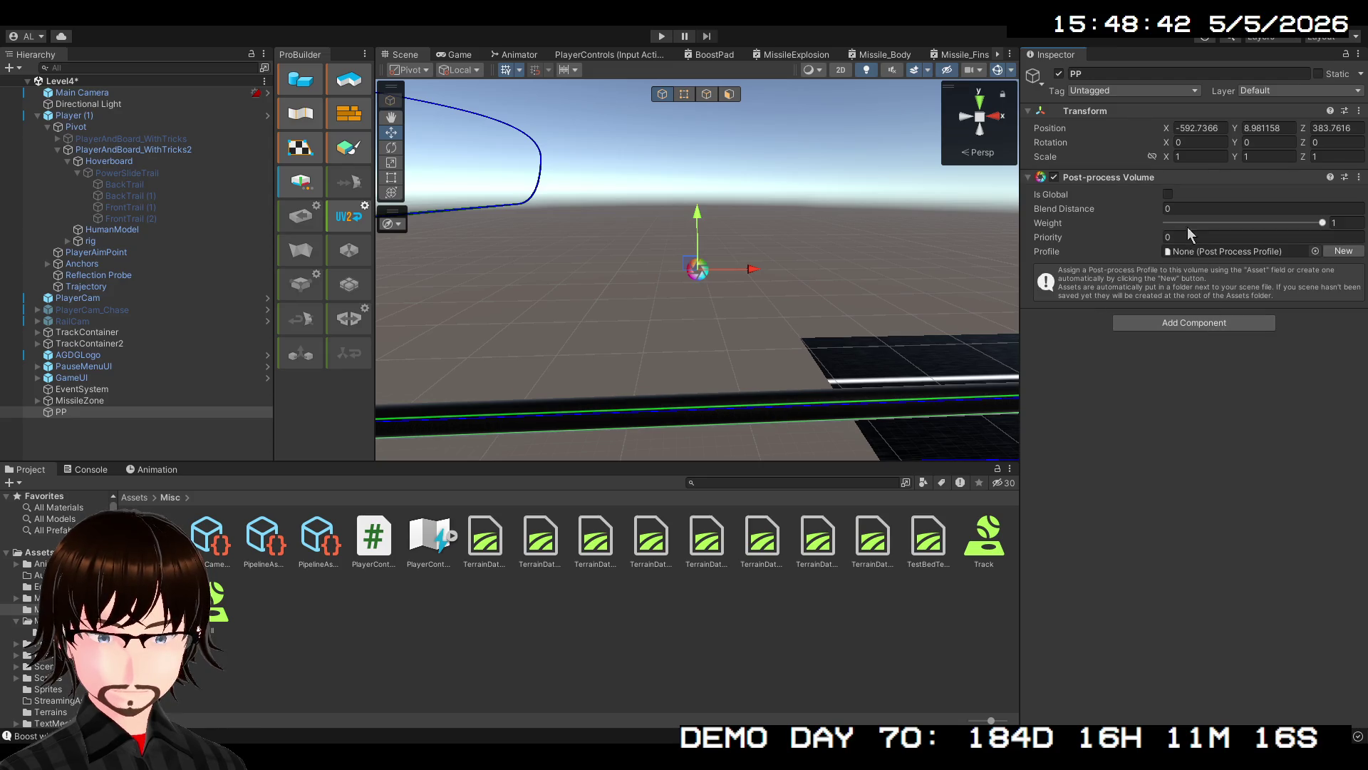
left_click(1168, 193)
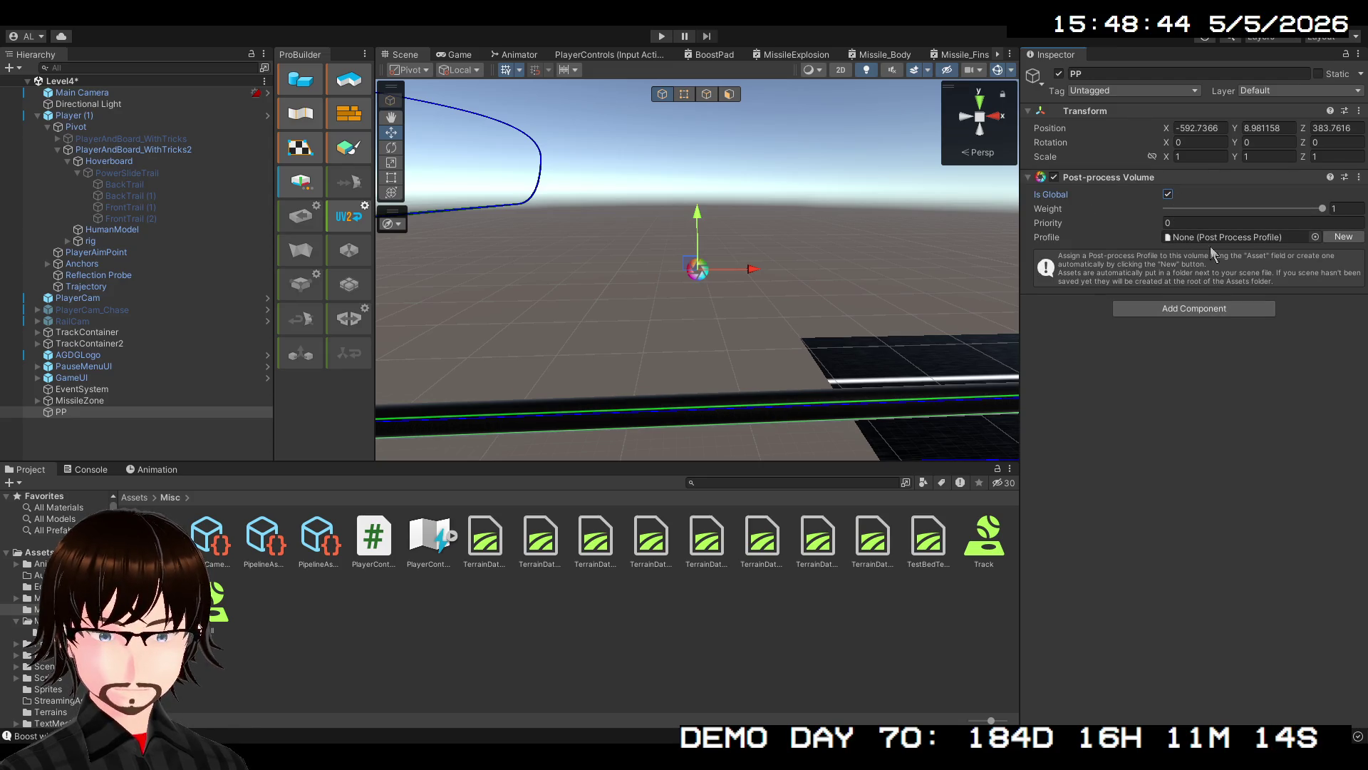
left_click(1329, 237)
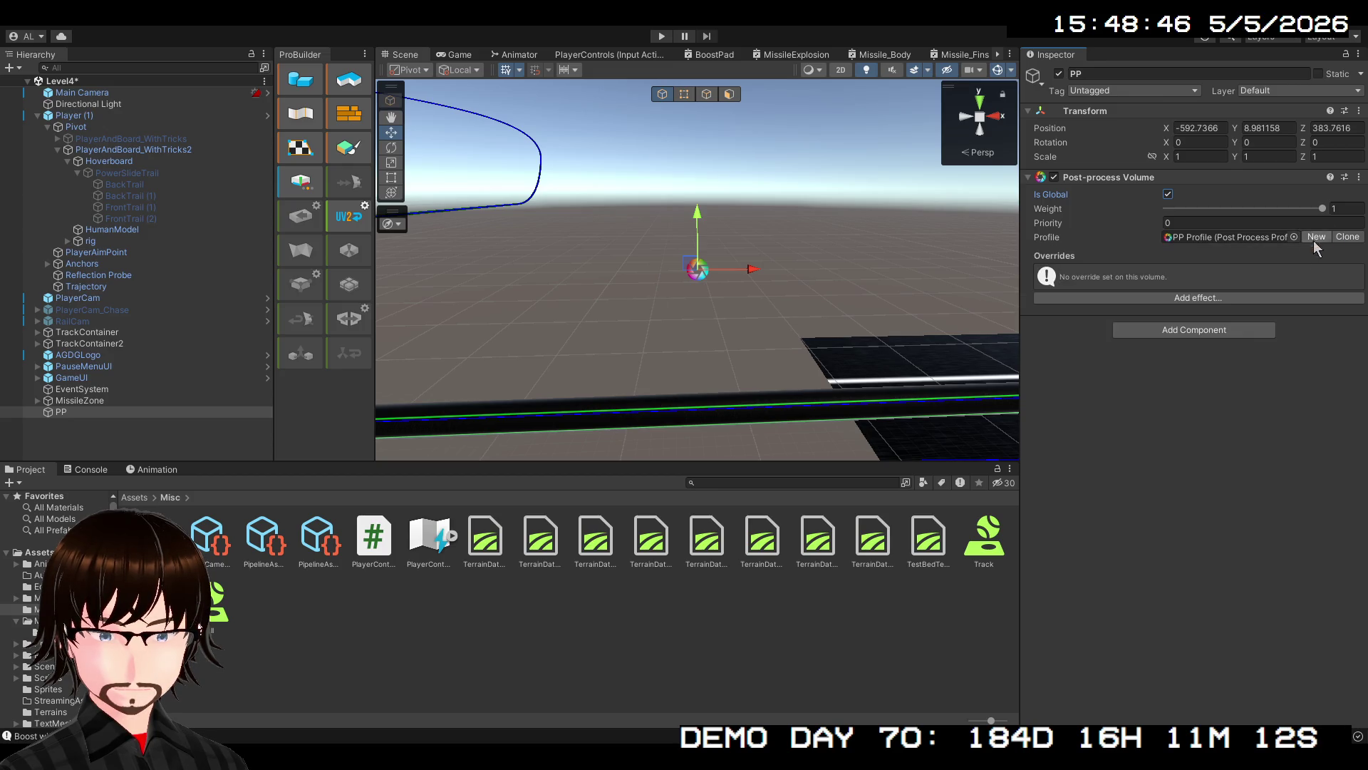
left_click(1273, 238)
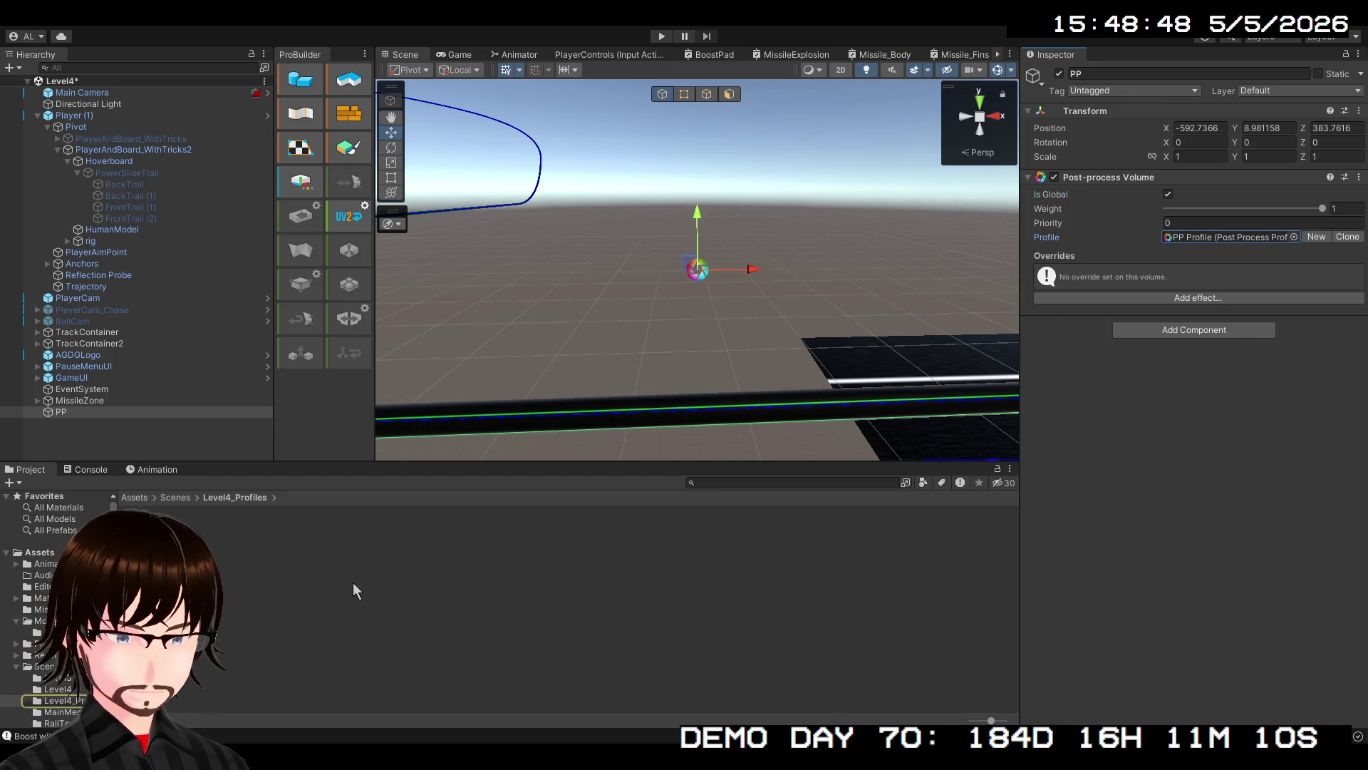
left_click(1273, 236)
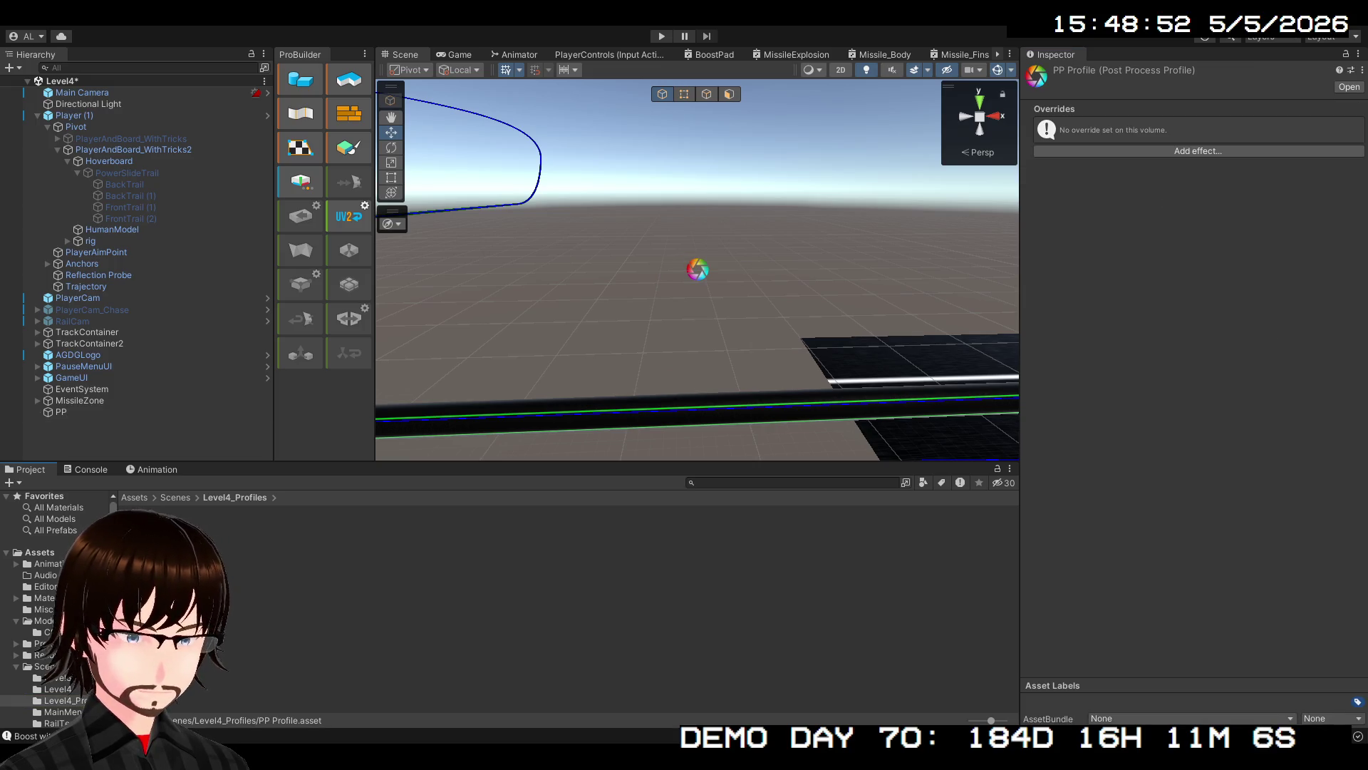
Add a Screen Space Reflections effect to PP Profile and expand its settings
left_click(1221, 151)
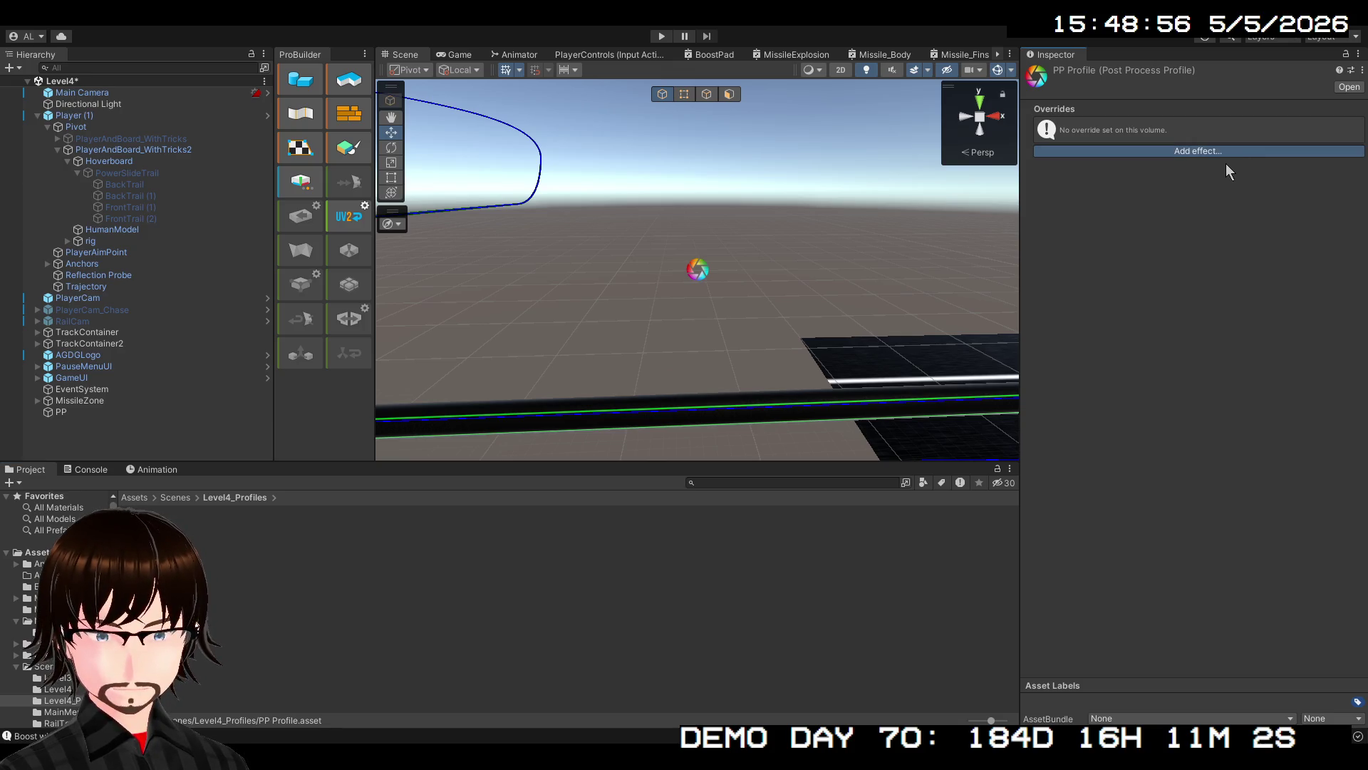
left_click(1183, 300)
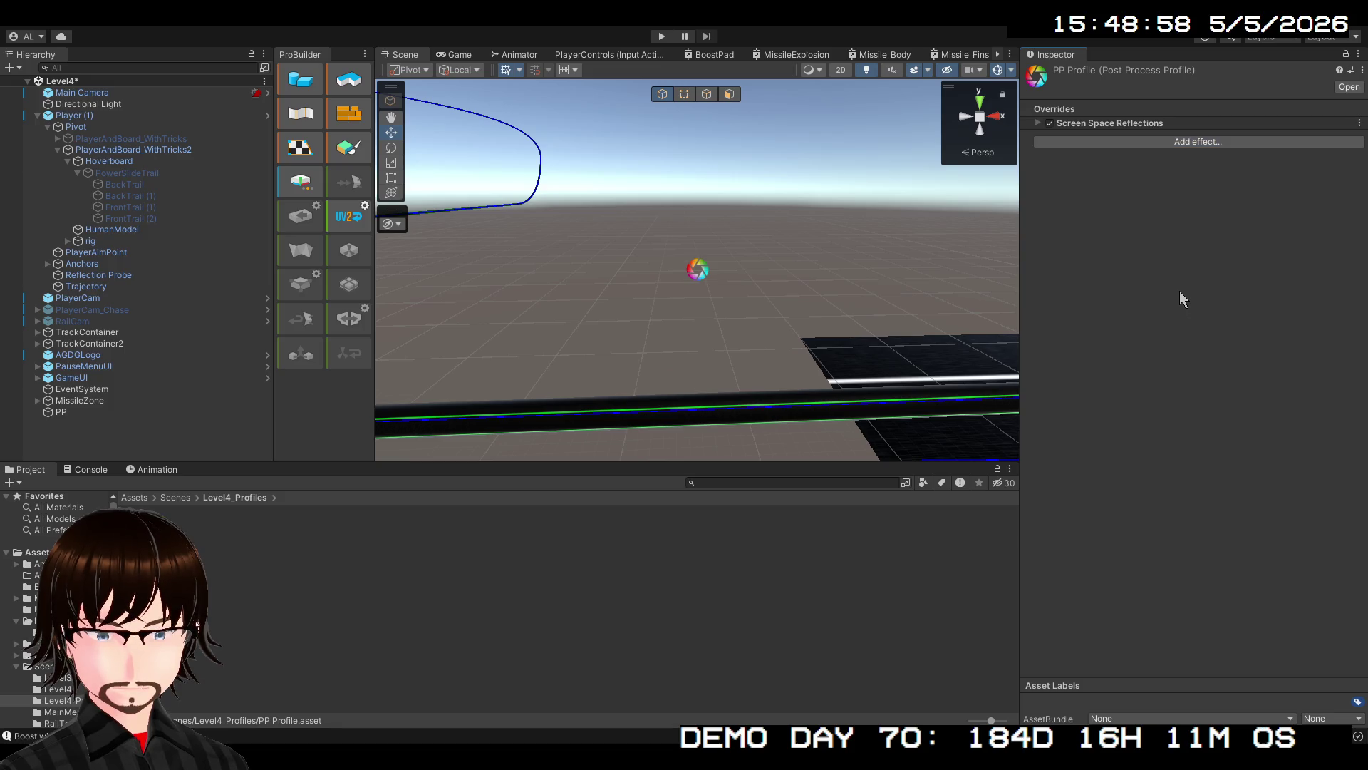
left_click(1038, 123)
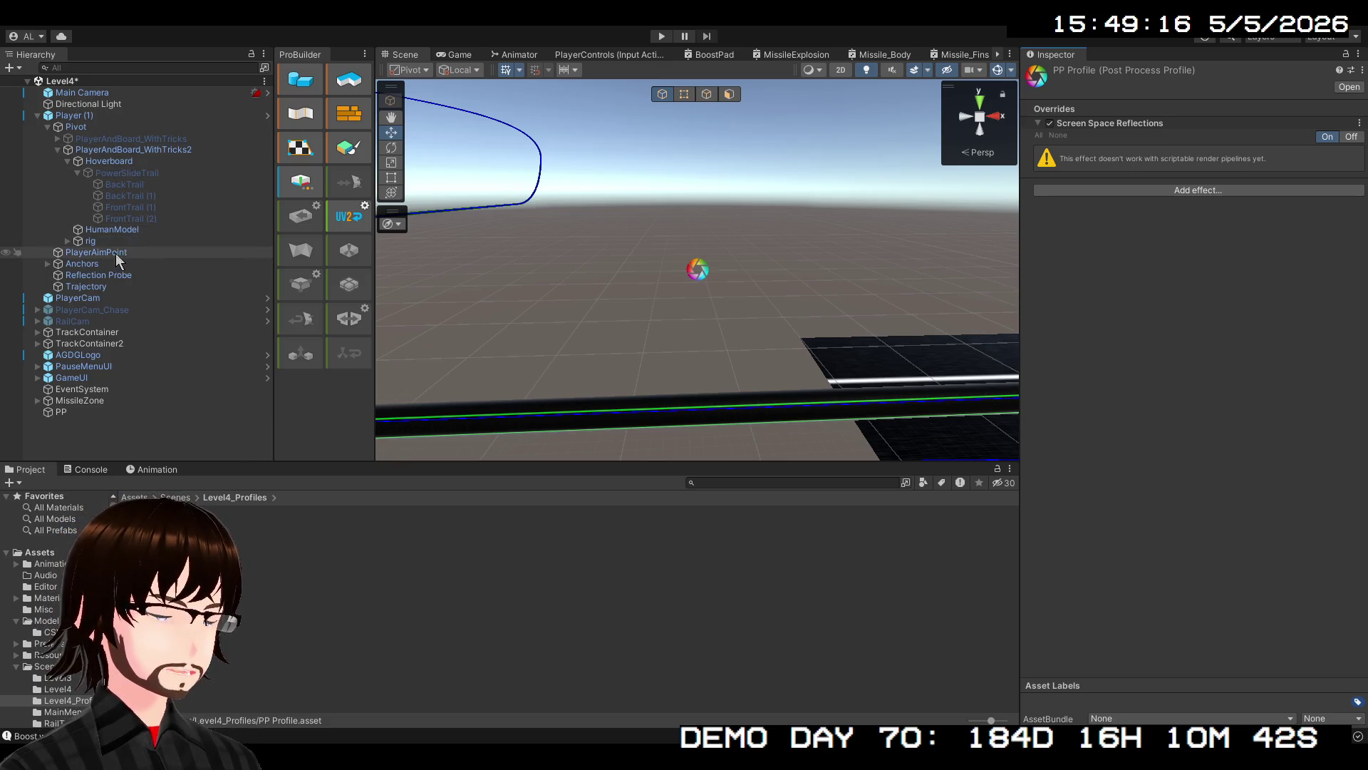
Deactivate the Reflection Probe, run a quick Play test, then select the PP object
left_click(111, 276)
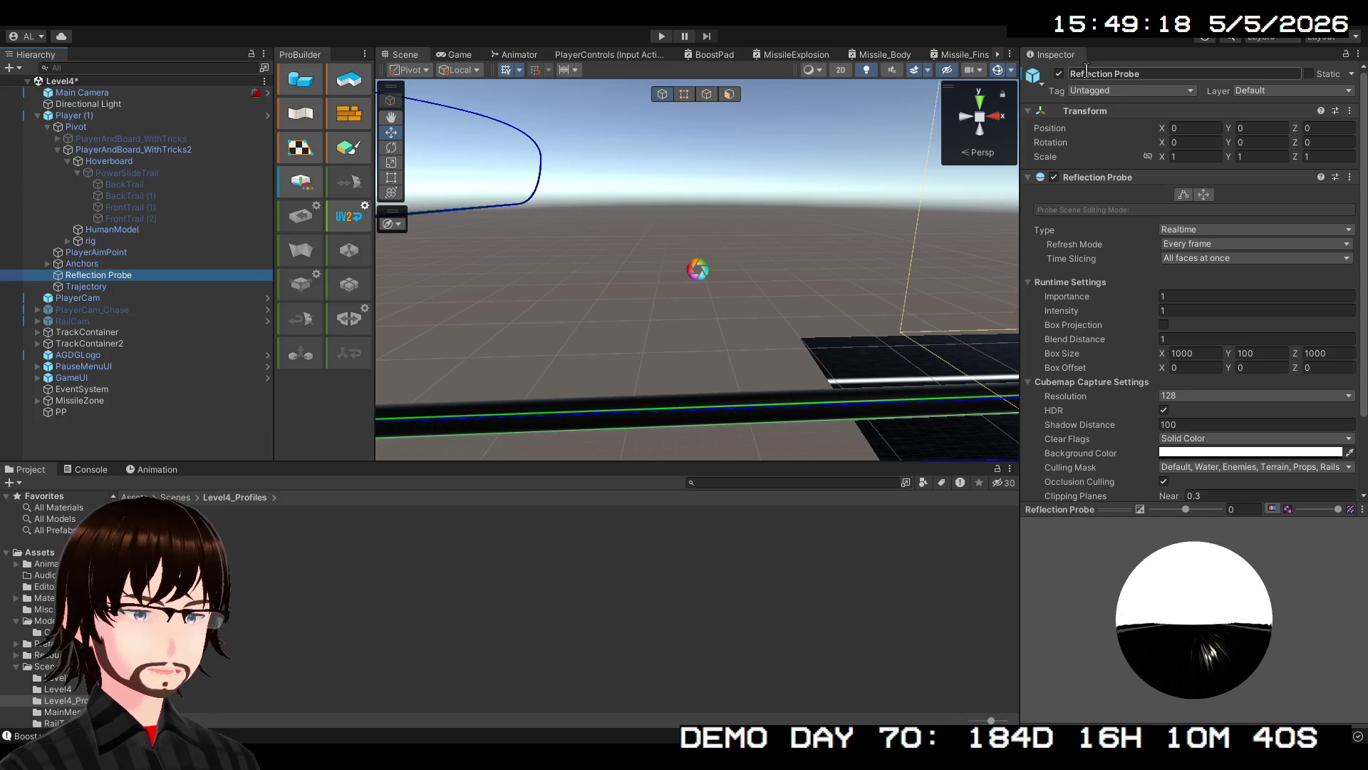
left_click(1059, 74)
left_click(655, 38)
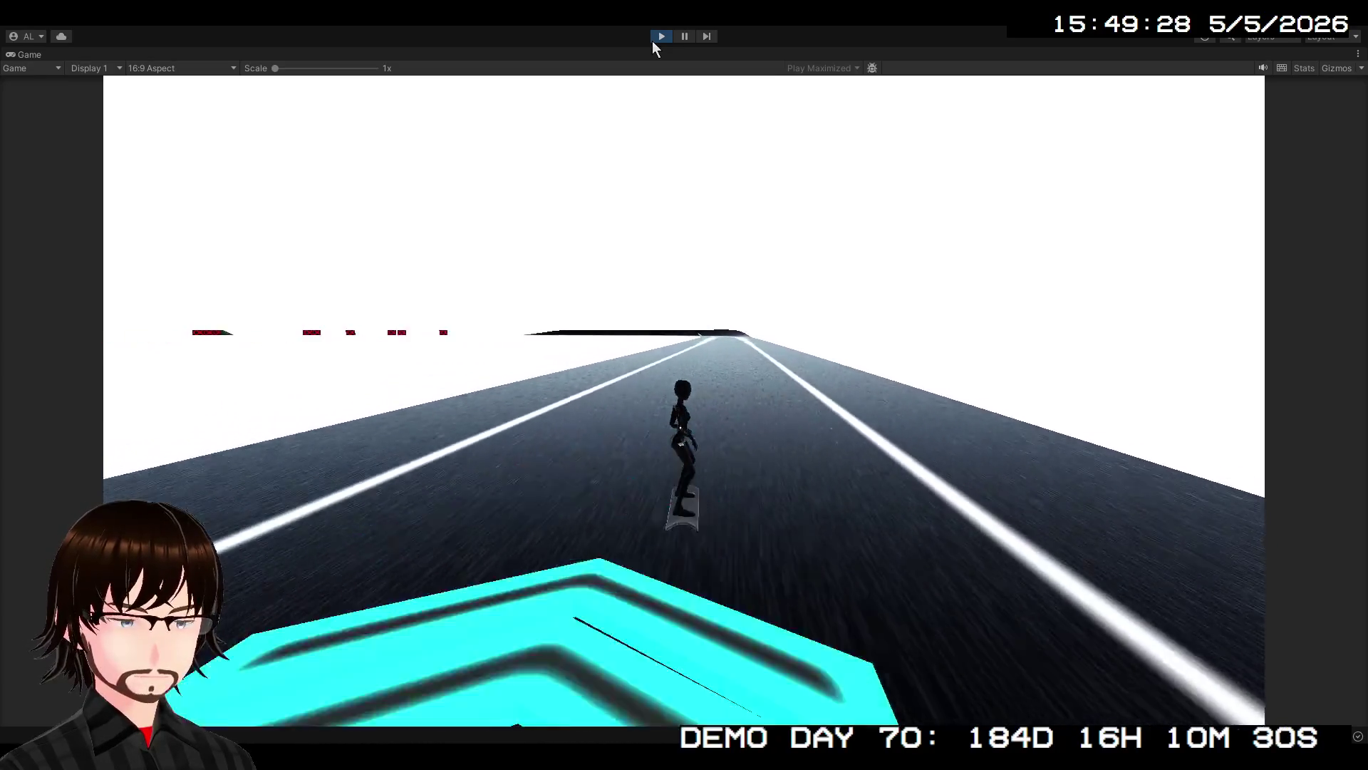
left_click(657, 36)
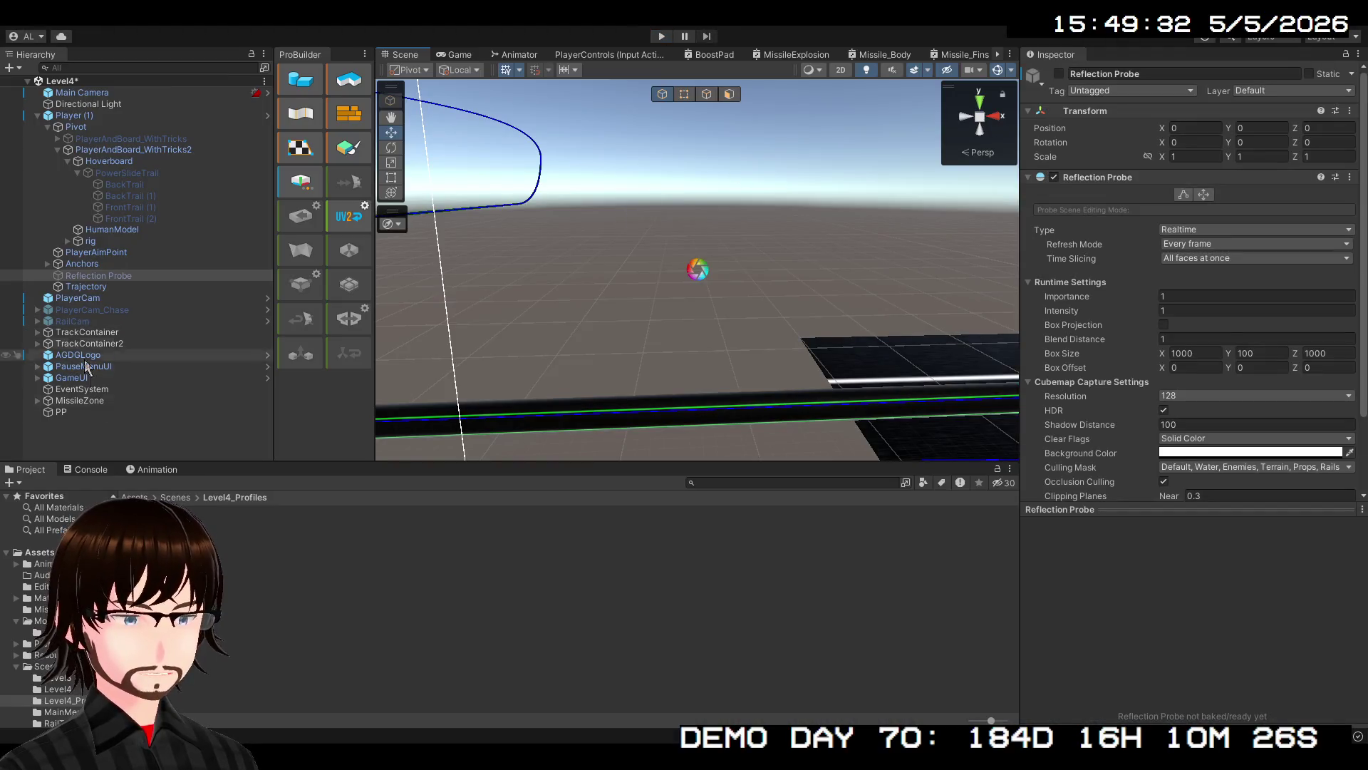
left_click(76, 414)
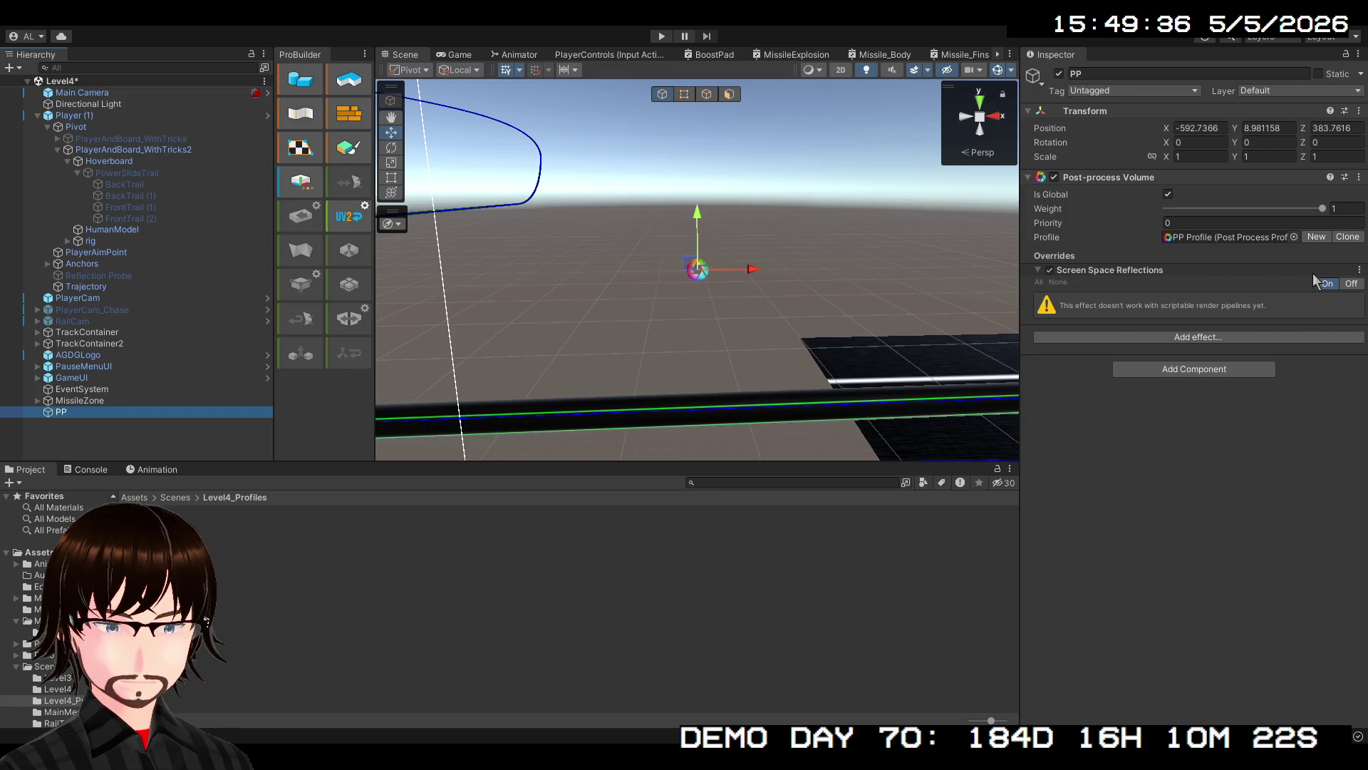
Add Depth Of Field, enable Focus Distance and Aperture overrides, and set Aperture to 0.1
left_click(1173, 339)
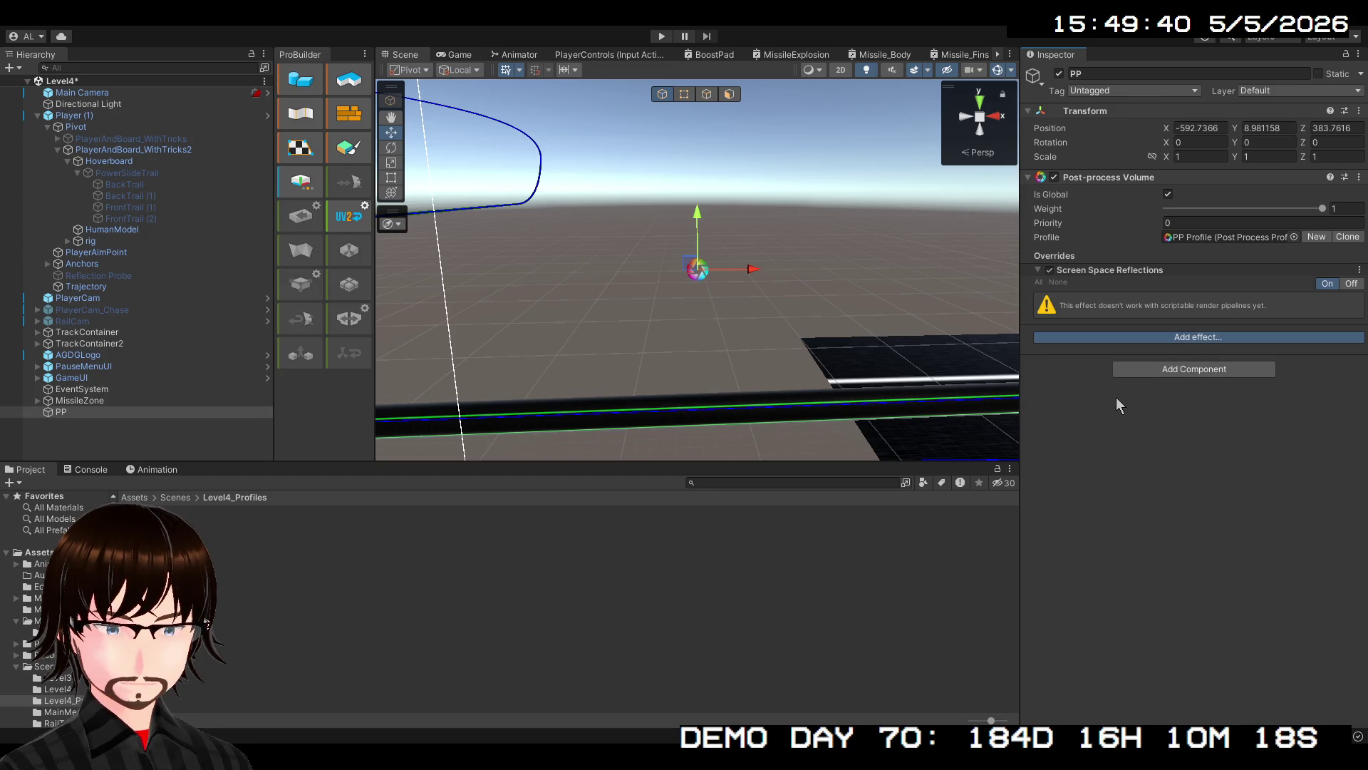
left_click(1117, 357)
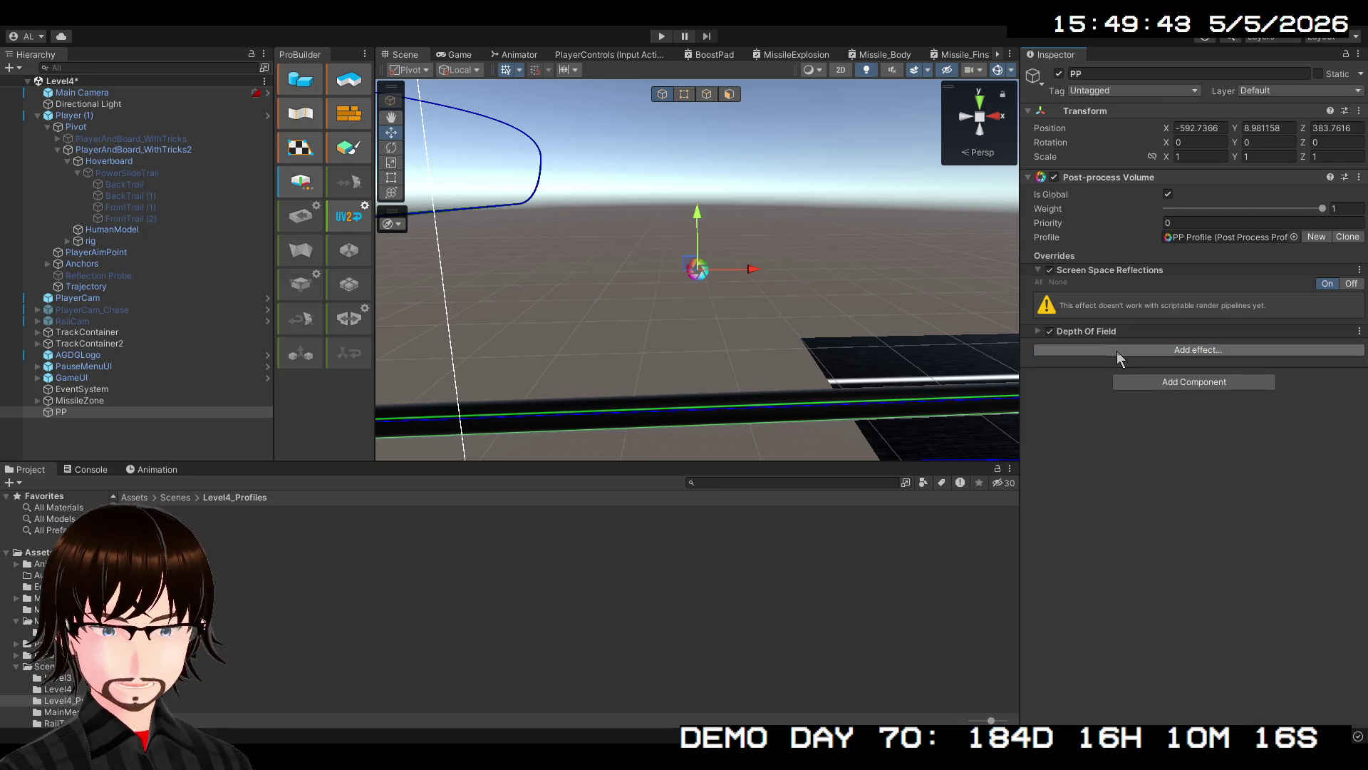
left_click(1044, 332)
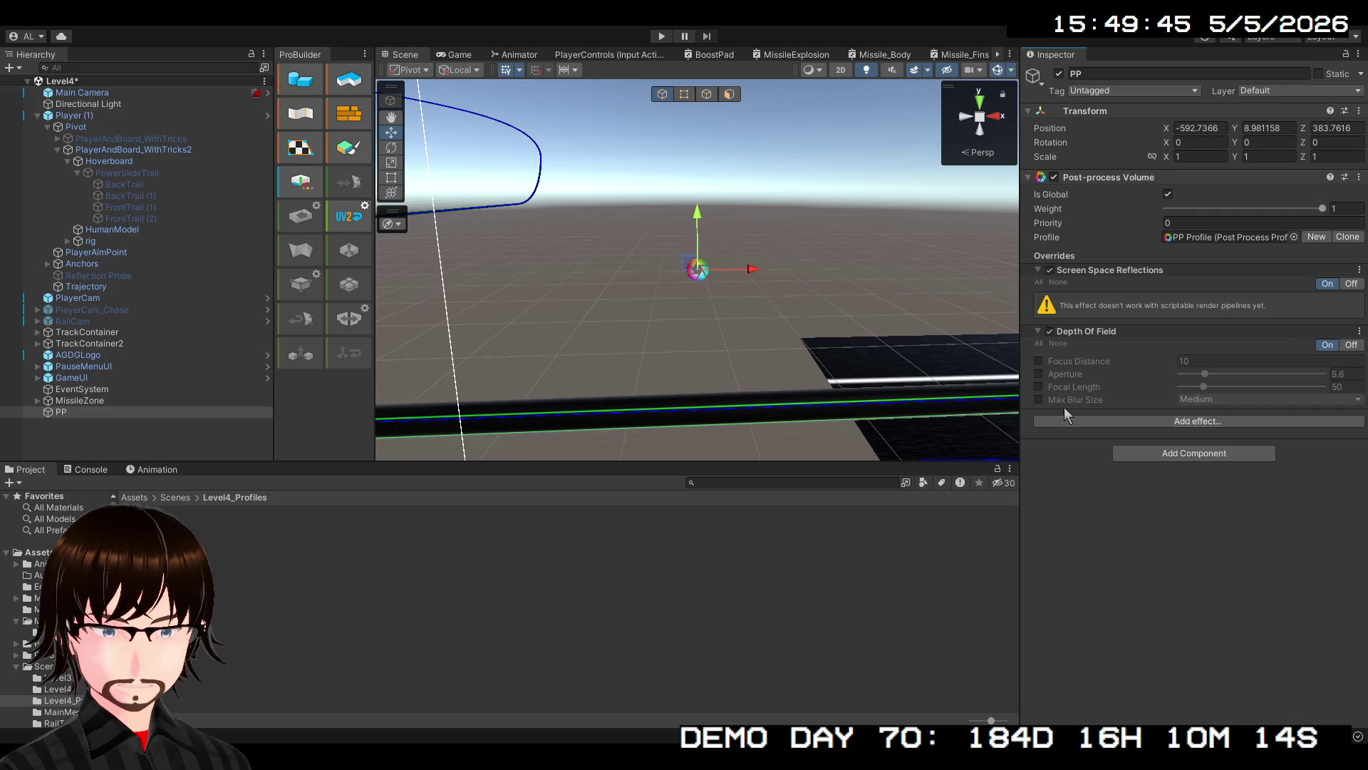
left_click(1040, 361)
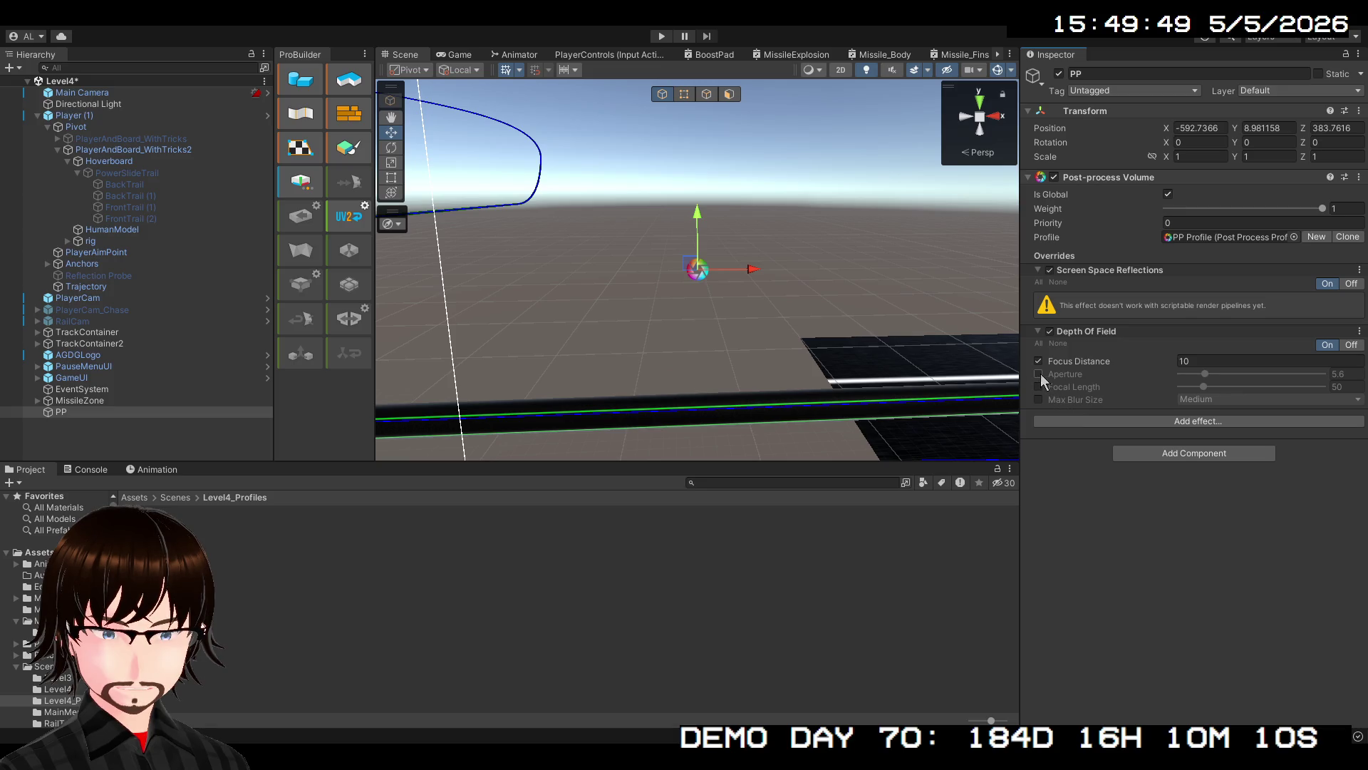
left_click(1039, 374)
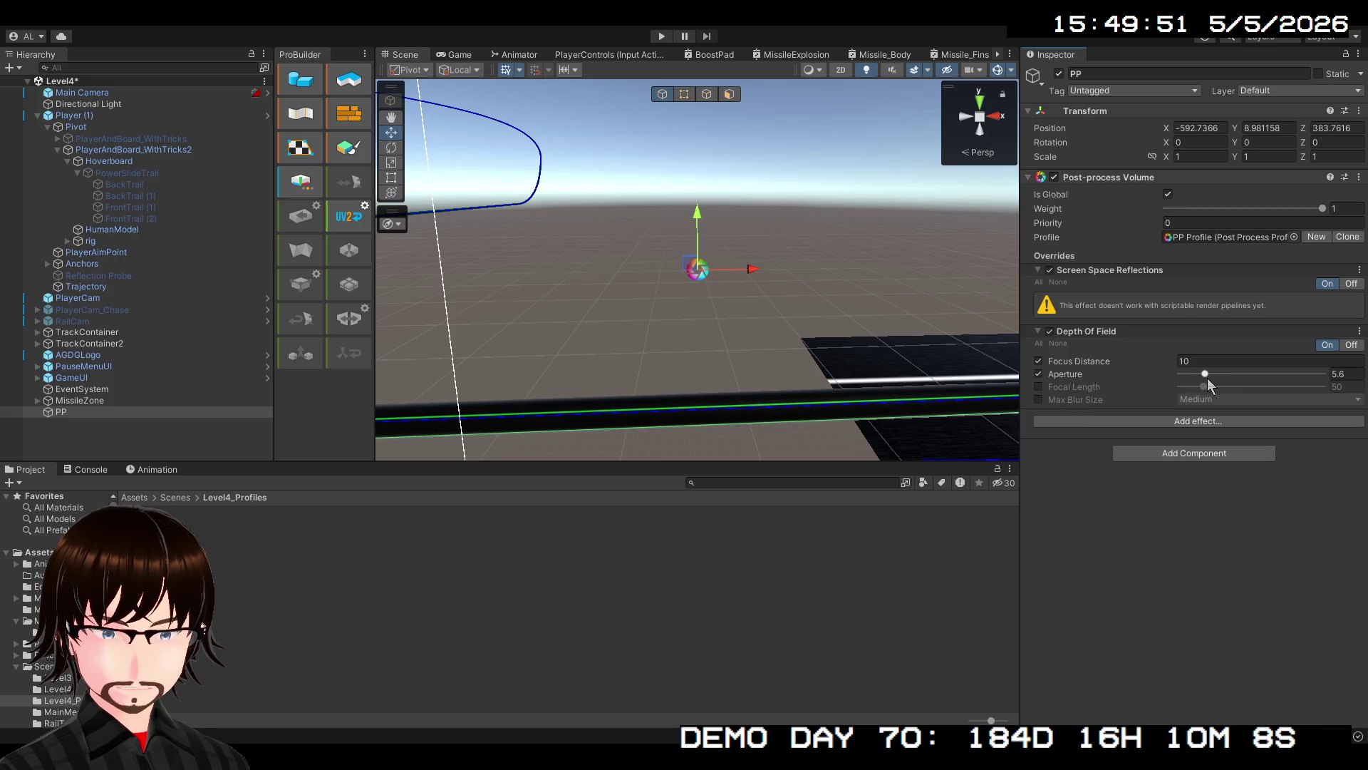
left_click_drag(1207, 373, 1190, 373)
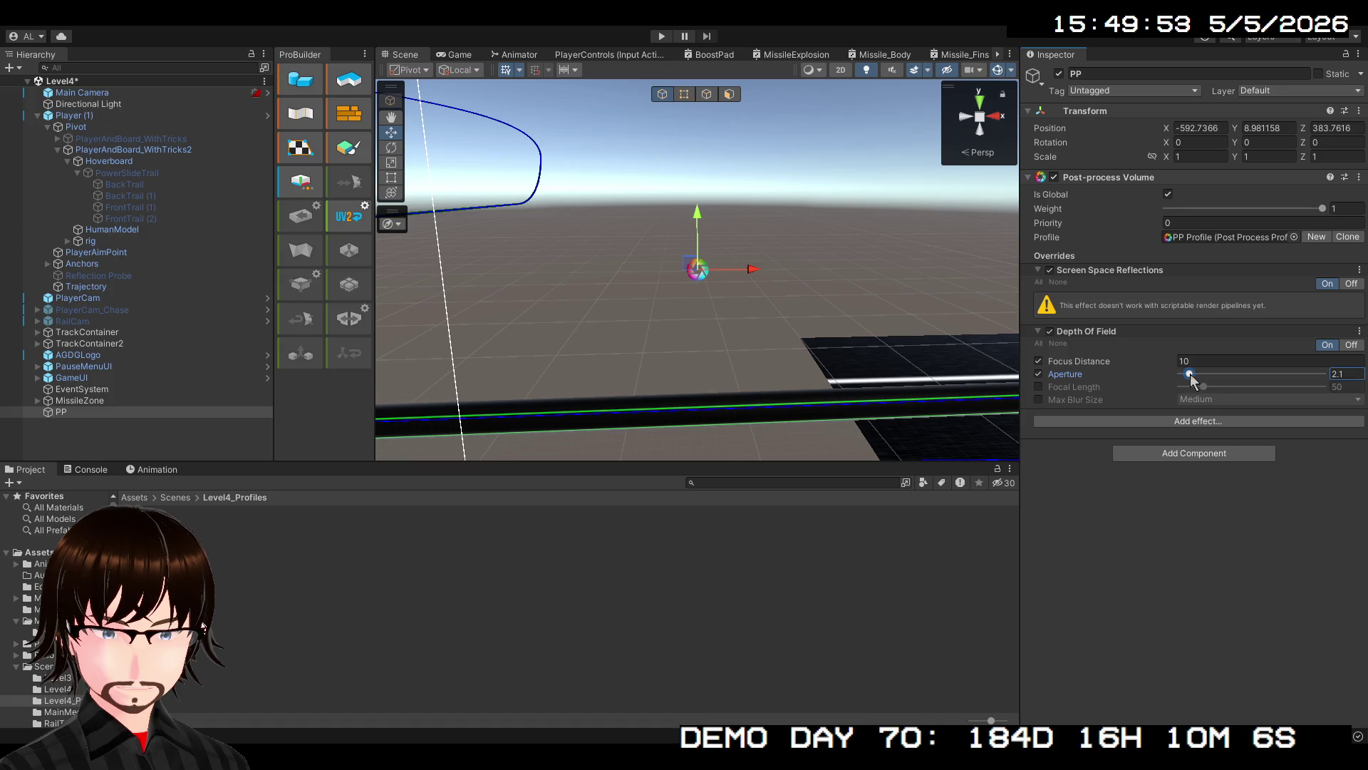
left_click(454, 55)
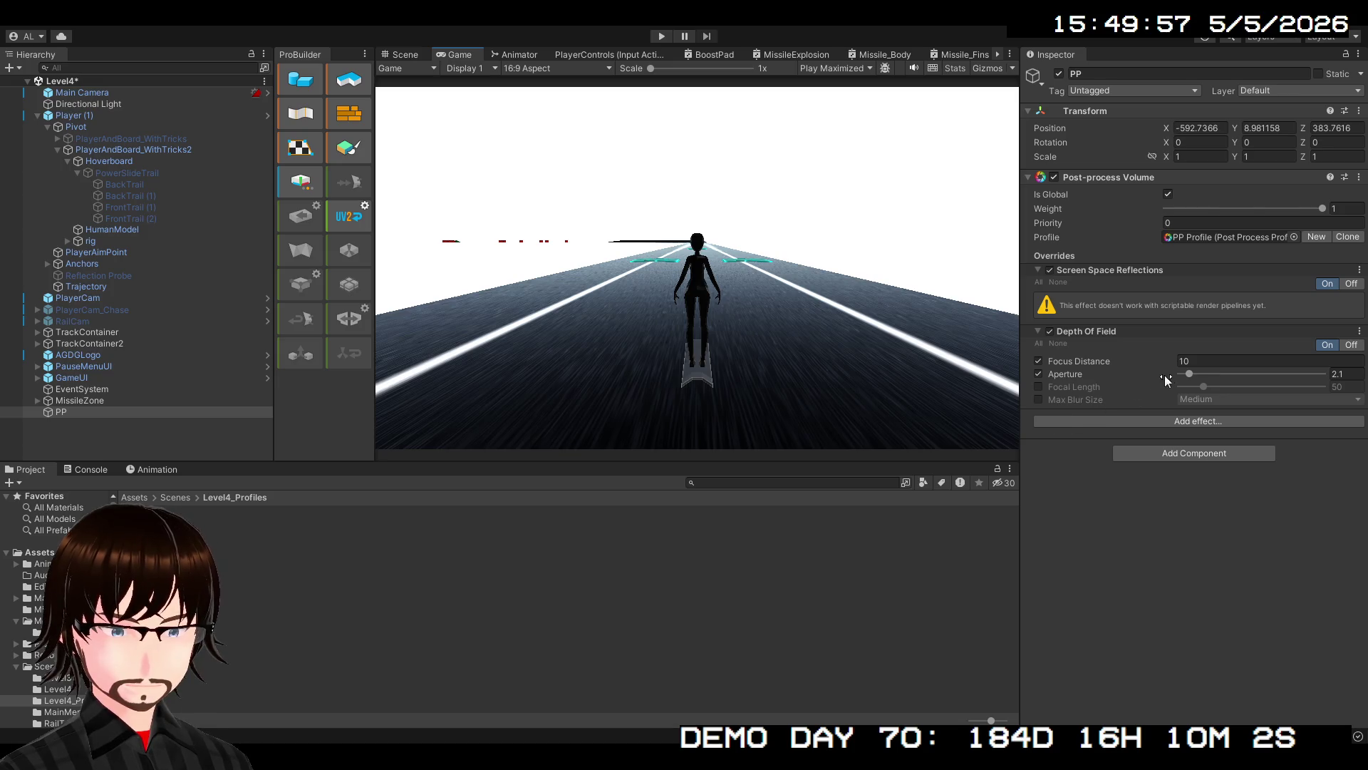
mouse_move(1189, 378)
left_mouse_down()
mouse_move(1318, 378)
mouse_move(1147, 380)
left_mouse_up()
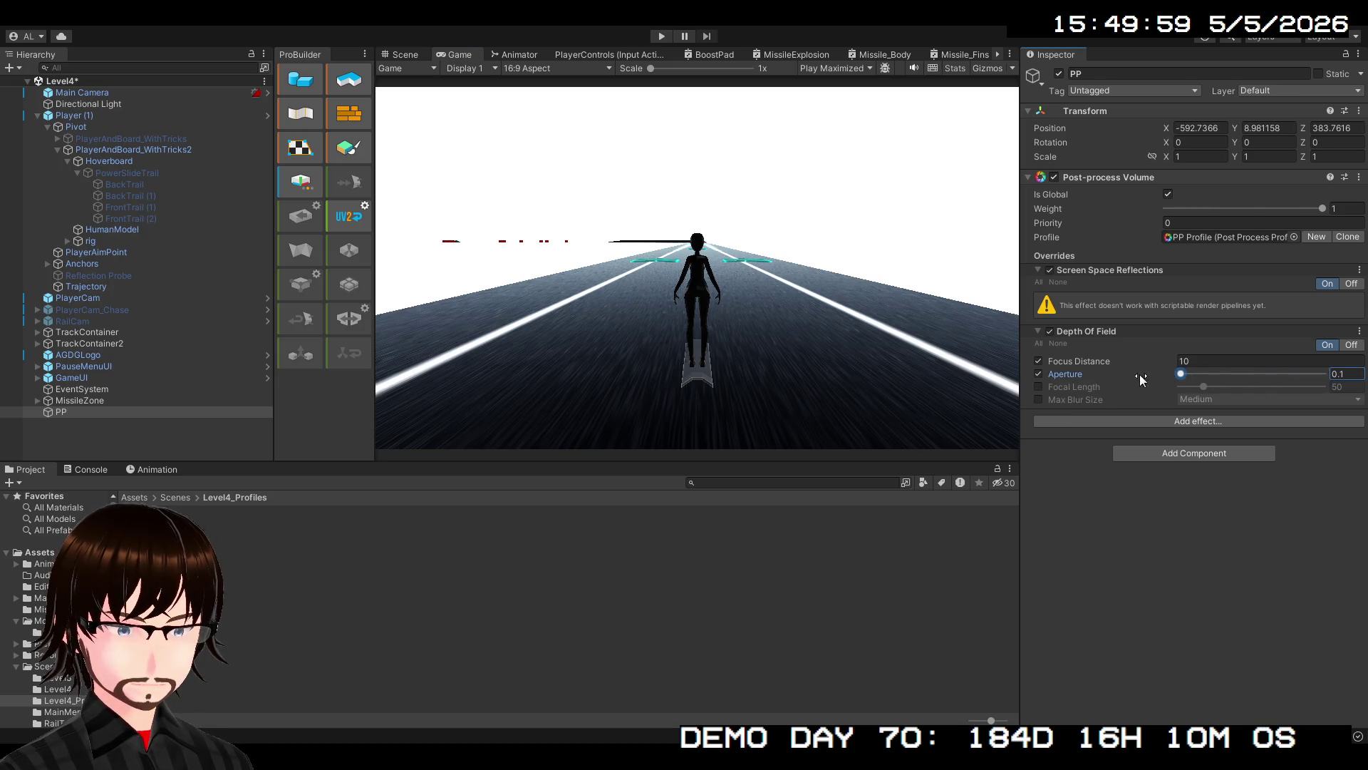
Override Focal Length at 25 and set Max Blur Size to Very Large
left_click(1039, 386)
mouse_move(1204, 387)
left_mouse_down()
mouse_move(1160, 396)
mouse_move(1272, 392)
mouse_move(1198, 394)
left_mouse_up()
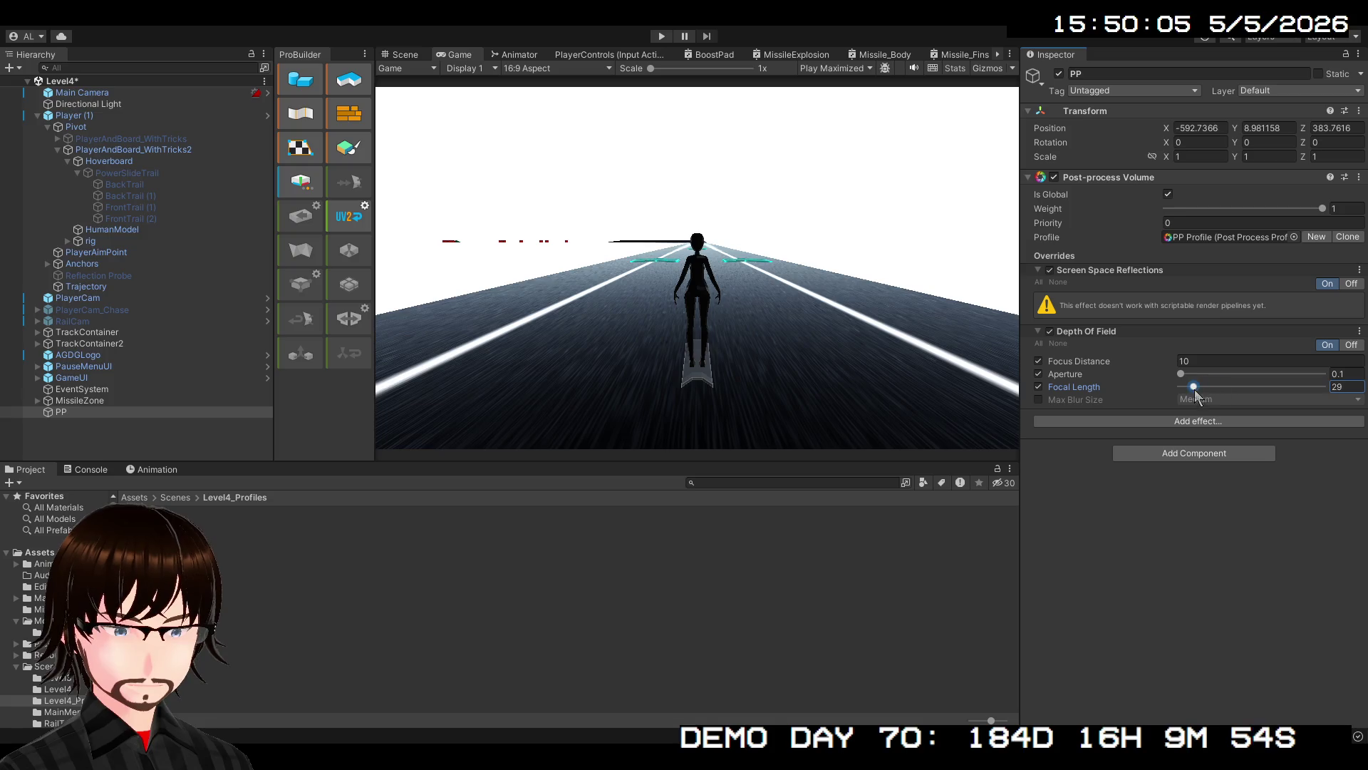
left_click(1039, 400)
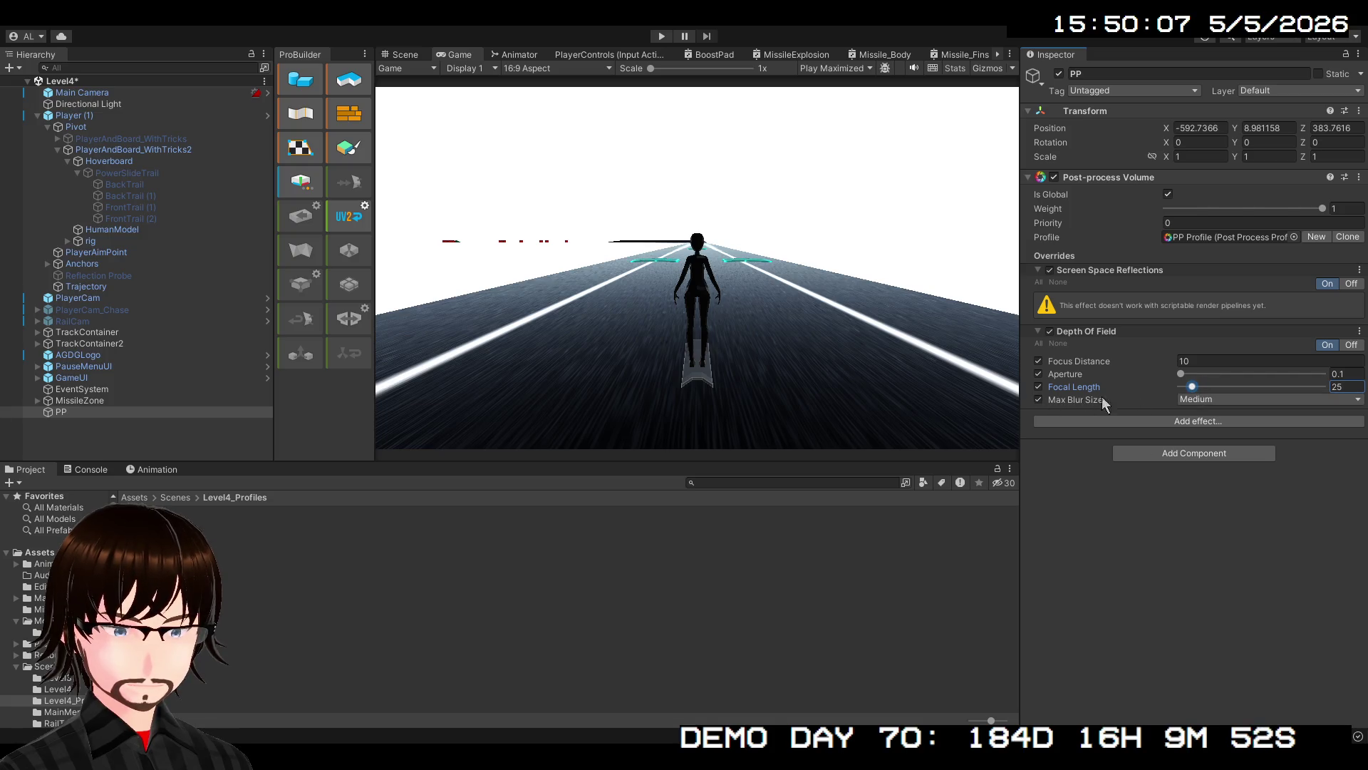
left_click(1205, 400)
left_click(1208, 413)
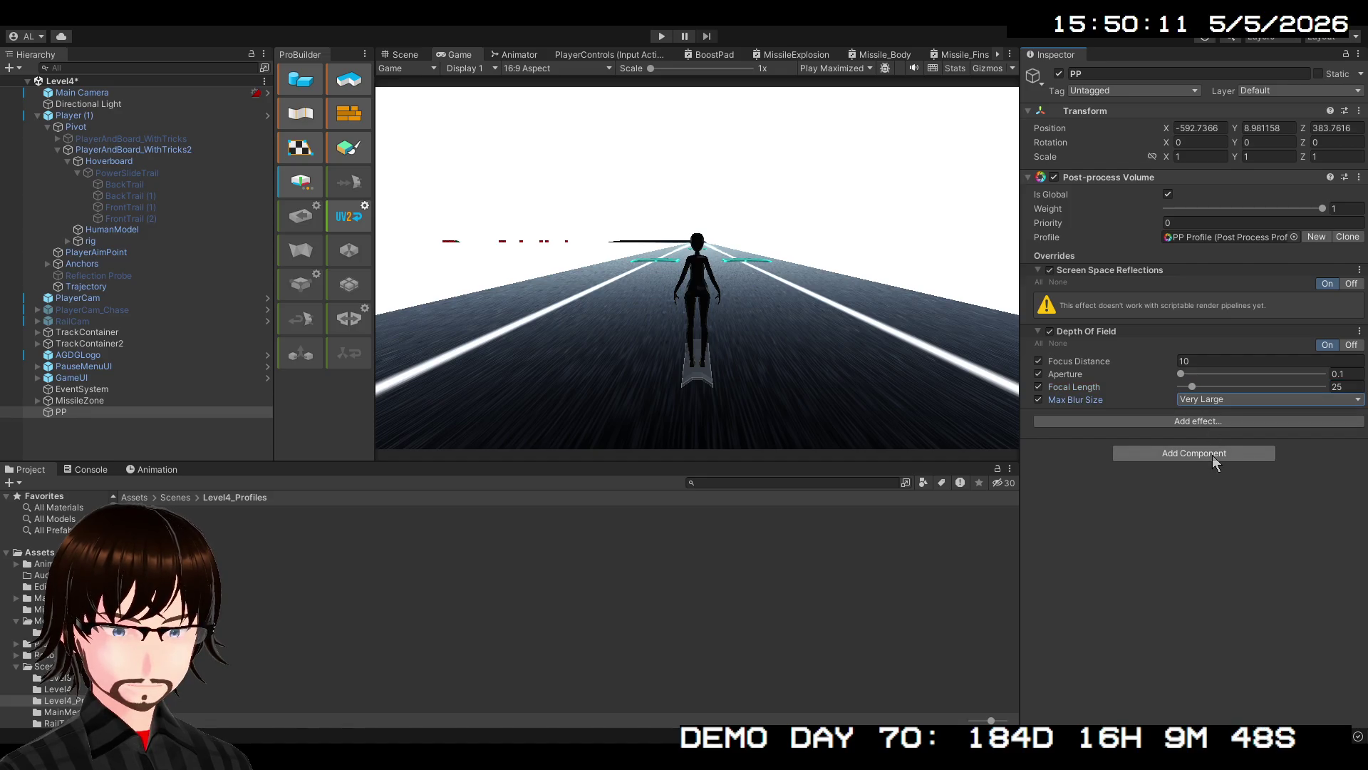
left_click(1212, 399)
left_click(1212, 438)
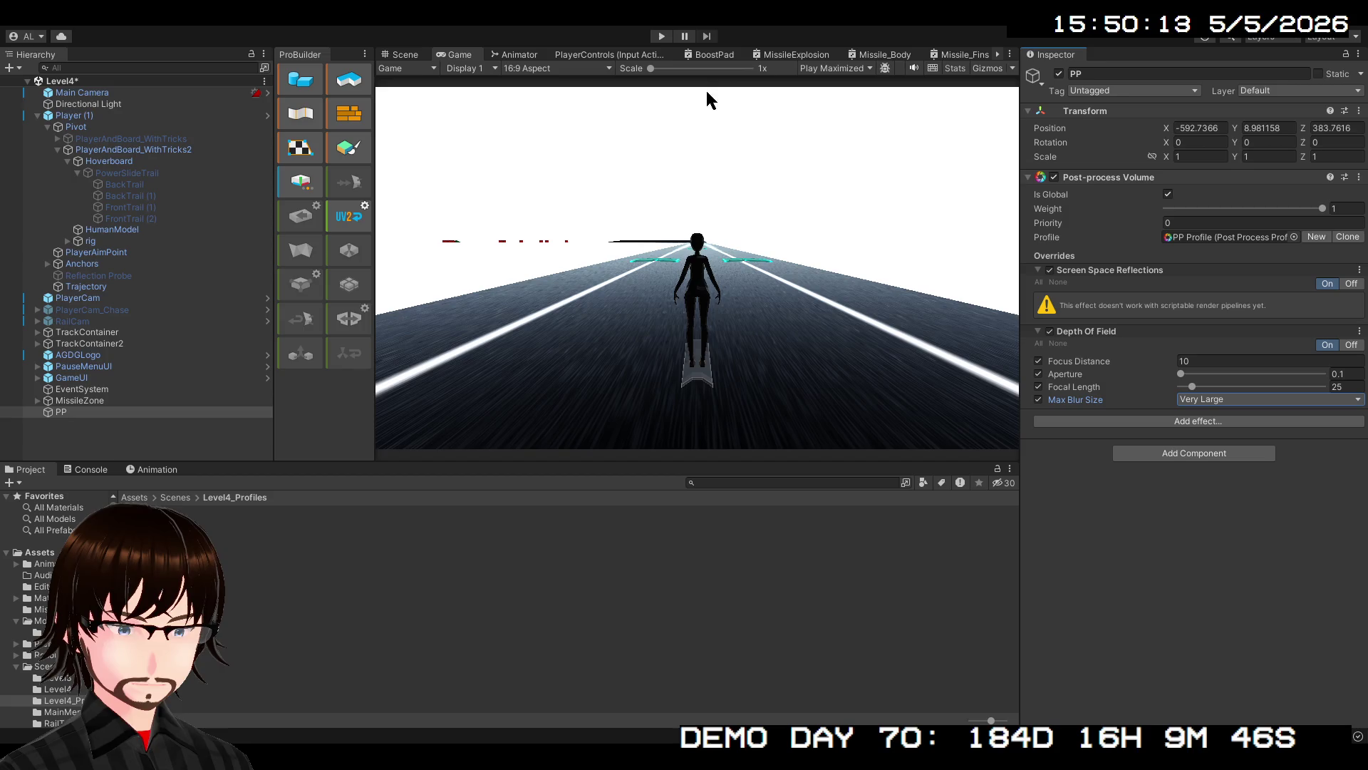
Play-test the depth of field, then drag Focus Distance down to 0.1
left_click(662, 37)
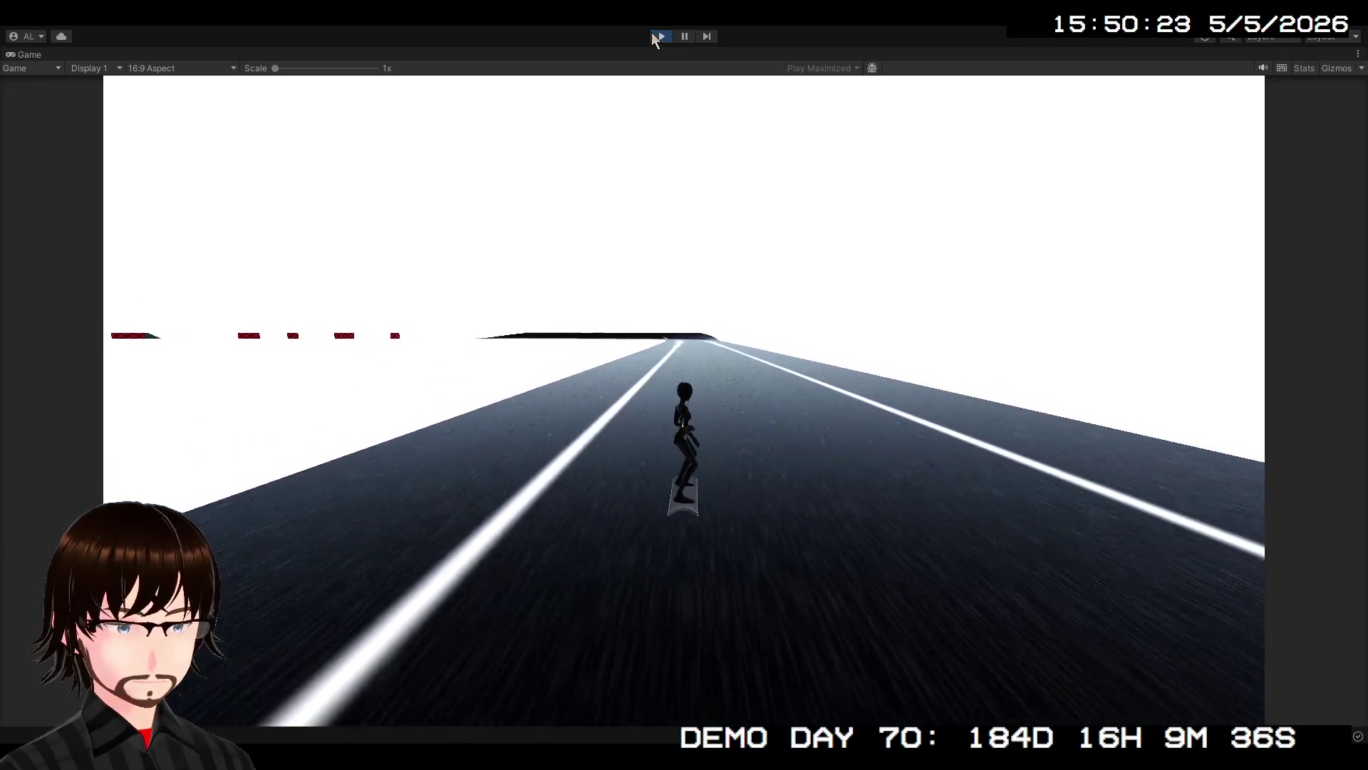
left_click(662, 35)
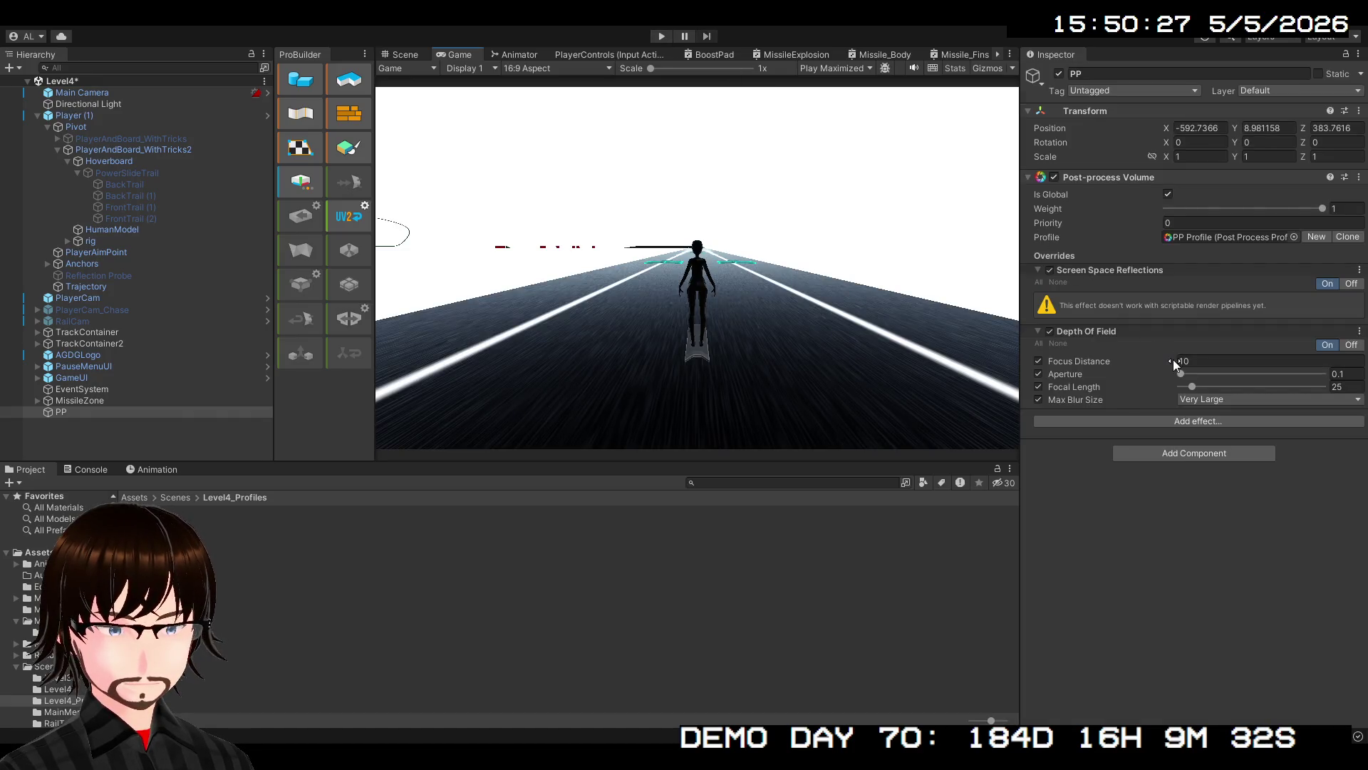
left_click_drag(1173, 359, 1096, 362)
left_click_drag(1015, 378, 921, 385)
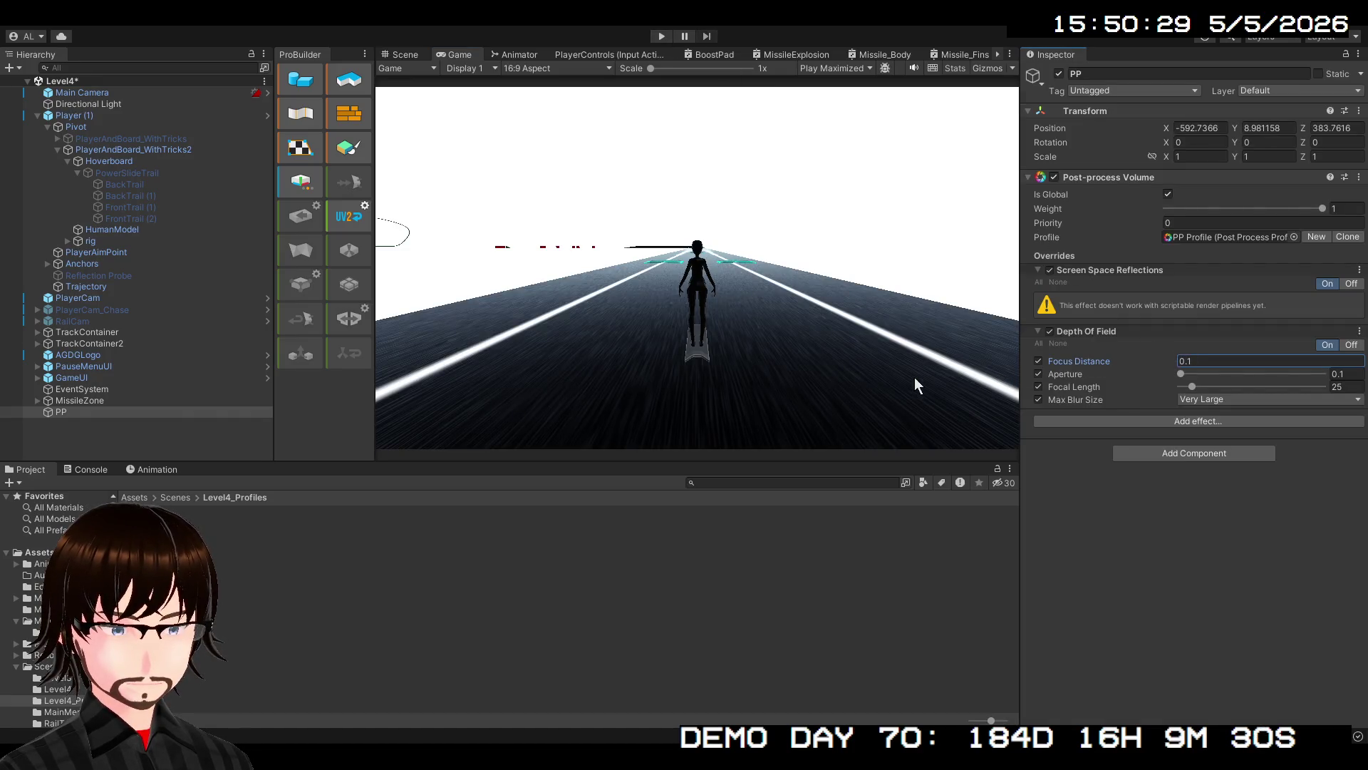
mouse_move(734, 383)
left_mouse_down()
mouse_move(901, 388)
mouse_move(143, 381)
mouse_move(1155, 357)
mouse_move(72, 305)
mouse_move(495, 302)
left_mouse_up()
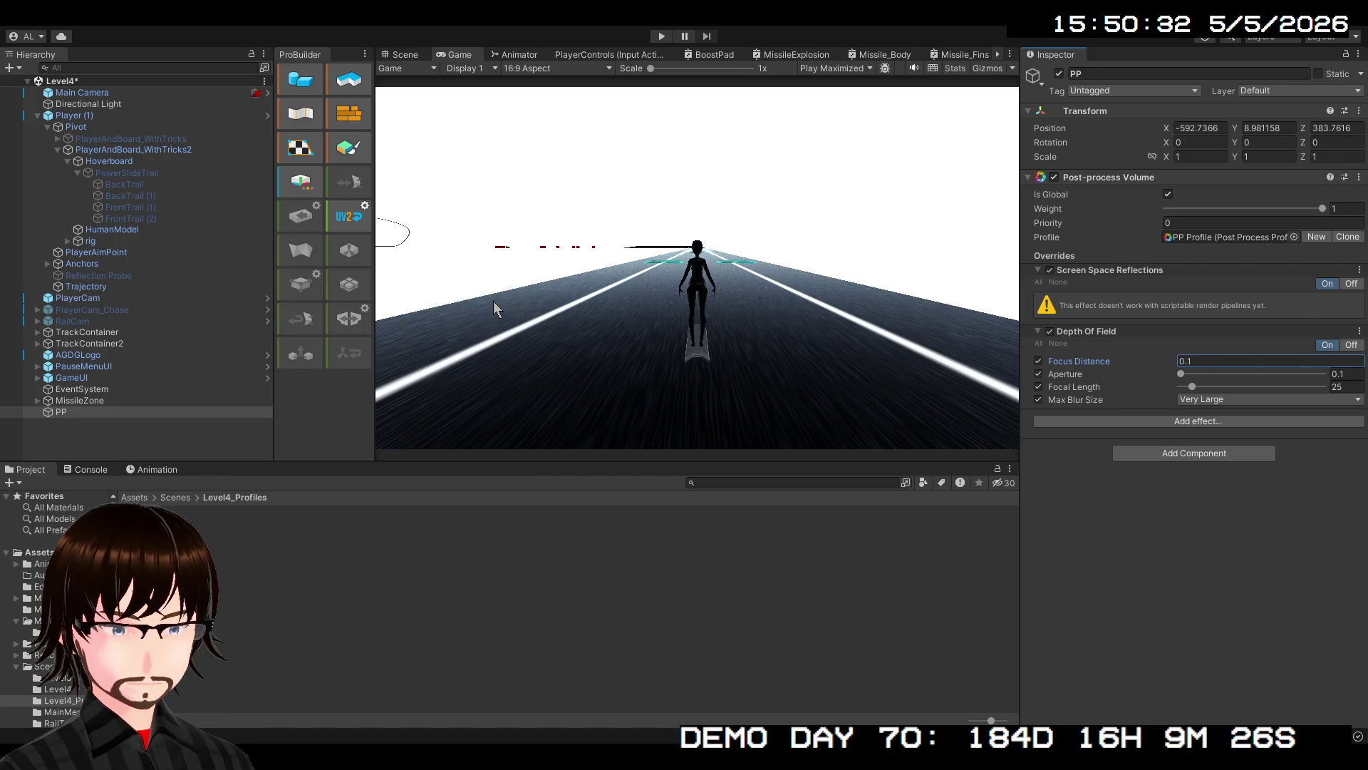
Raise Aperture to 32, check the maximized Game view, set Focal Length 143, then remove Depth Of Field
left_click_drag(1183, 373, 1323, 374)
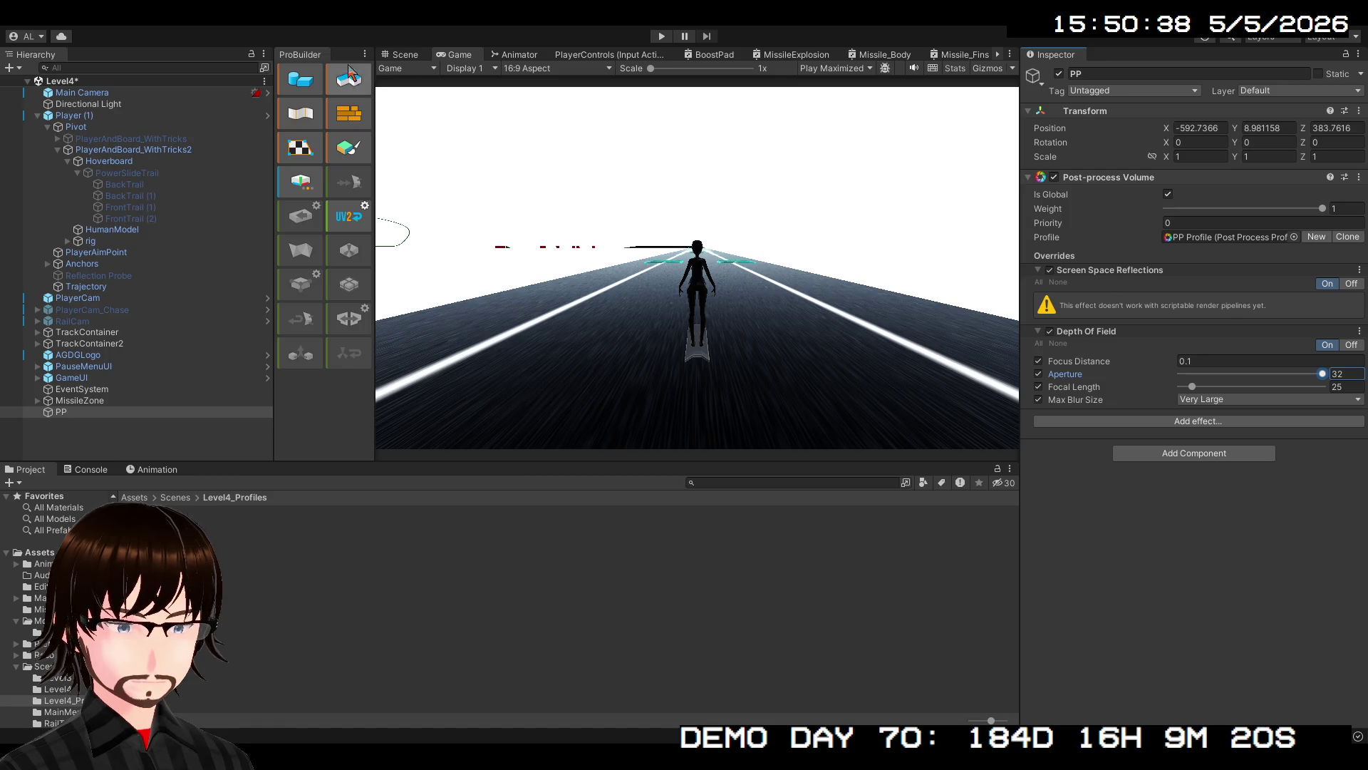
double_click(454, 57)
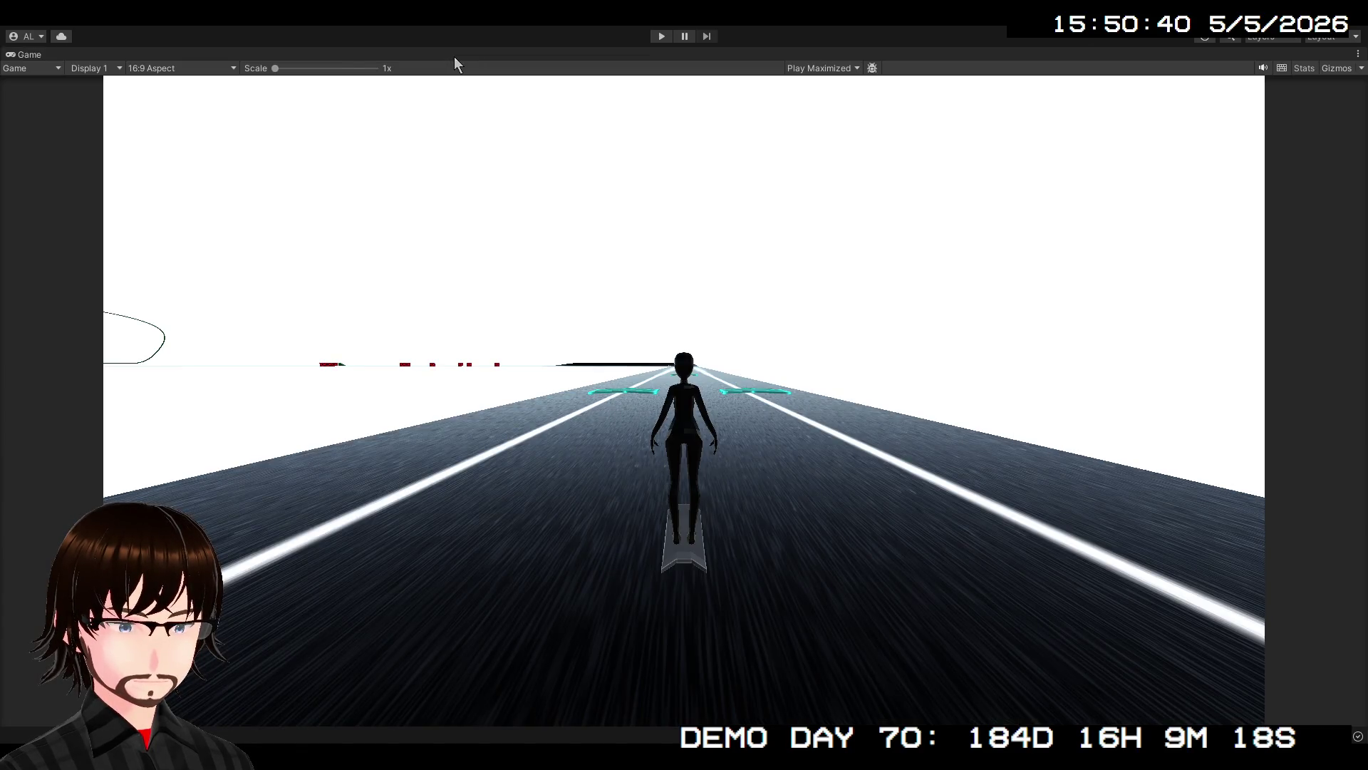
double_click(44, 54)
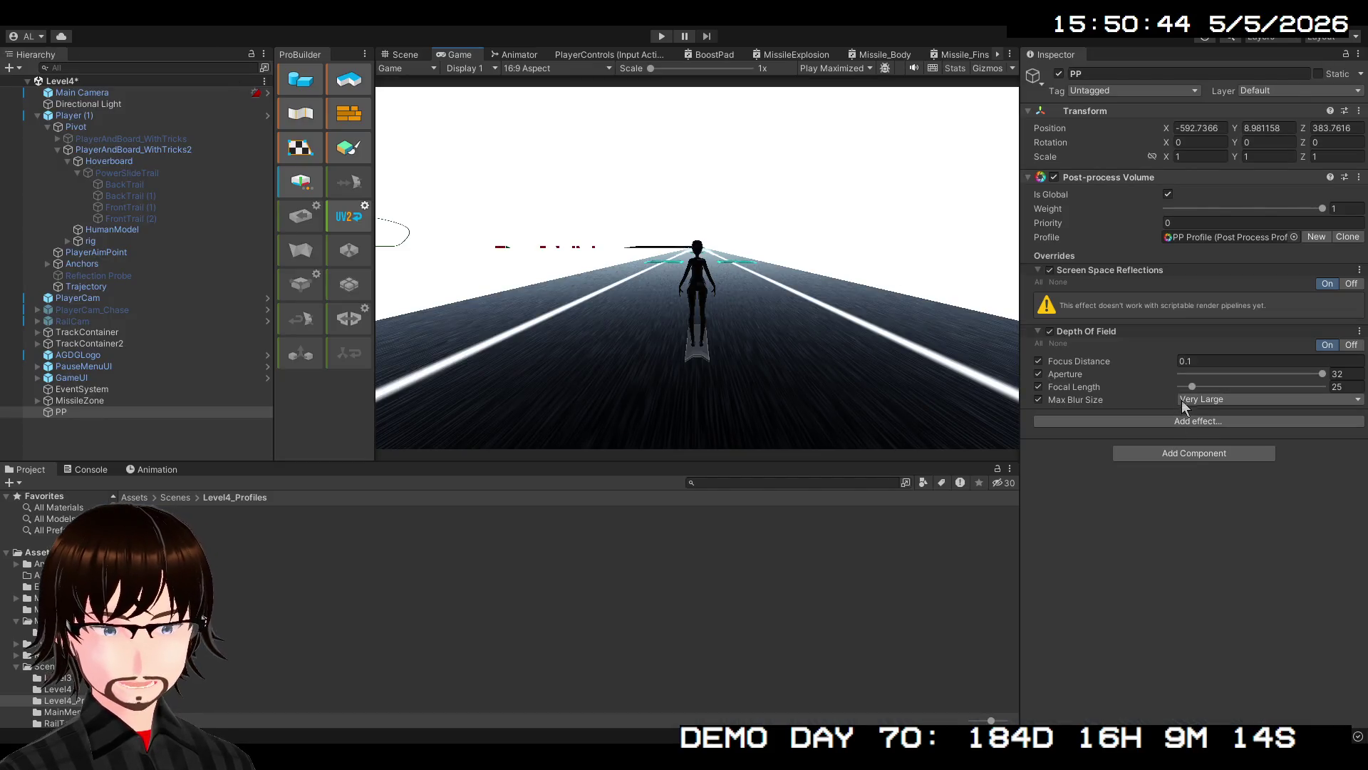
mouse_move(1193, 386)
left_mouse_down()
mouse_move(1069, 388)
mouse_move(1322, 392)
mouse_move(1098, 395)
mouse_move(1299, 403)
mouse_move(1248, 388)
left_mouse_up()
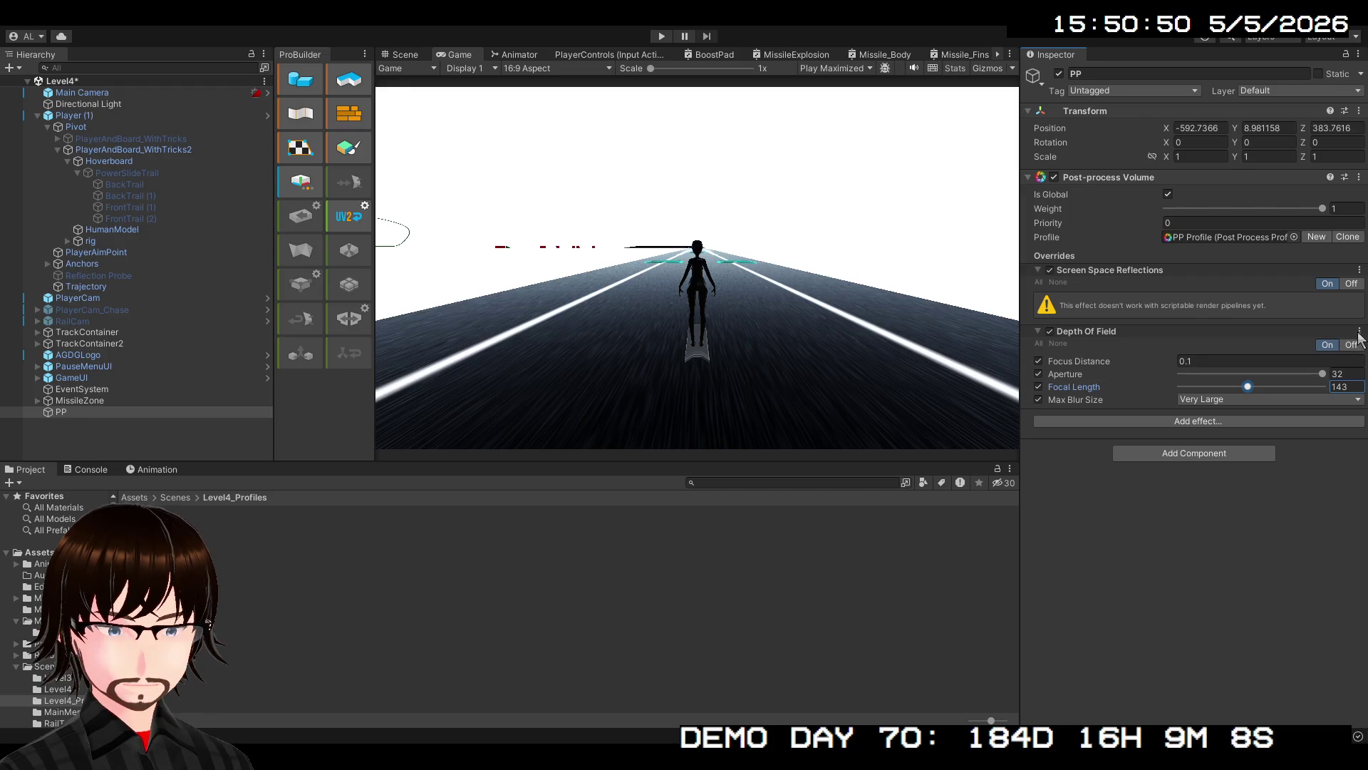
right_click(1345, 349)
Replace Depth Of Field with a Bloom override and raise its Intensity to 91.62
left_click(1337, 367)
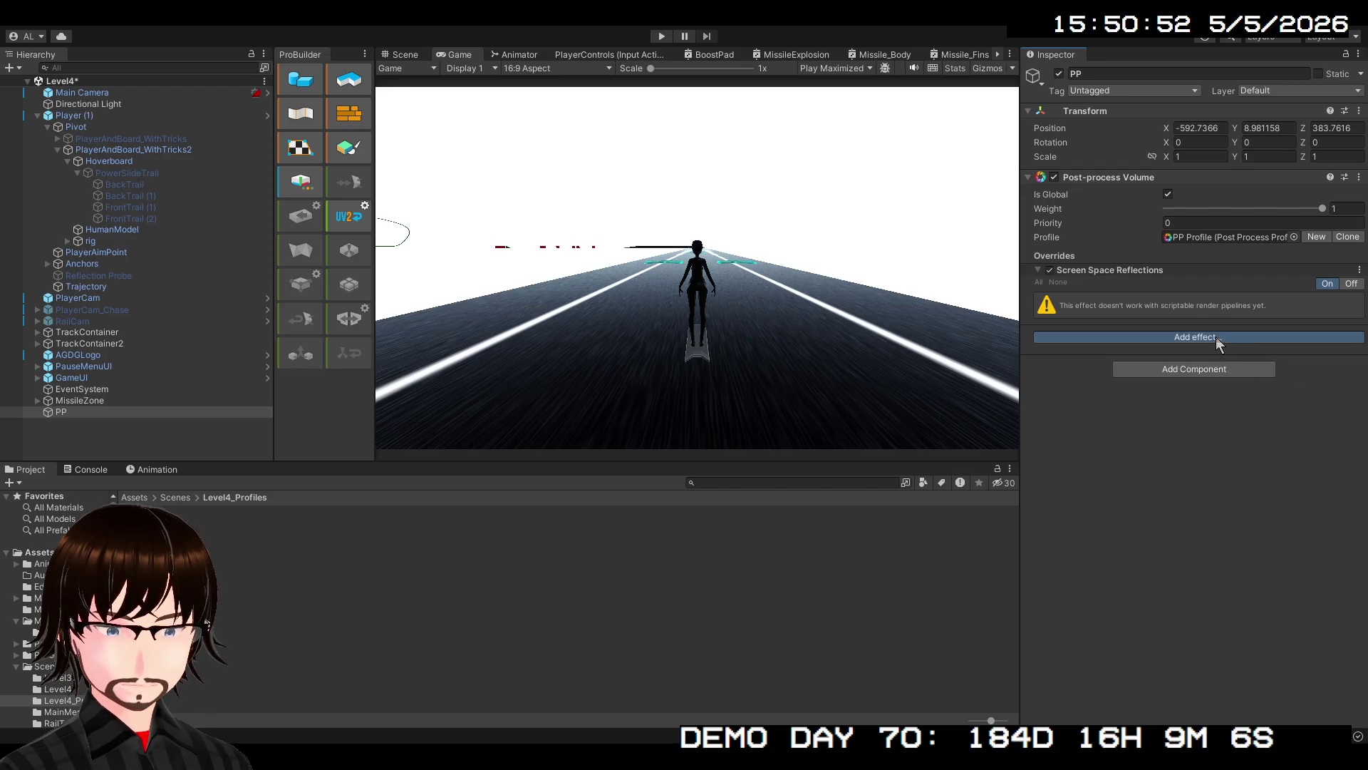
left_click(1138, 437)
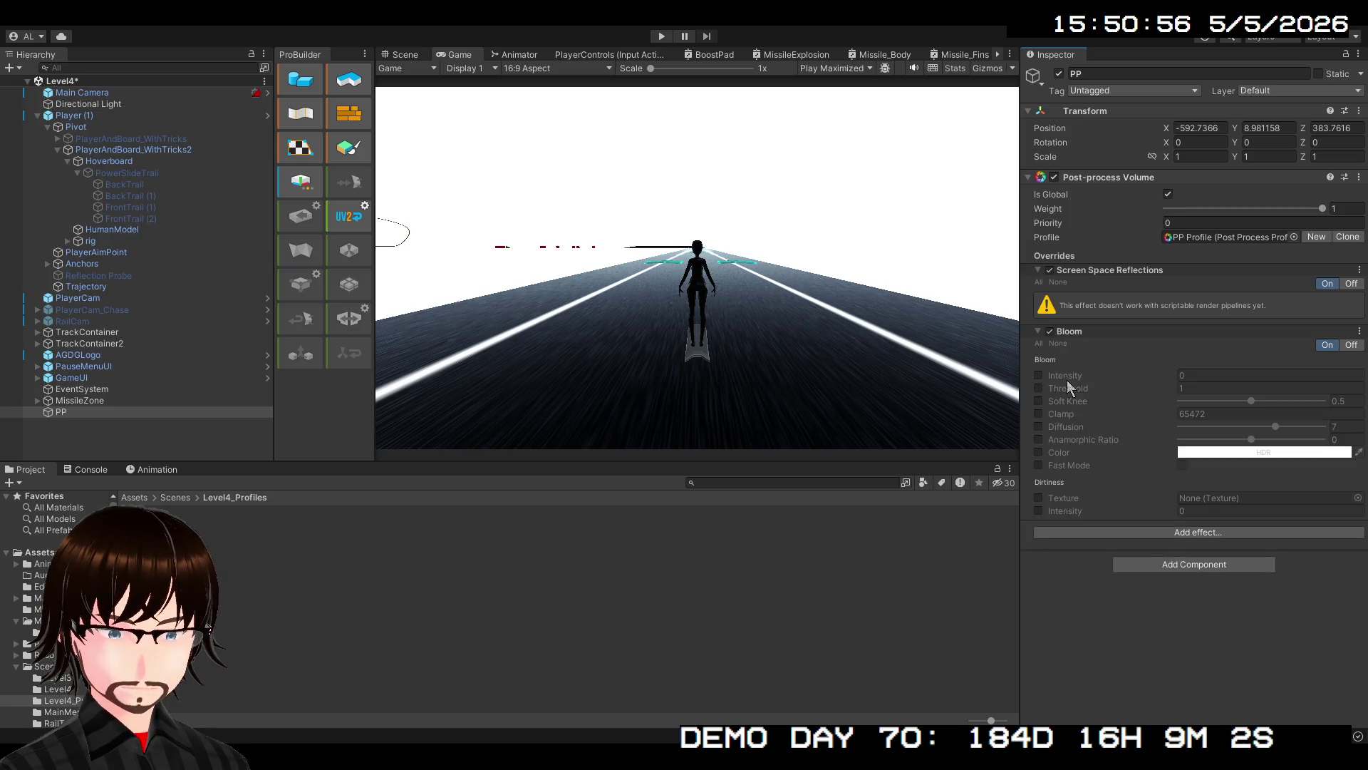
left_click(1039, 375)
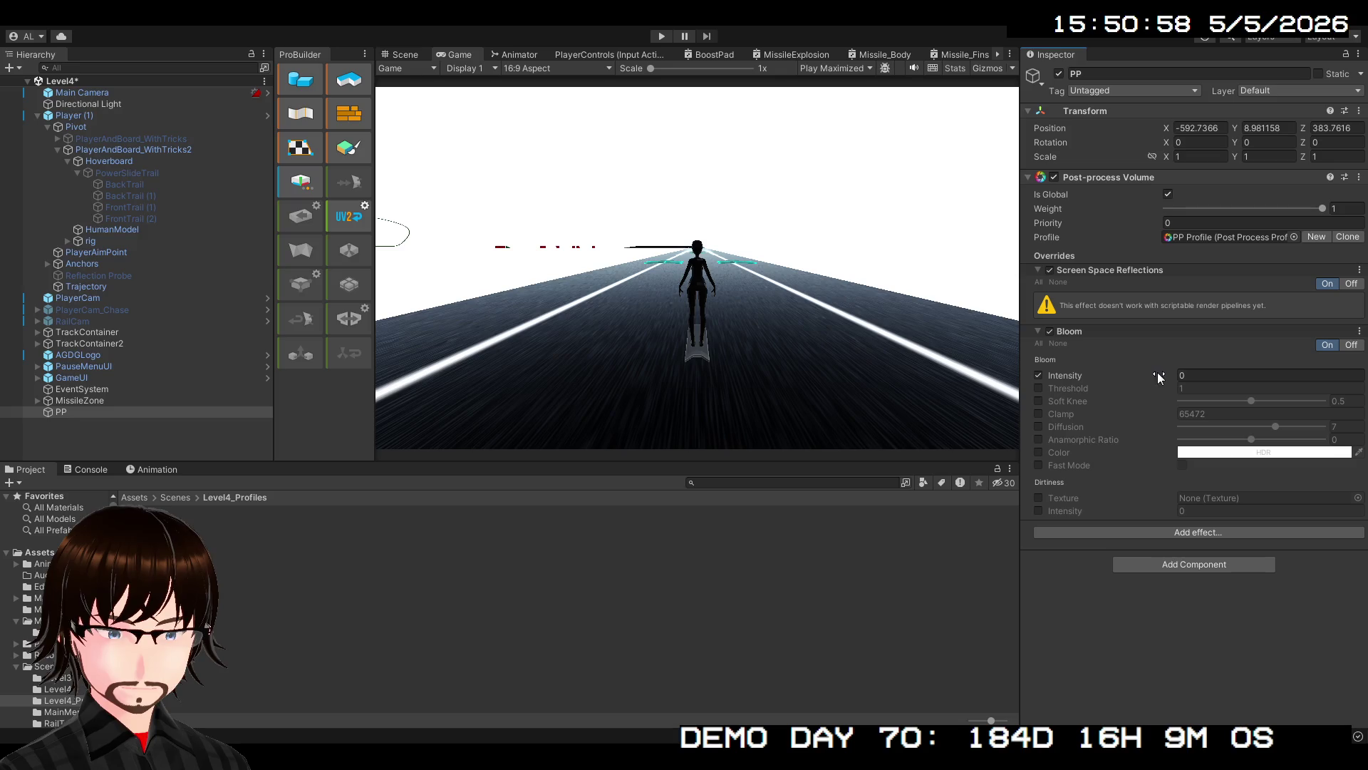
left_click(1212, 376)
type("6.65")
mouse_move(1222, 378)
left_mouse_down()
mouse_move(13, 375)
mouse_move(1293, 378)
mouse_move(602, 383)
mouse_move(1134, 388)
mouse_move(226, 376)
left_mouse_up()
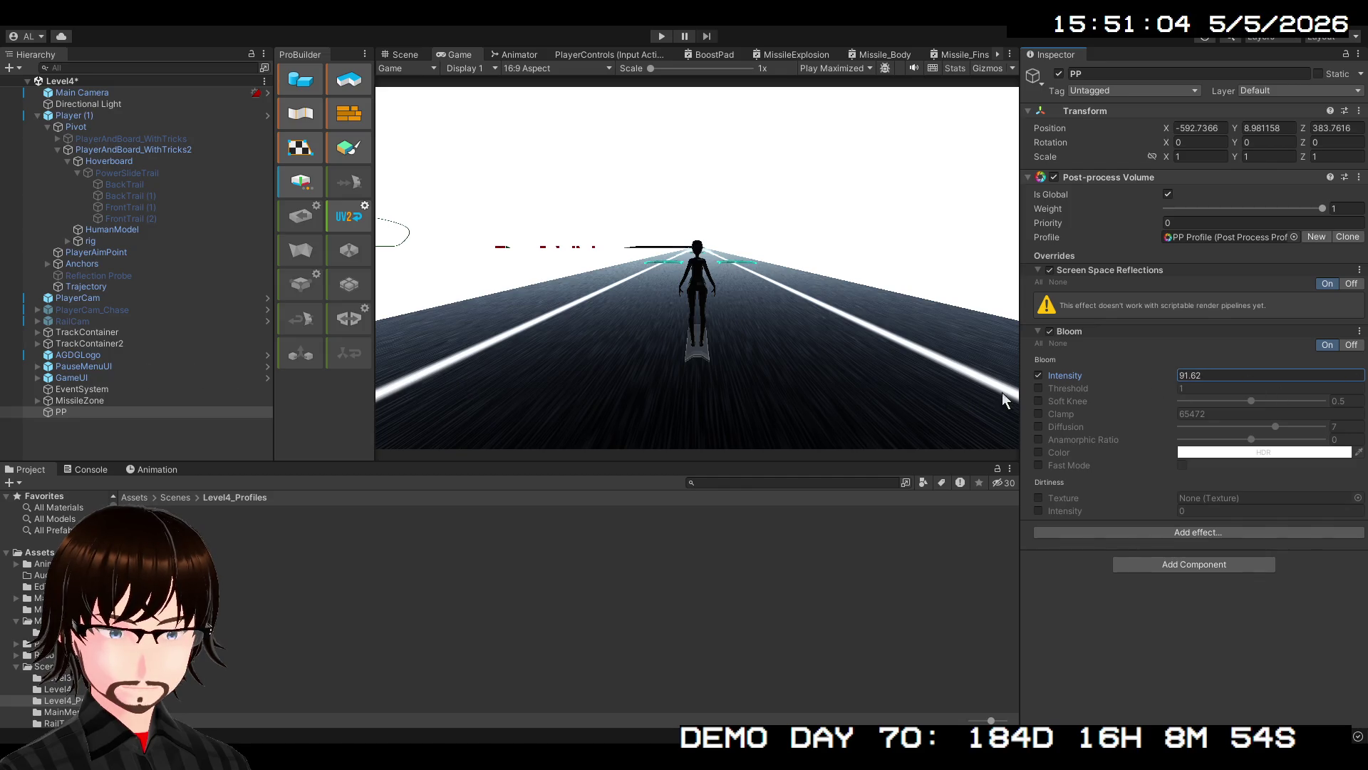
Set Bloom Threshold to 1, play-test the bloom, then turn off Screen Space Reflections
left_click(1038, 389)
mouse_move(1169, 394)
left_mouse_down()
mouse_move(1210, 395)
mouse_move(122, 385)
mouse_move(141, 396)
mouse_move(1117, 396)
left_mouse_up()
left_click(1203, 391)
type("1")
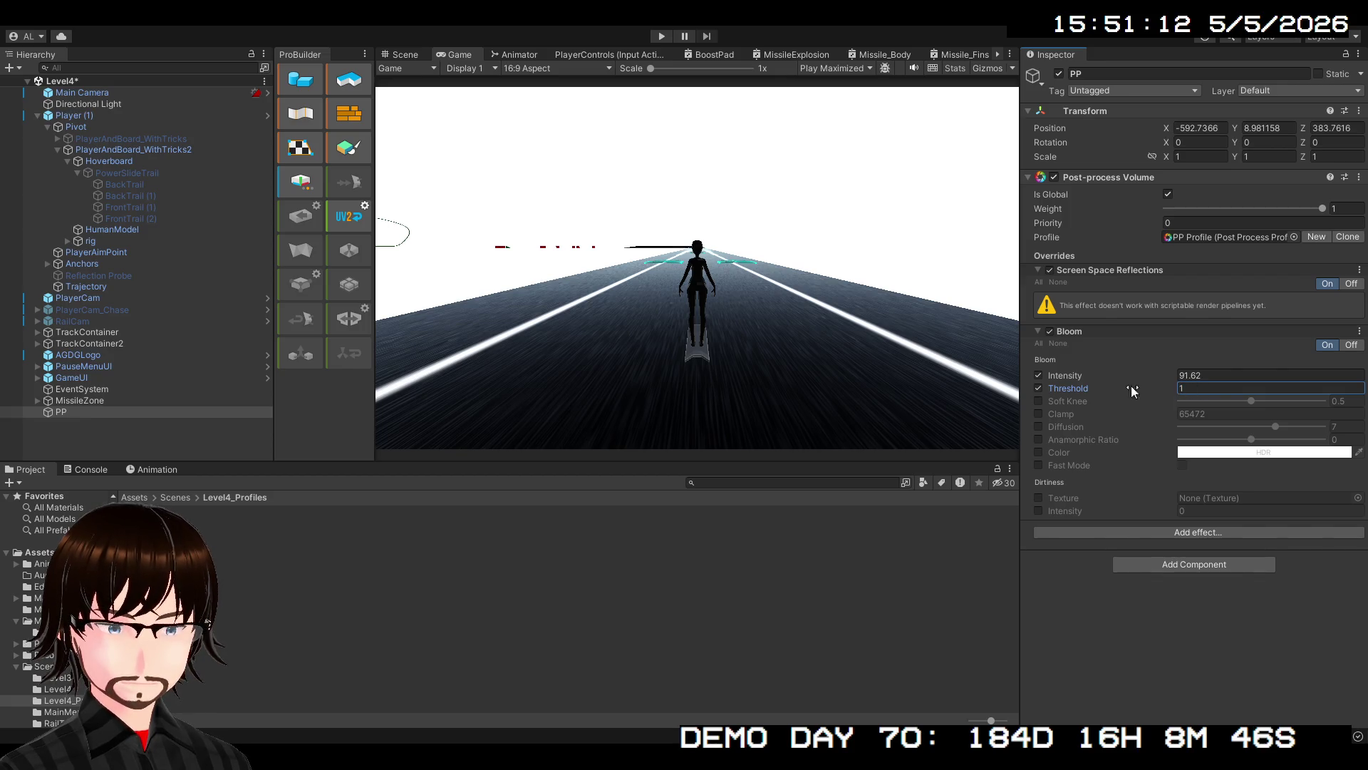
left_click(661, 36)
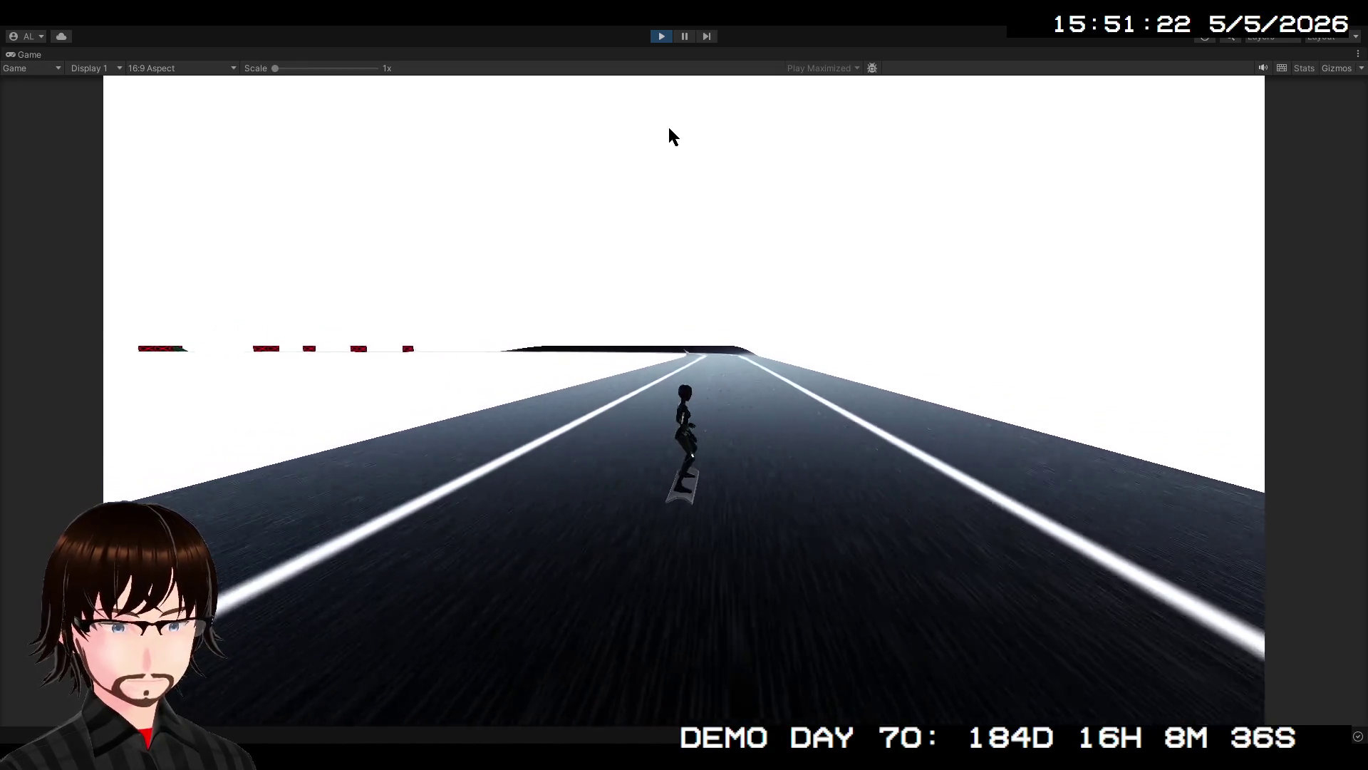
left_click(657, 34)
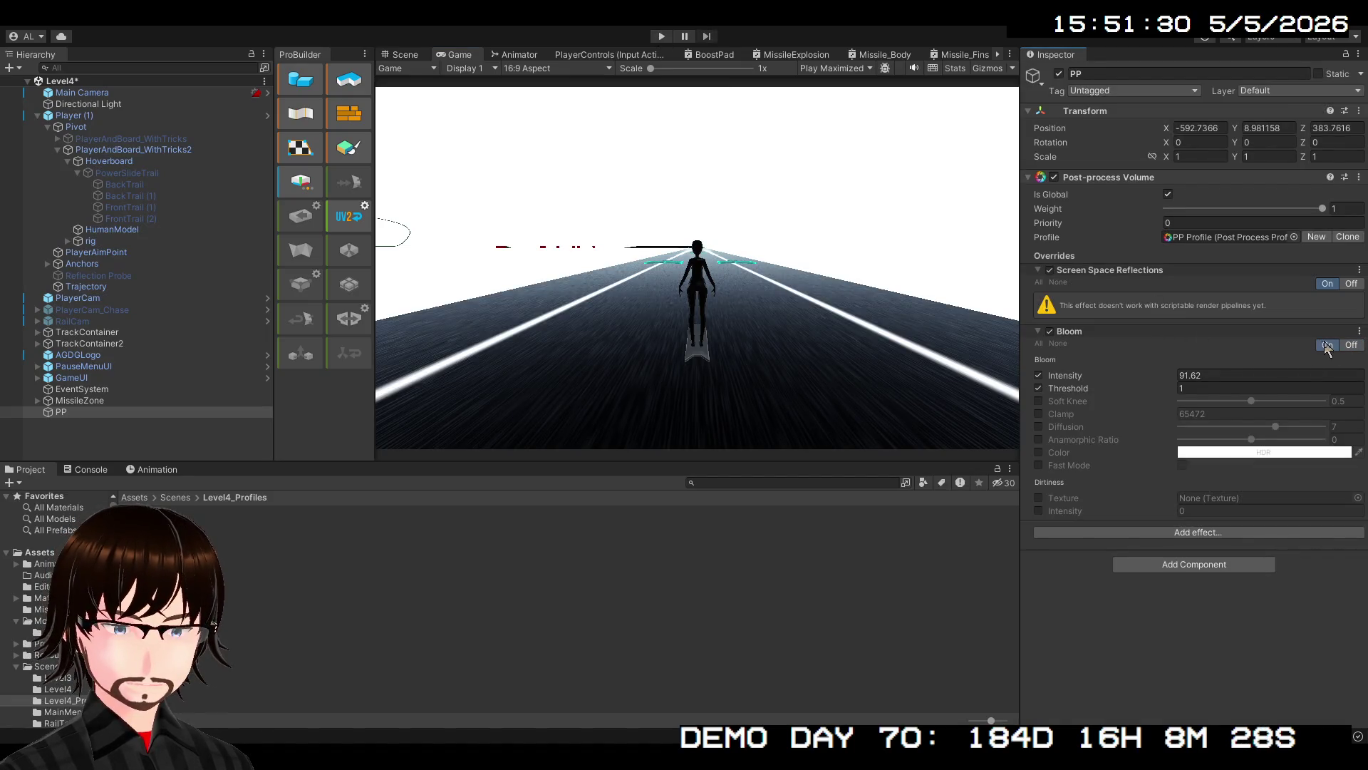
left_click(1349, 285)
Remove the Screen Space Reflections and Bloom overrides from the PP volume
left_click(1049, 271)
right_click(1122, 270)
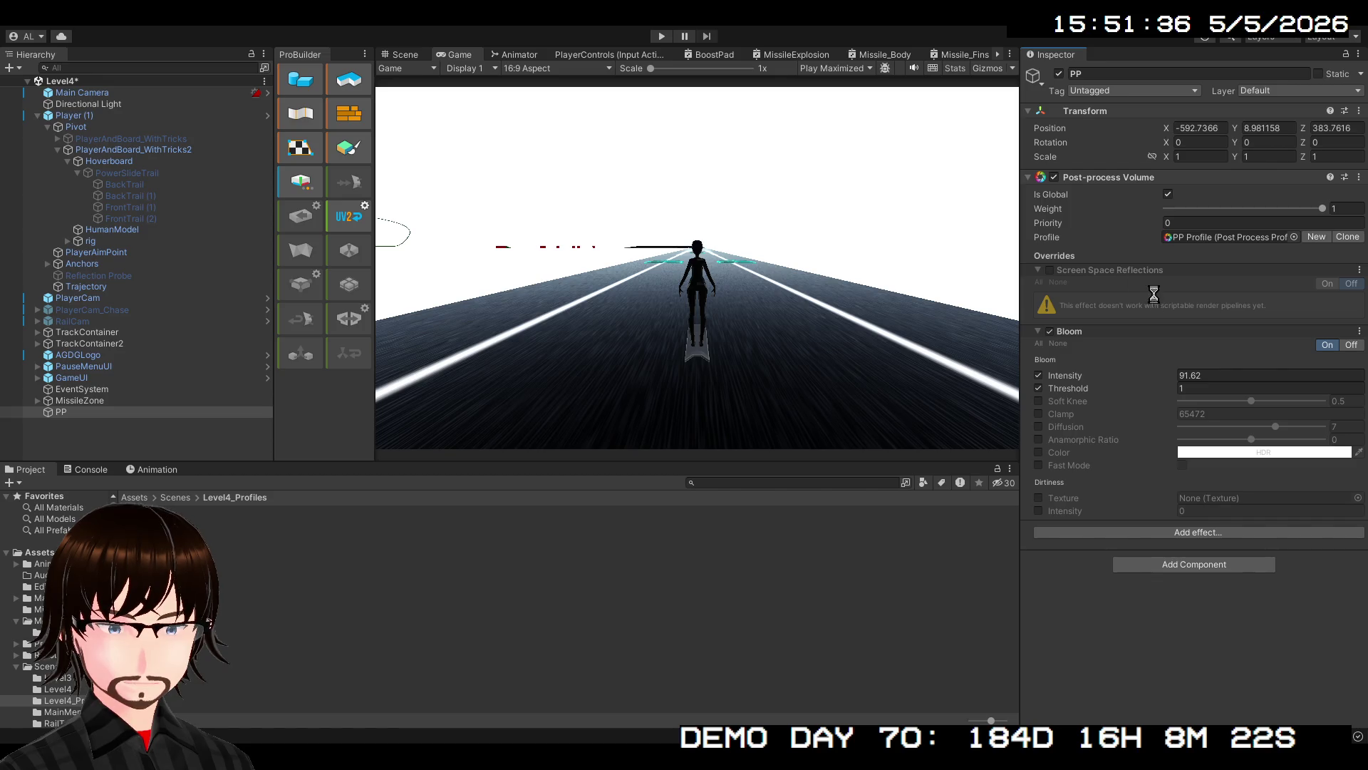
left_click(1147, 296)
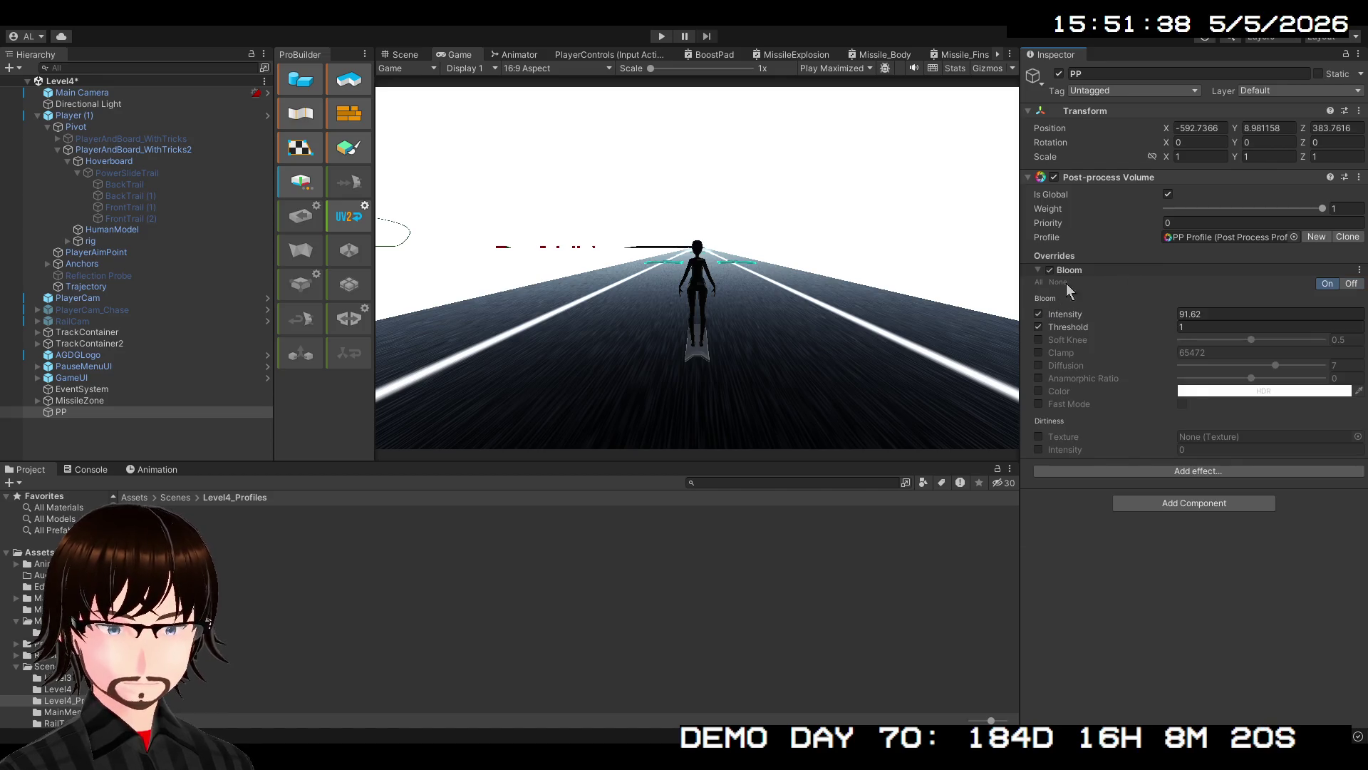
right_click(1100, 271)
left_click(1140, 298)
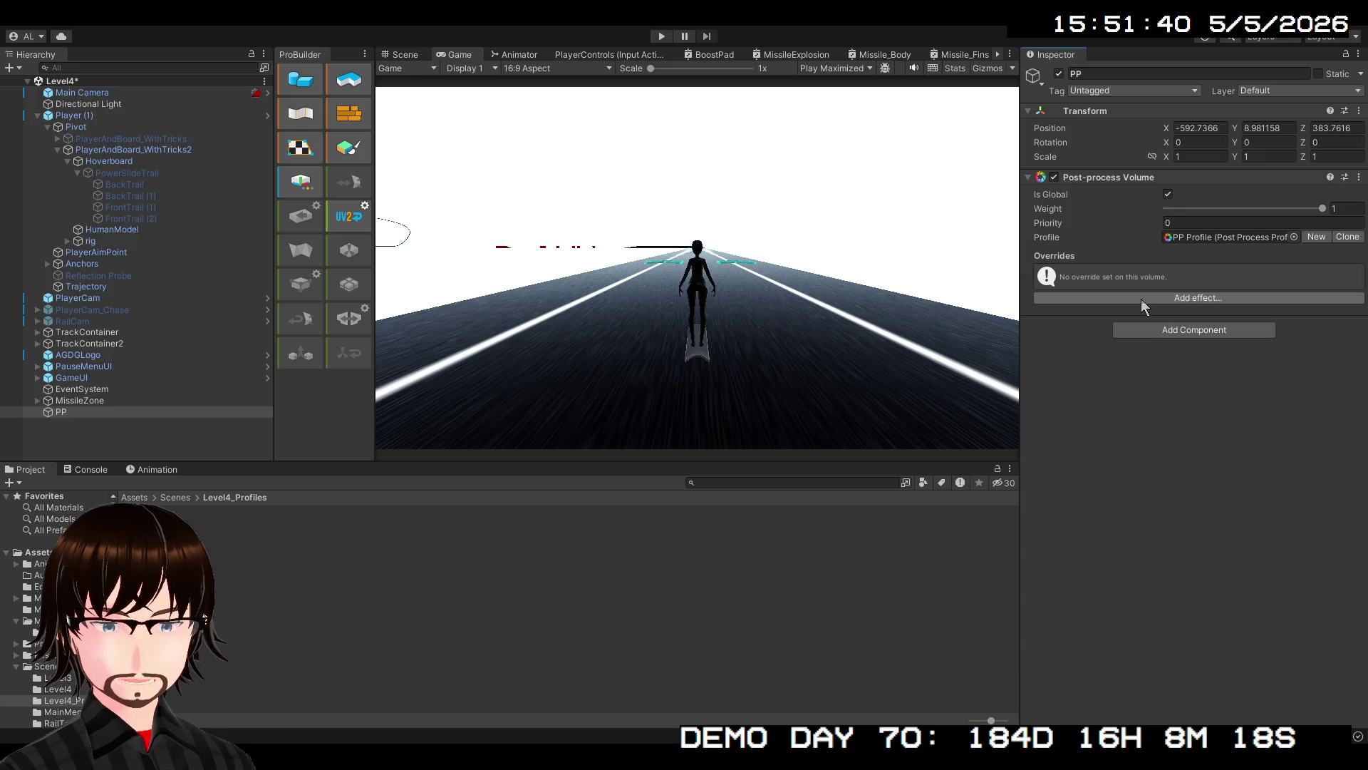
Leave the PP volume set to Is Global
left_click(1168, 194)
left_click(1168, 194)
left_click(1168, 194)
left_click(1169, 195)
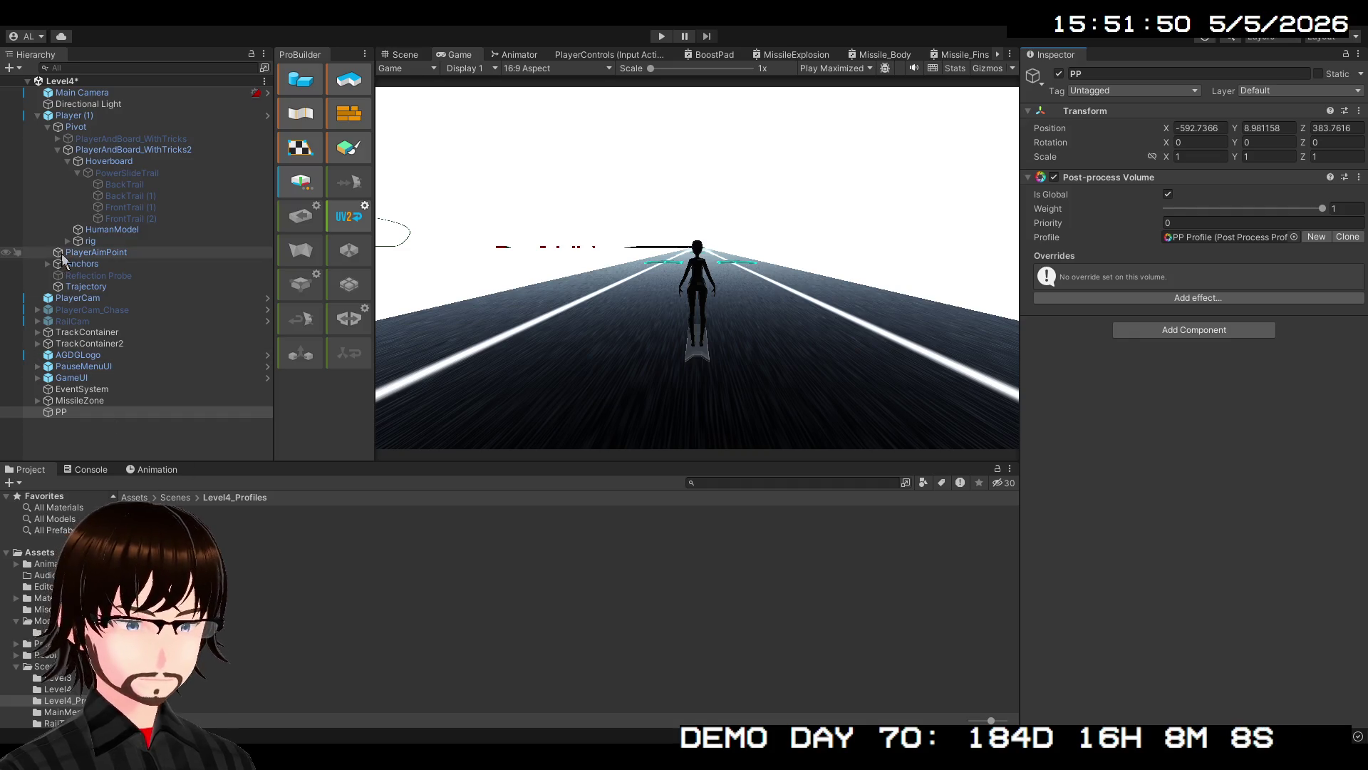
Activate the Reflection Probe object, then reselect PP
left_click(94, 275)
left_click(1059, 74)
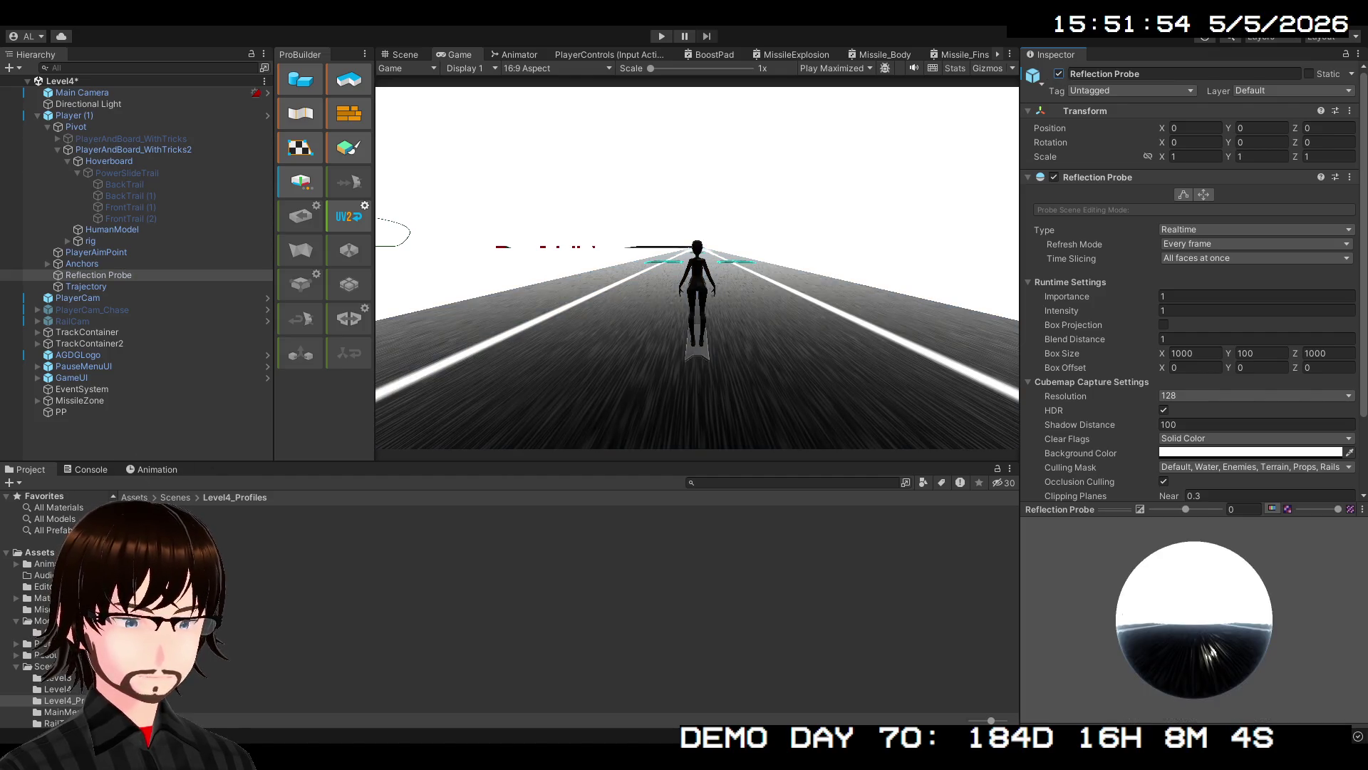
left_click(99, 413)
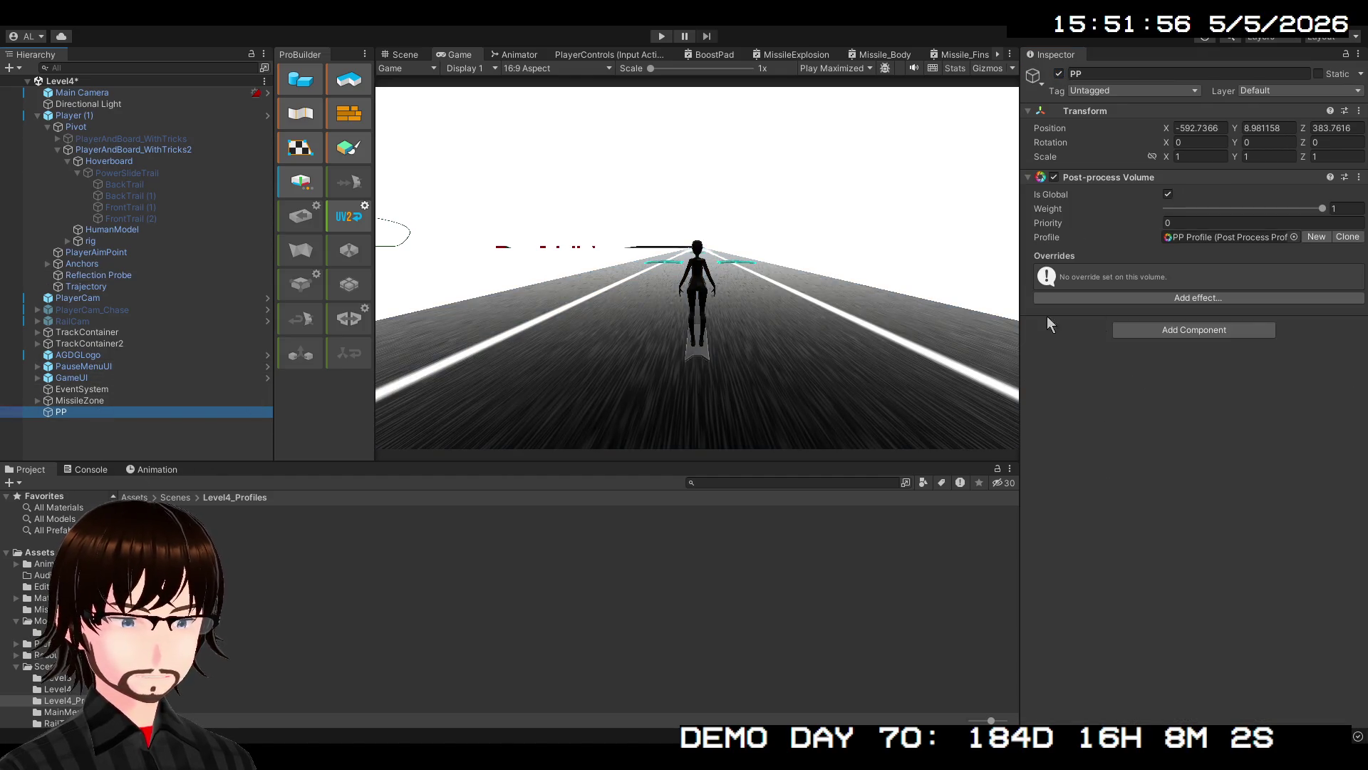
Add a Vignette override with Mode, Center and Intensity enabled, Intensity 1, then play-test briefly
left_click(1196, 300)
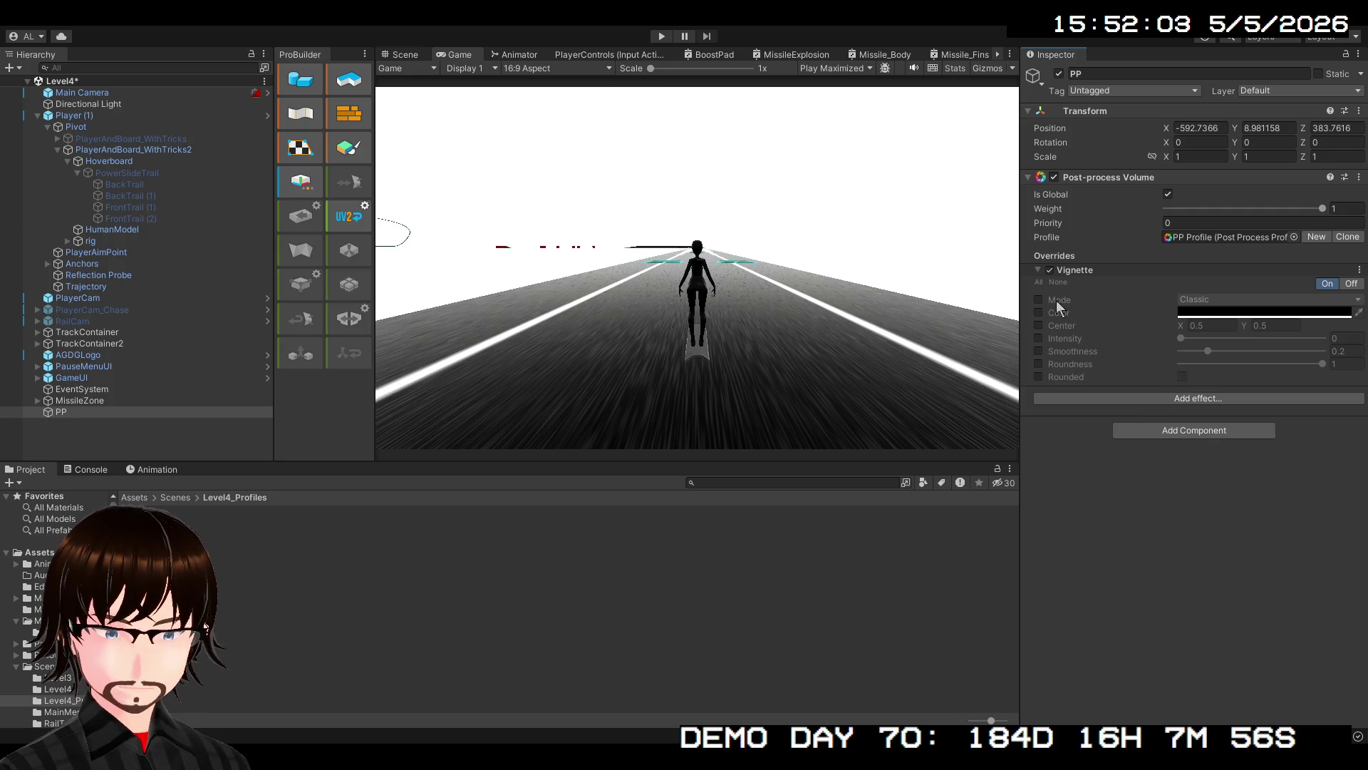
left_click(1039, 299)
left_click(1037, 326)
left_click(1039, 338)
left_click_drag(1182, 339, 1326, 337)
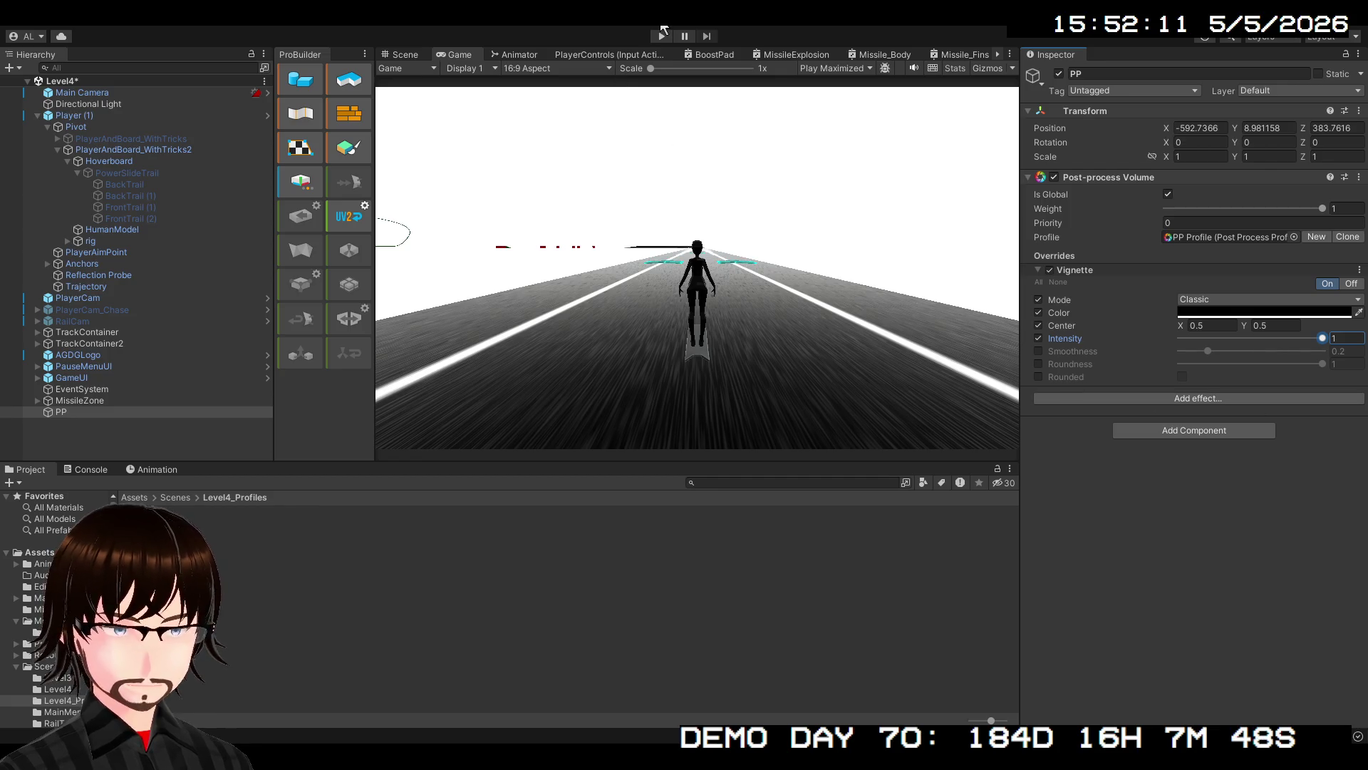
left_click(662, 36)
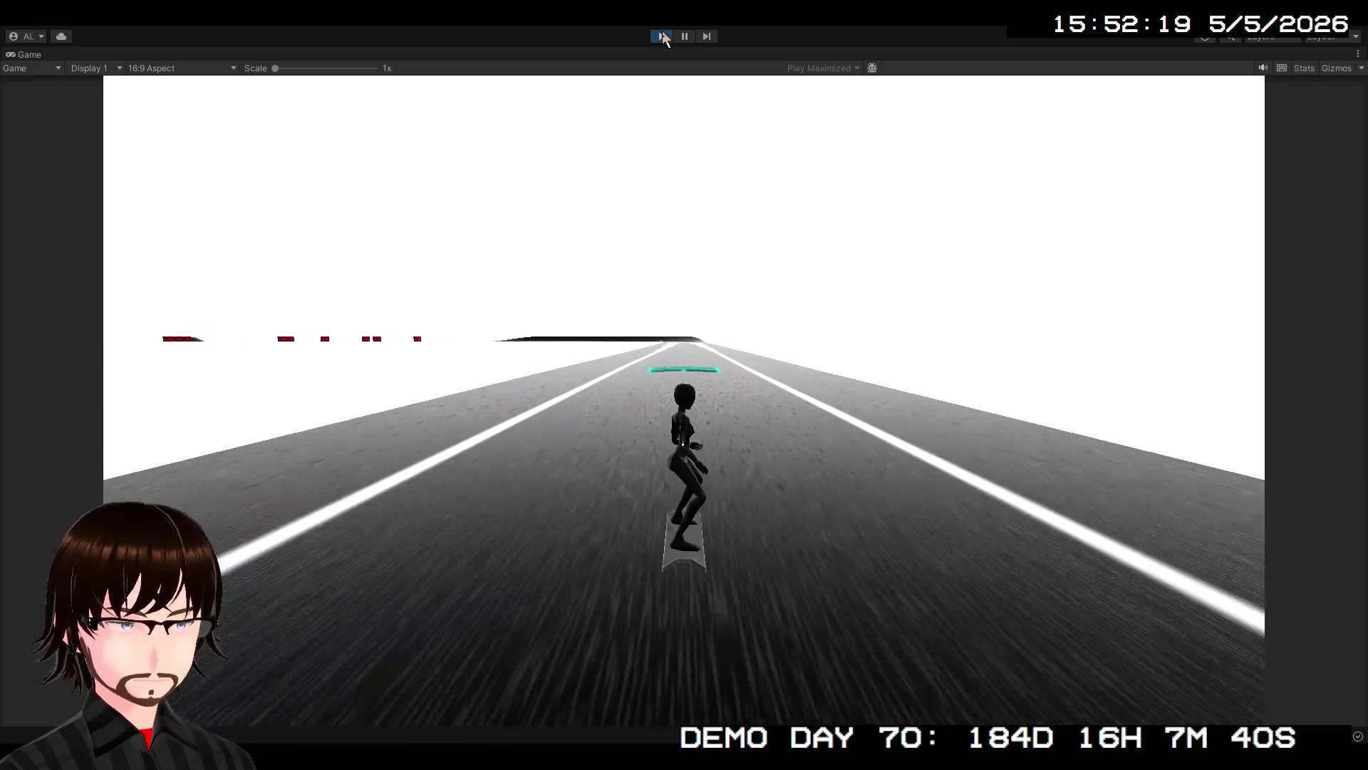
left_click(663, 37)
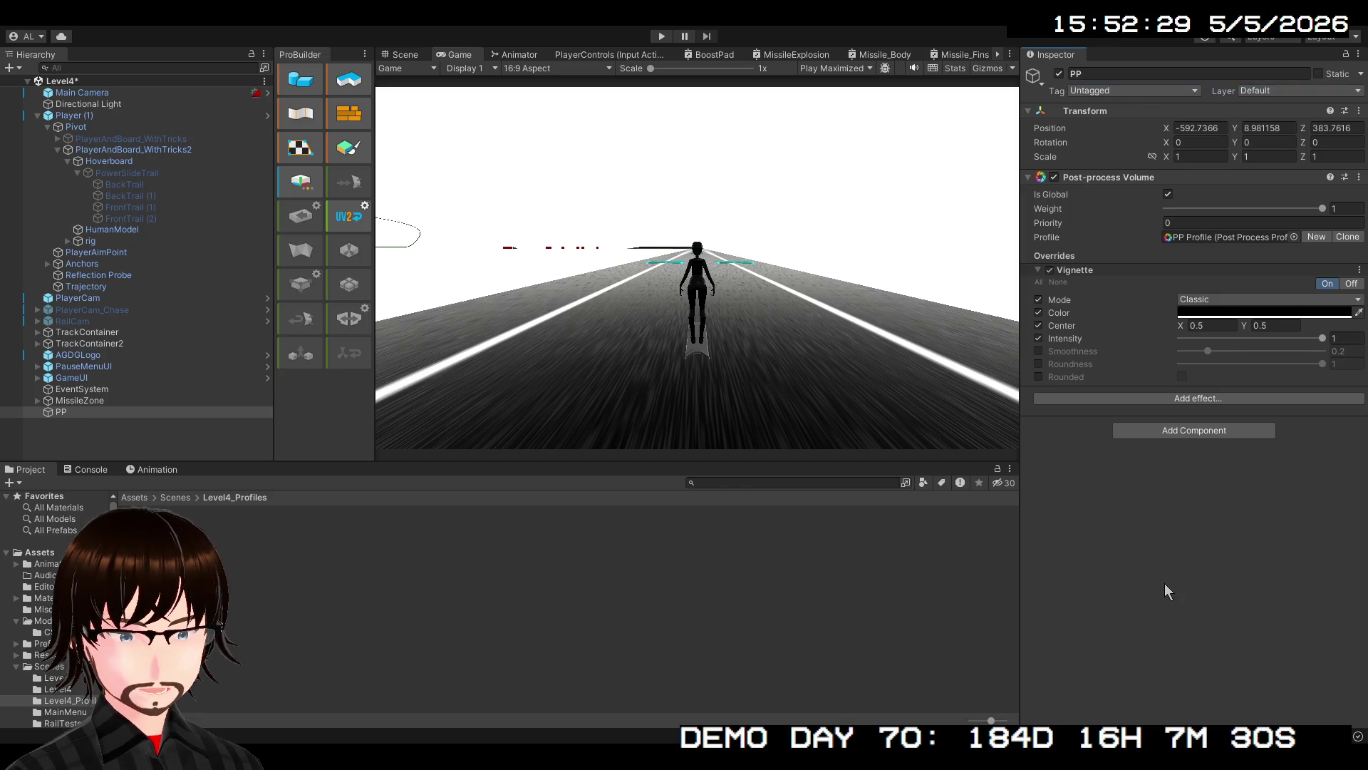
Give the Main Camera a Post-process Layer on TransparentFX, then reselect PP
left_click(90, 95)
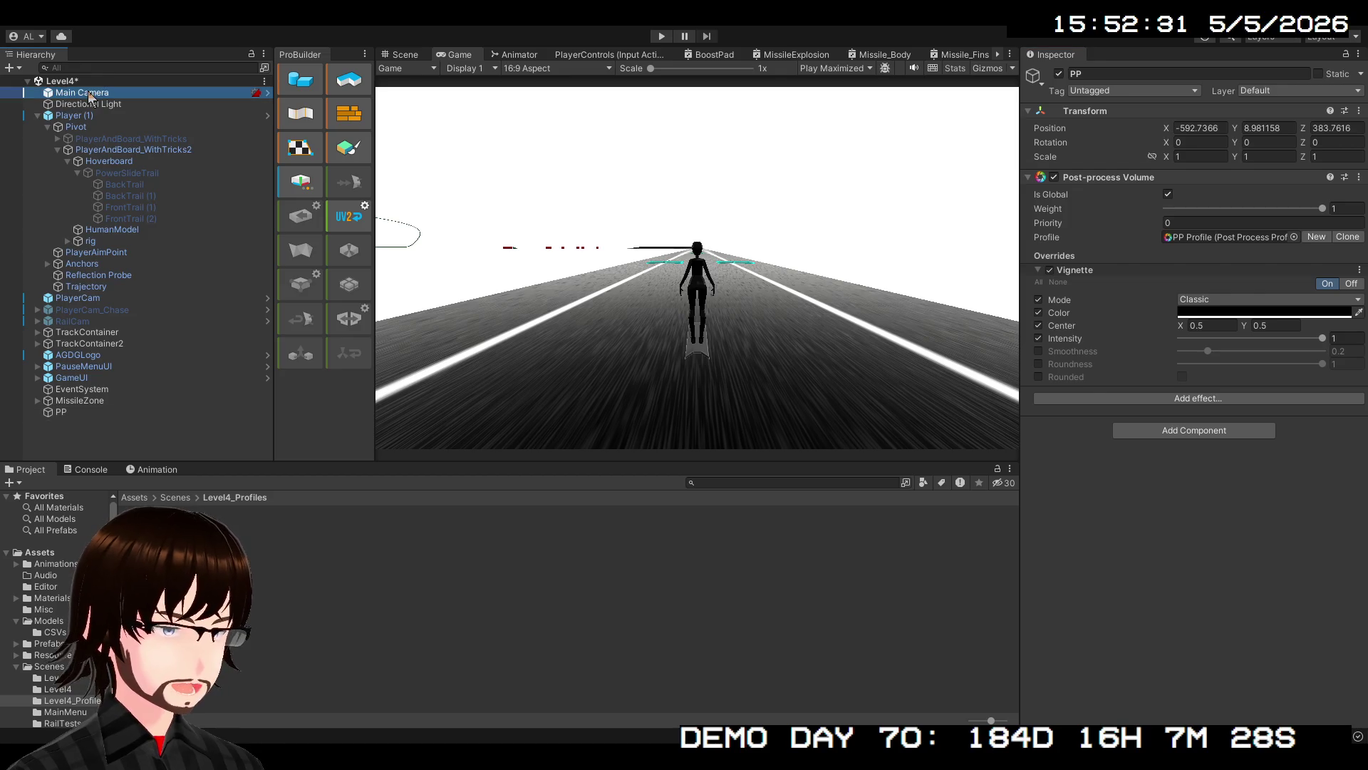
scroll(1140, 428, "down", 1)
left_click(1186, 695)
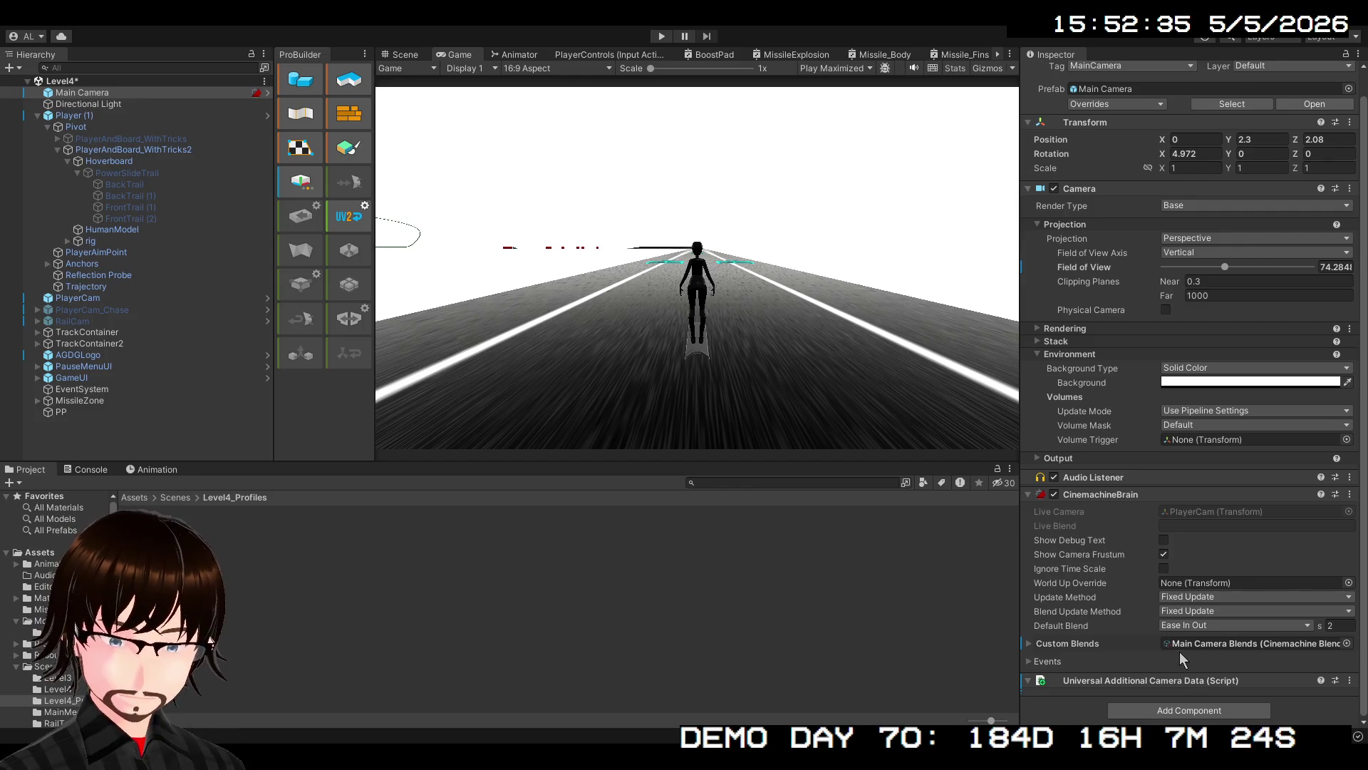
scroll(1176, 634, "down", 5)
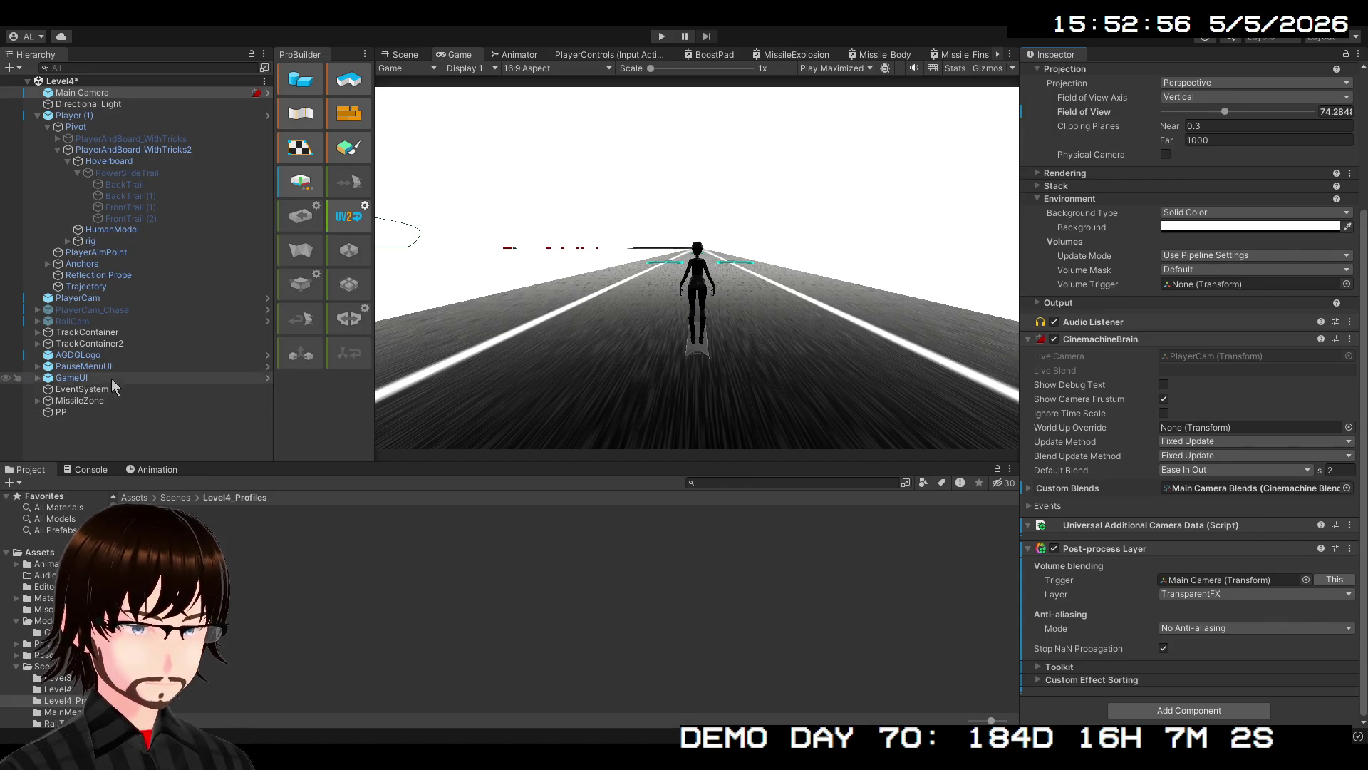
left_click(79, 413)
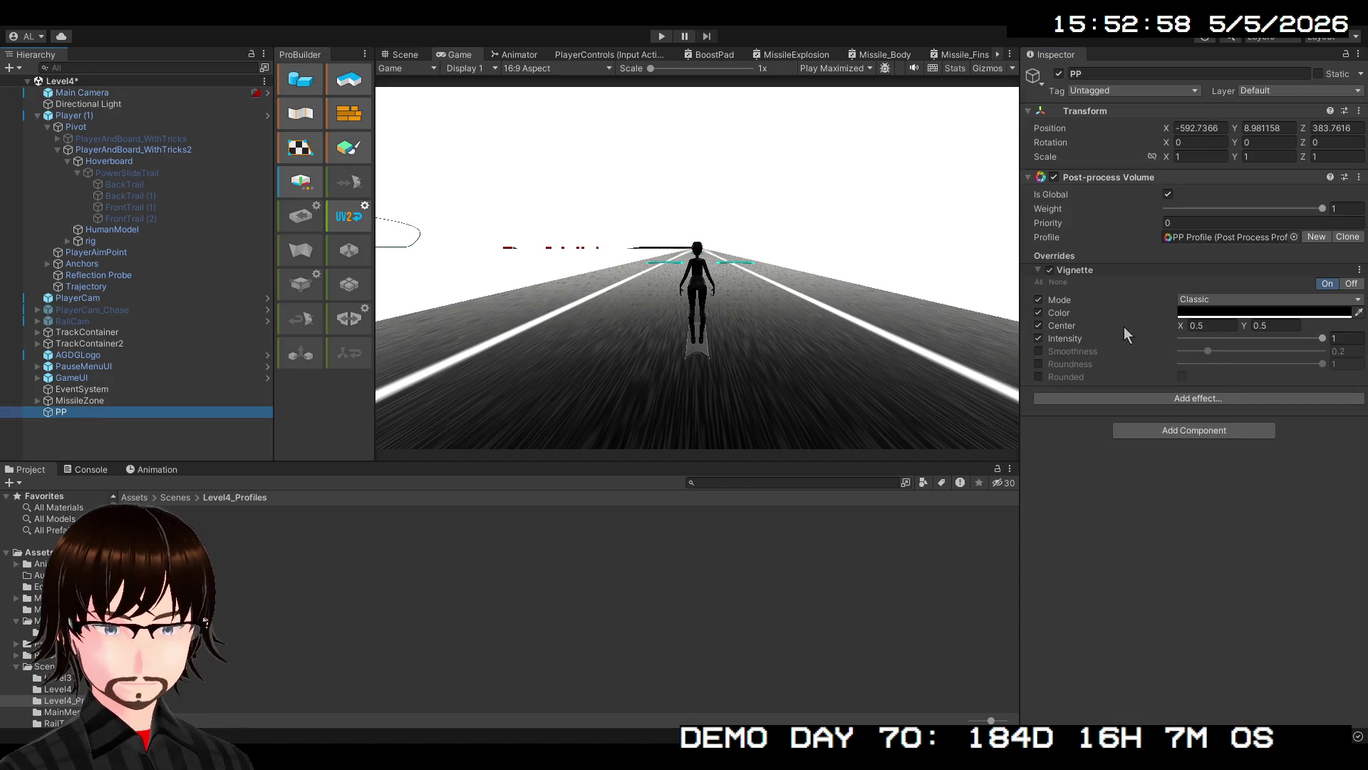
Play-test the level twice with the Vignette-only volume
left_click(1048, 327)
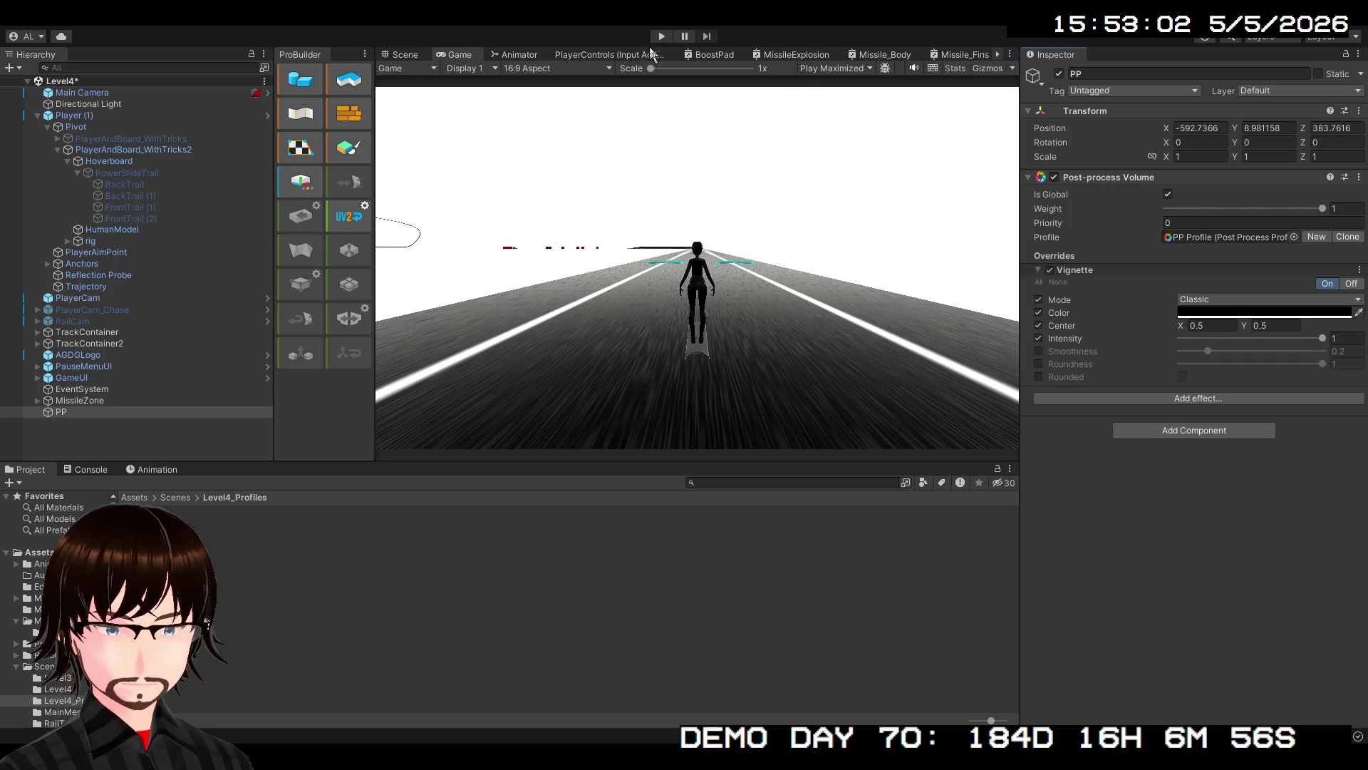
left_click(660, 37)
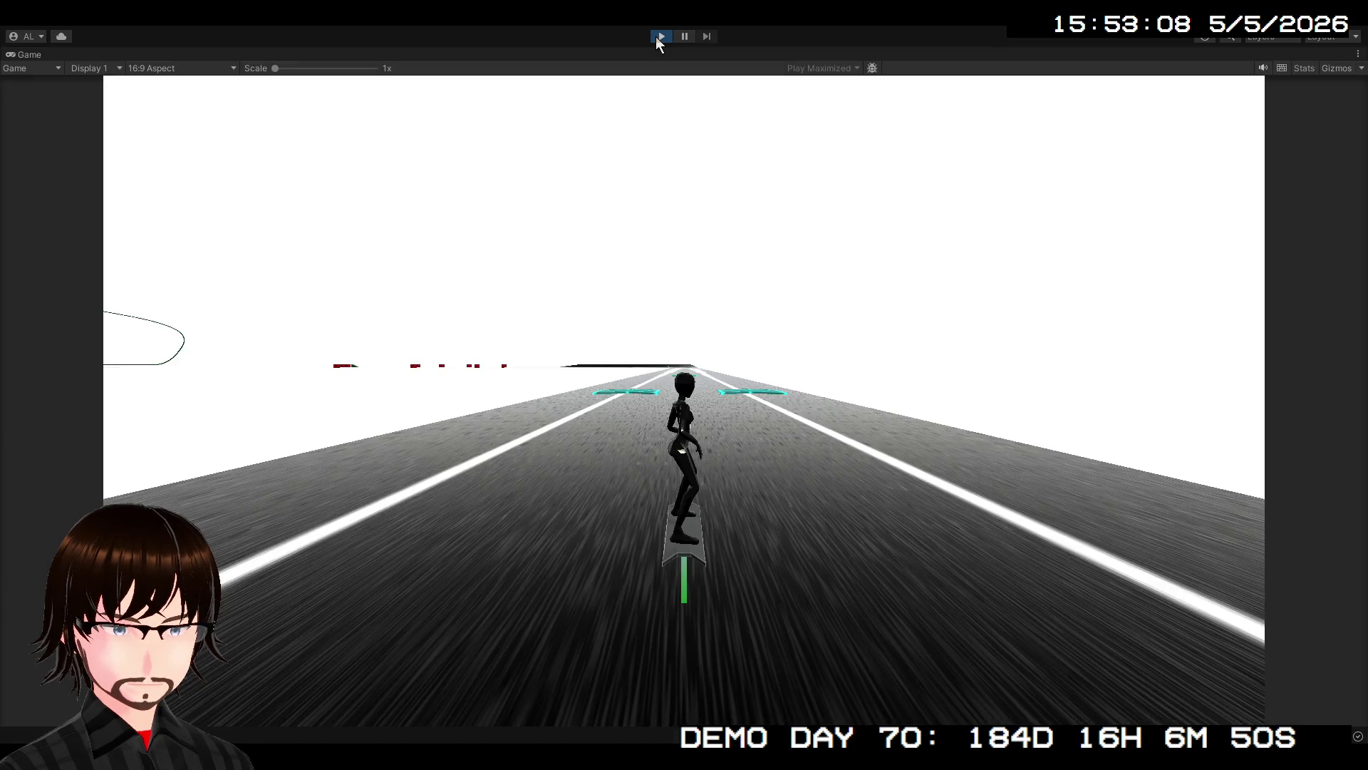
left_click(660, 37)
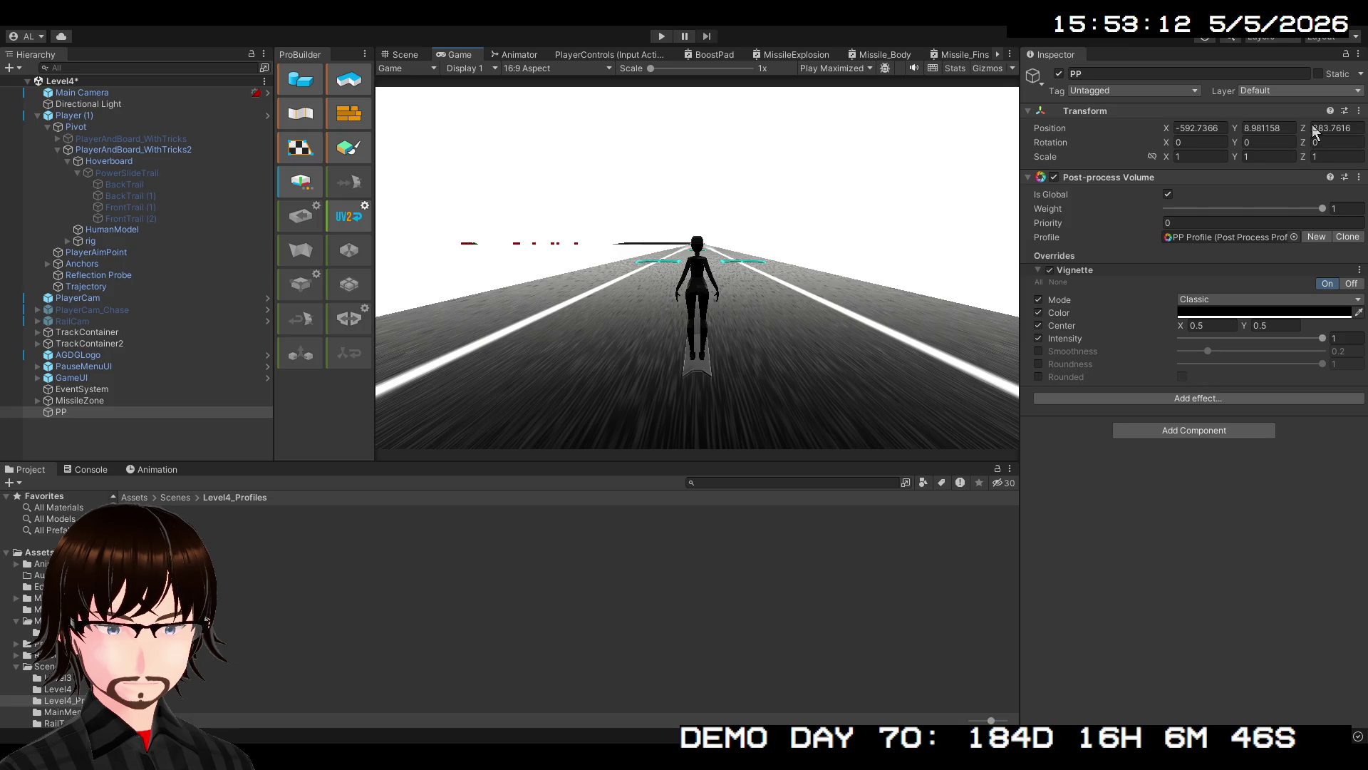
left_click(660, 36)
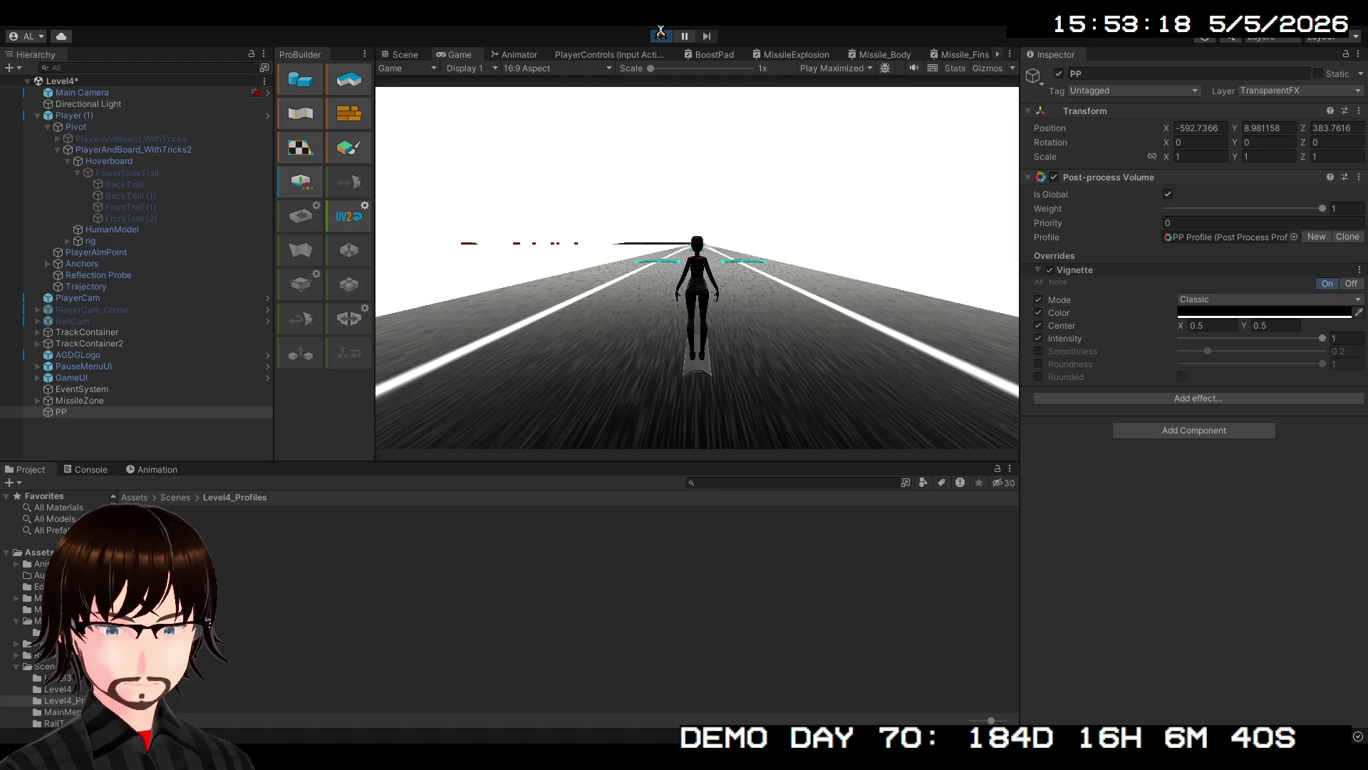
left_click(660, 32)
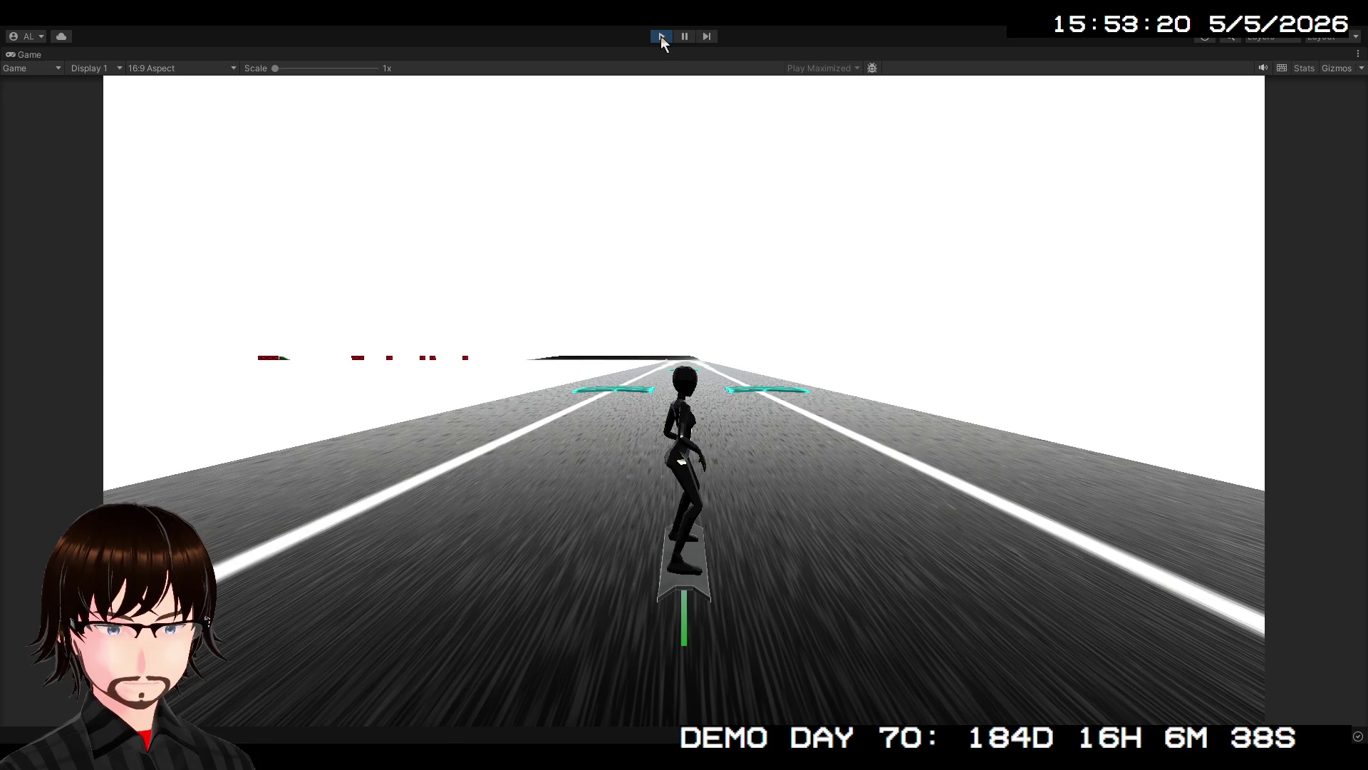
left_click(661, 35)
Review the Main Camera's Post-process Layer settings, then delete the PP object
left_click(213, 93)
scroll(1135, 531, "down", 5)
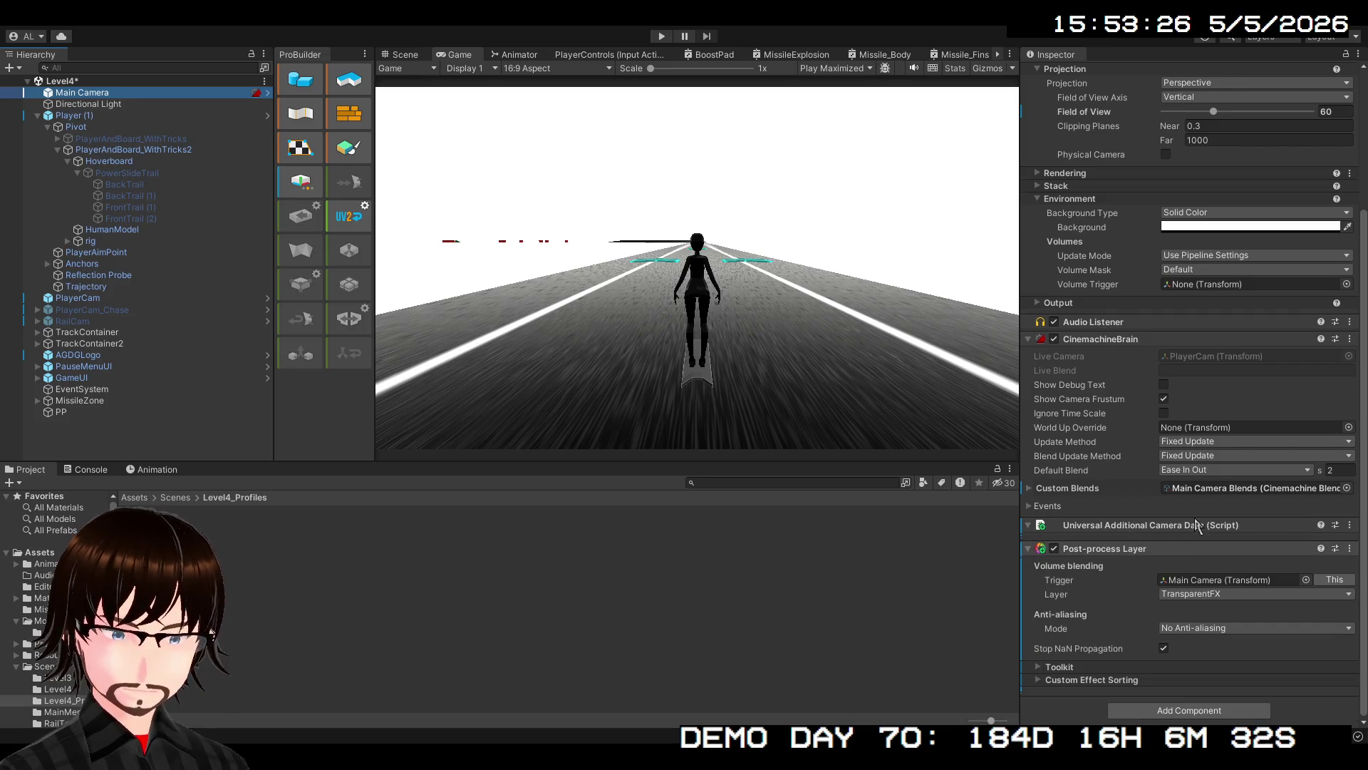
scroll(1202, 405, "up", 4)
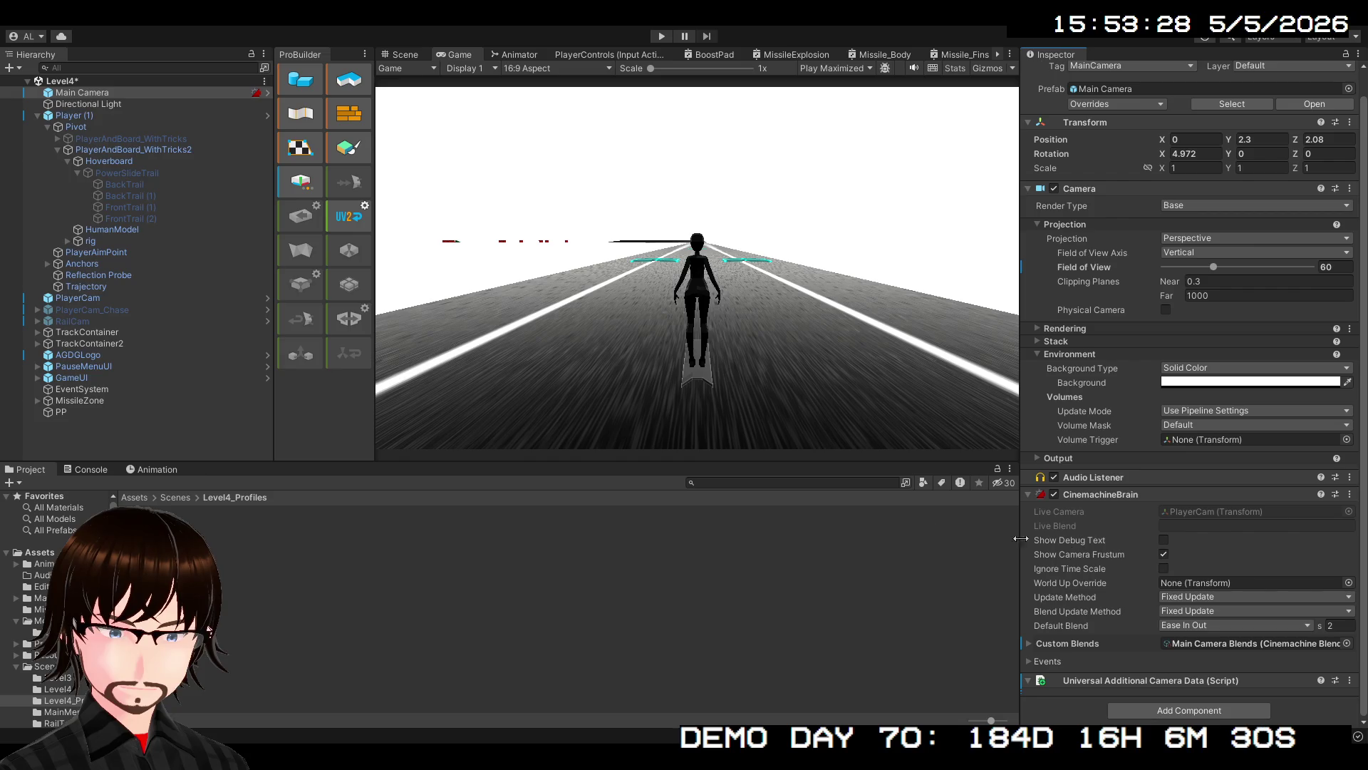
left_click(101, 411)
key("Delete")
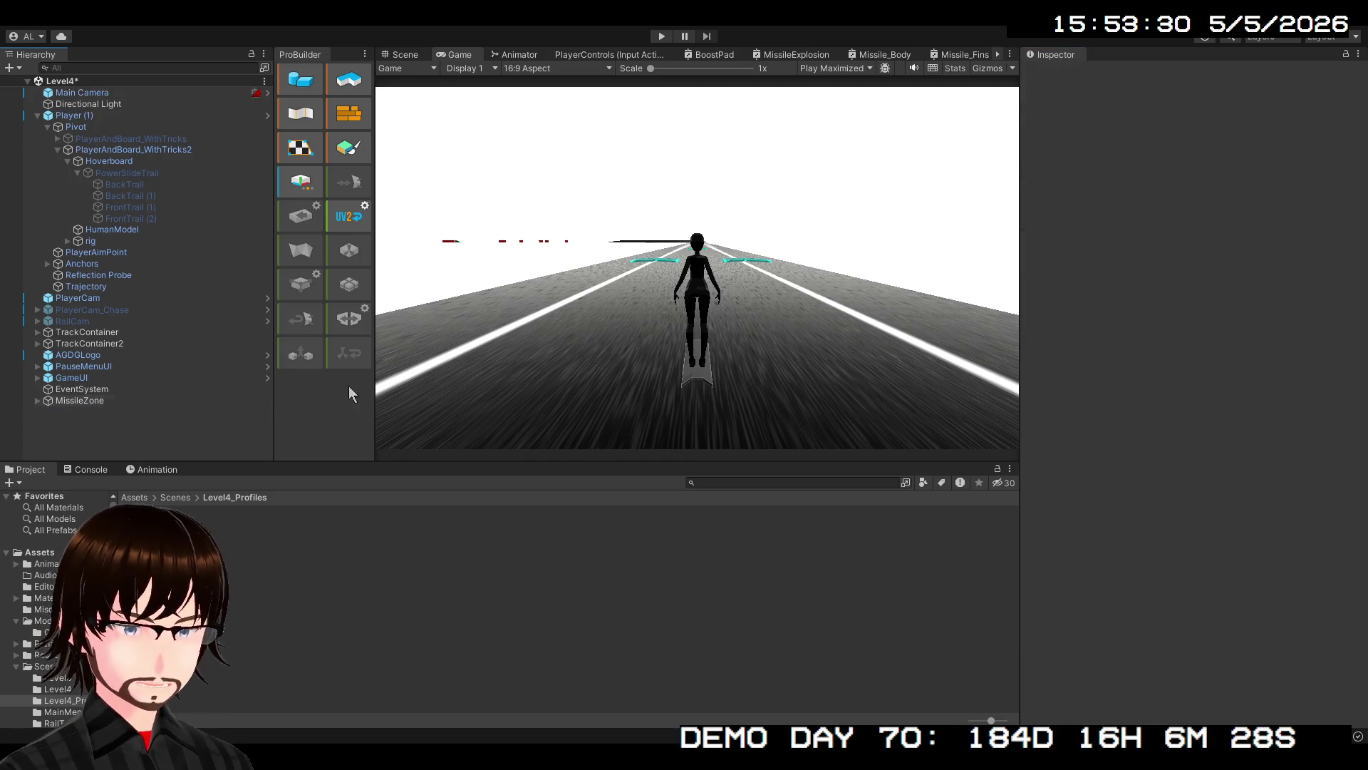
Inspect the PP Profile asset's vignette settings, then select the Main Camera
left_click(155, 531)
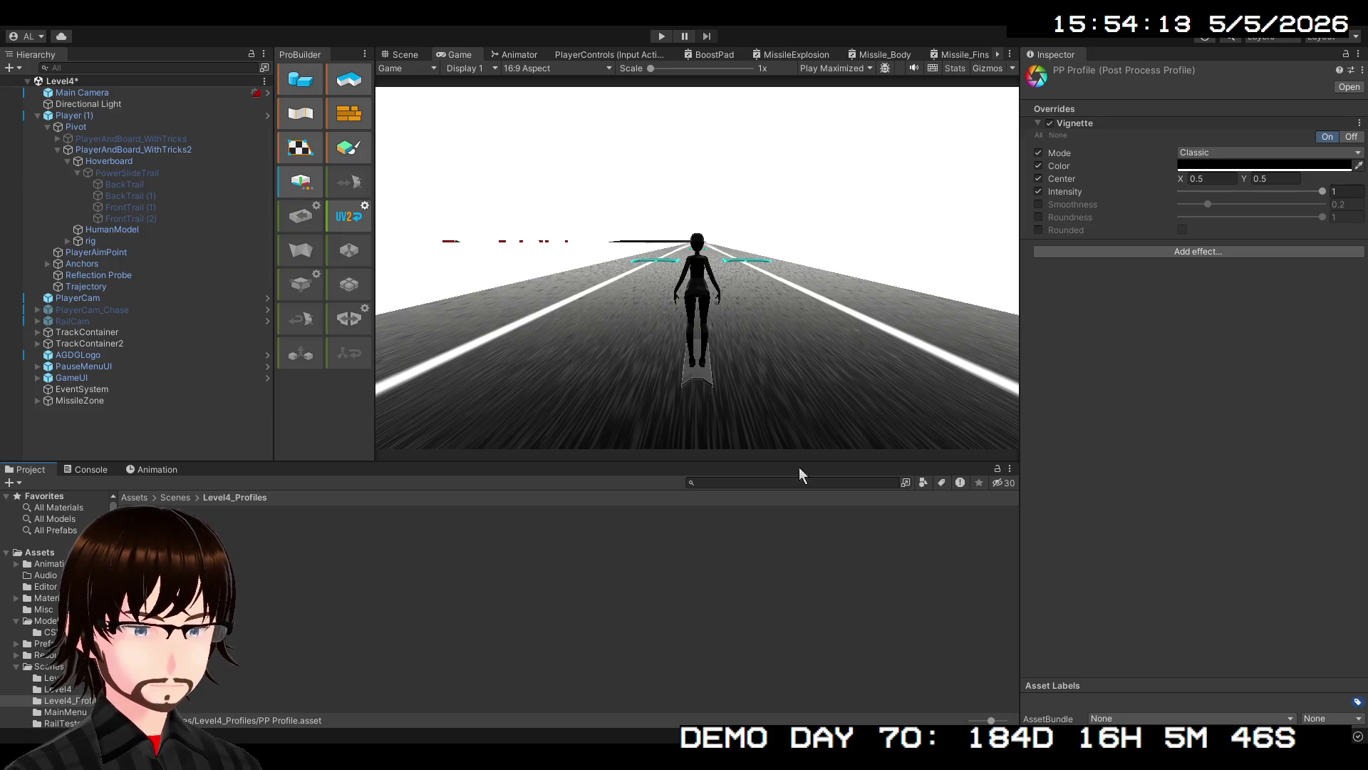
left_click(85, 93)
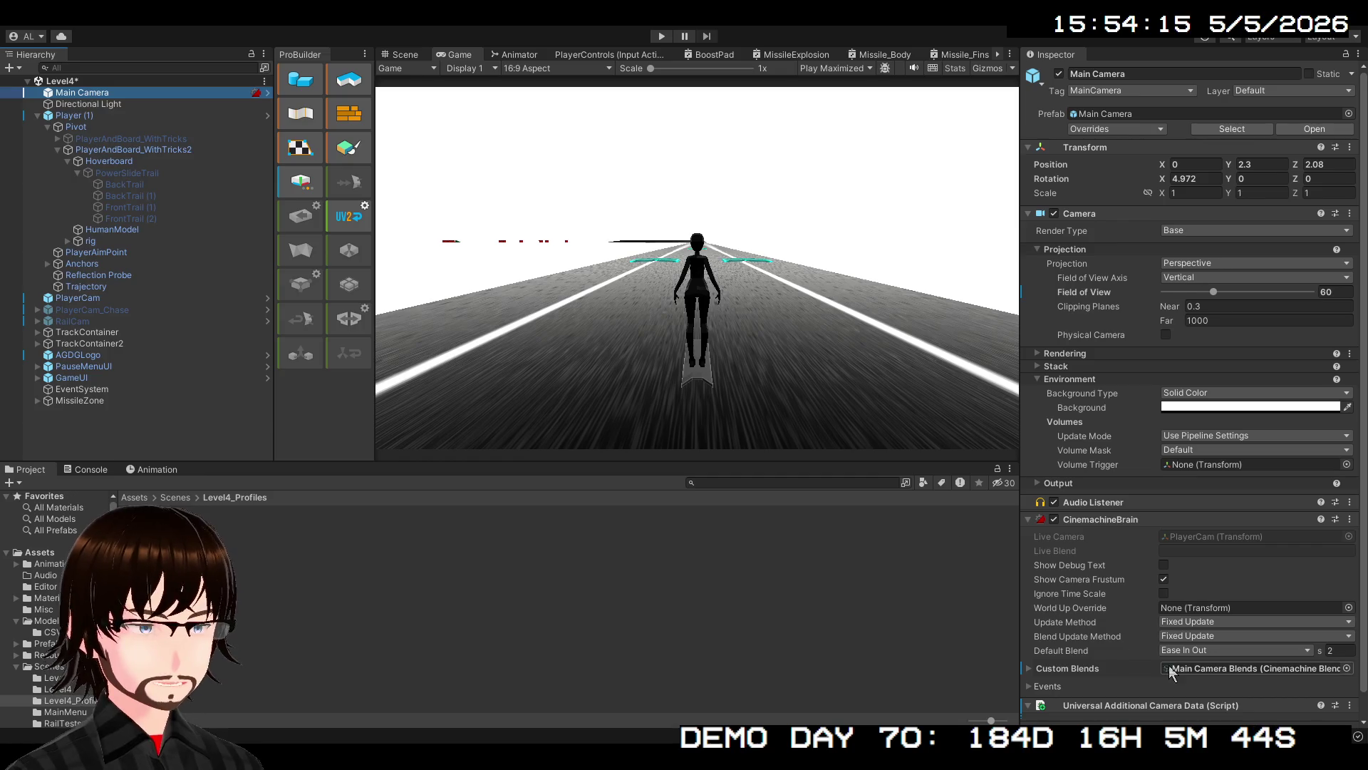
Set the Main Camera's Post-process Layer to SMAA anti-aliasing at High quality
scroll(1164, 666, "down", 1)
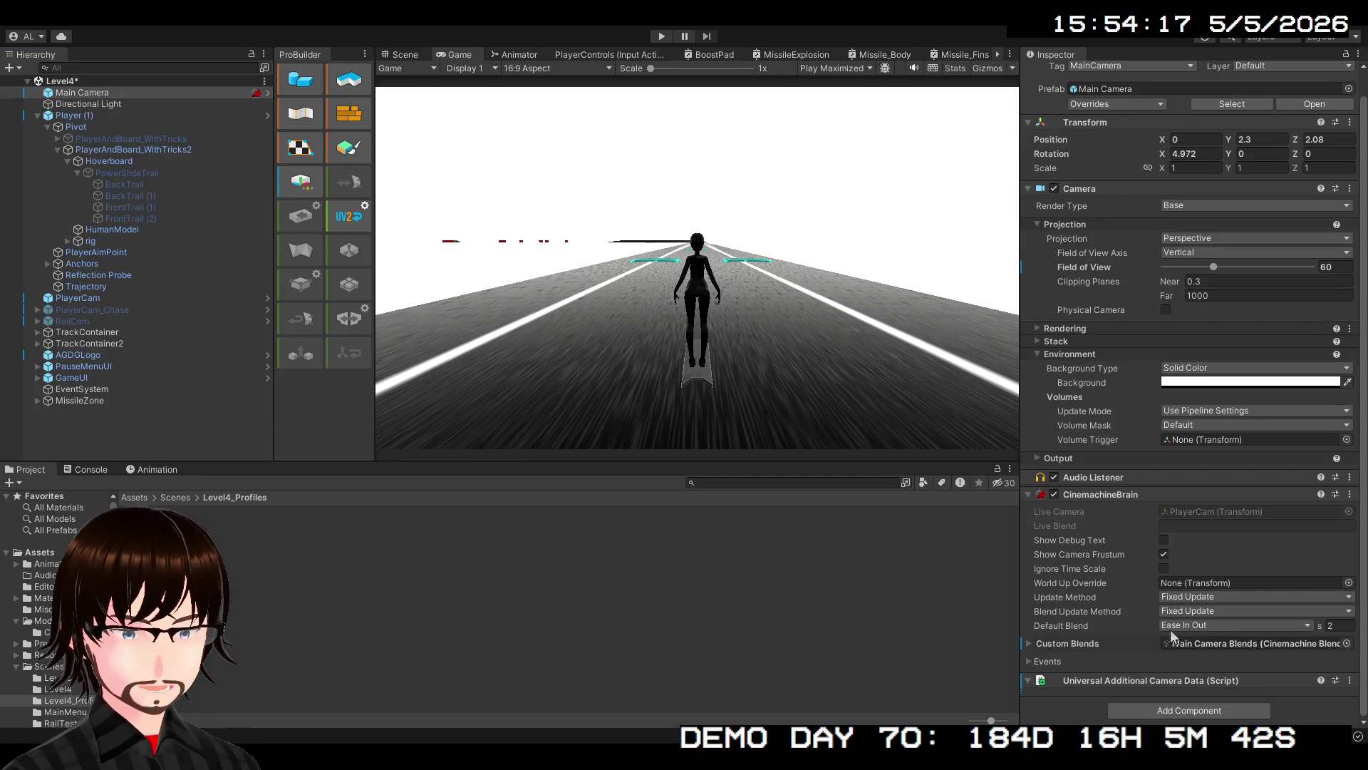
key("ctrl+z")
scroll(1199, 644, "down", 5)
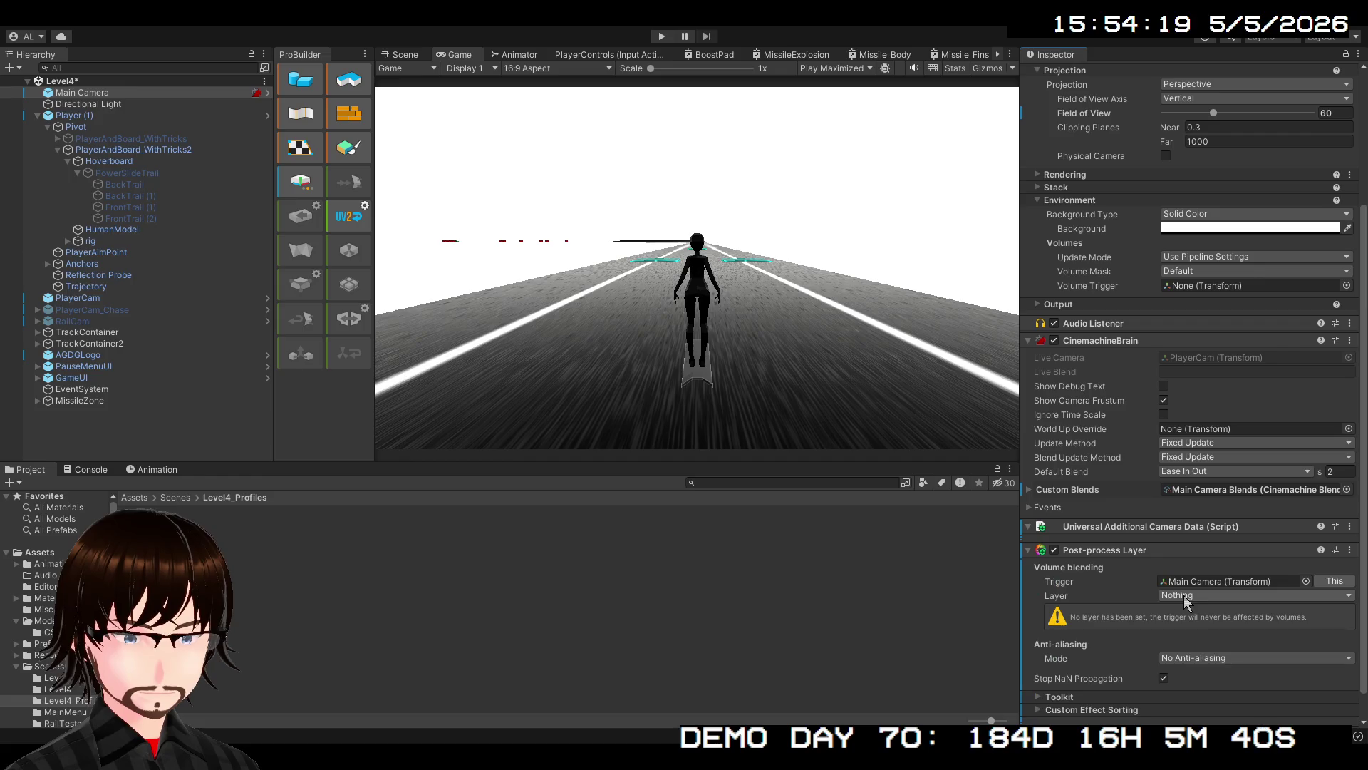
scroll(1223, 636, "down", 1)
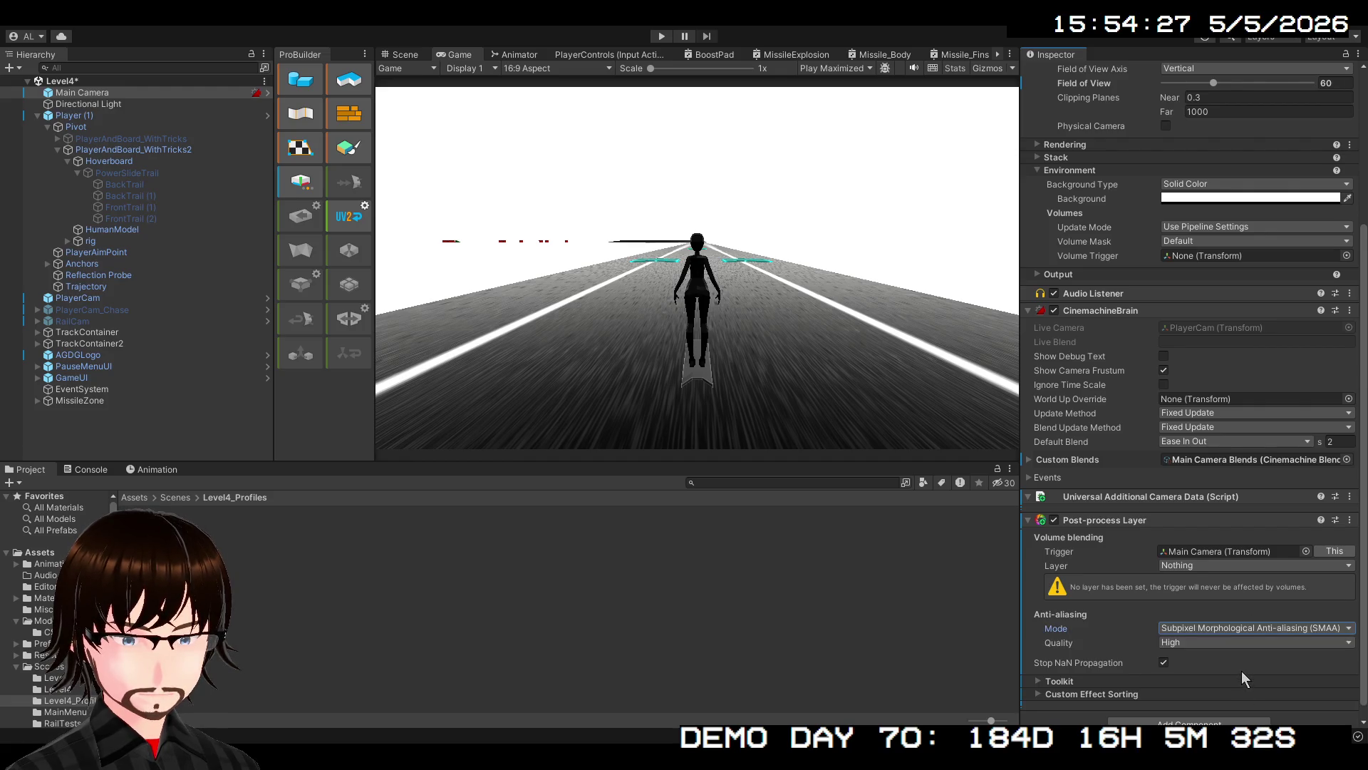
left_click(1106, 636)
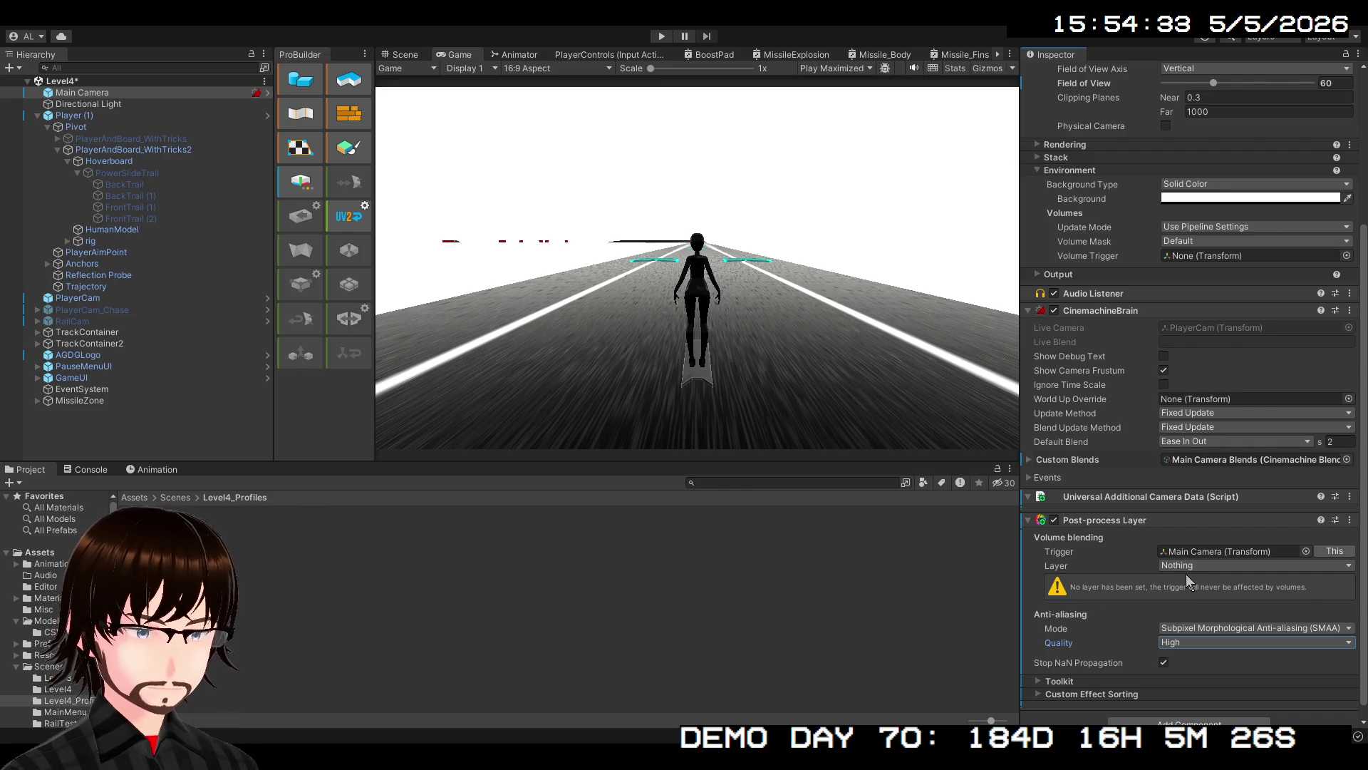
Recheck the Main Camera's components, then clear the selection
left_click(178, 424)
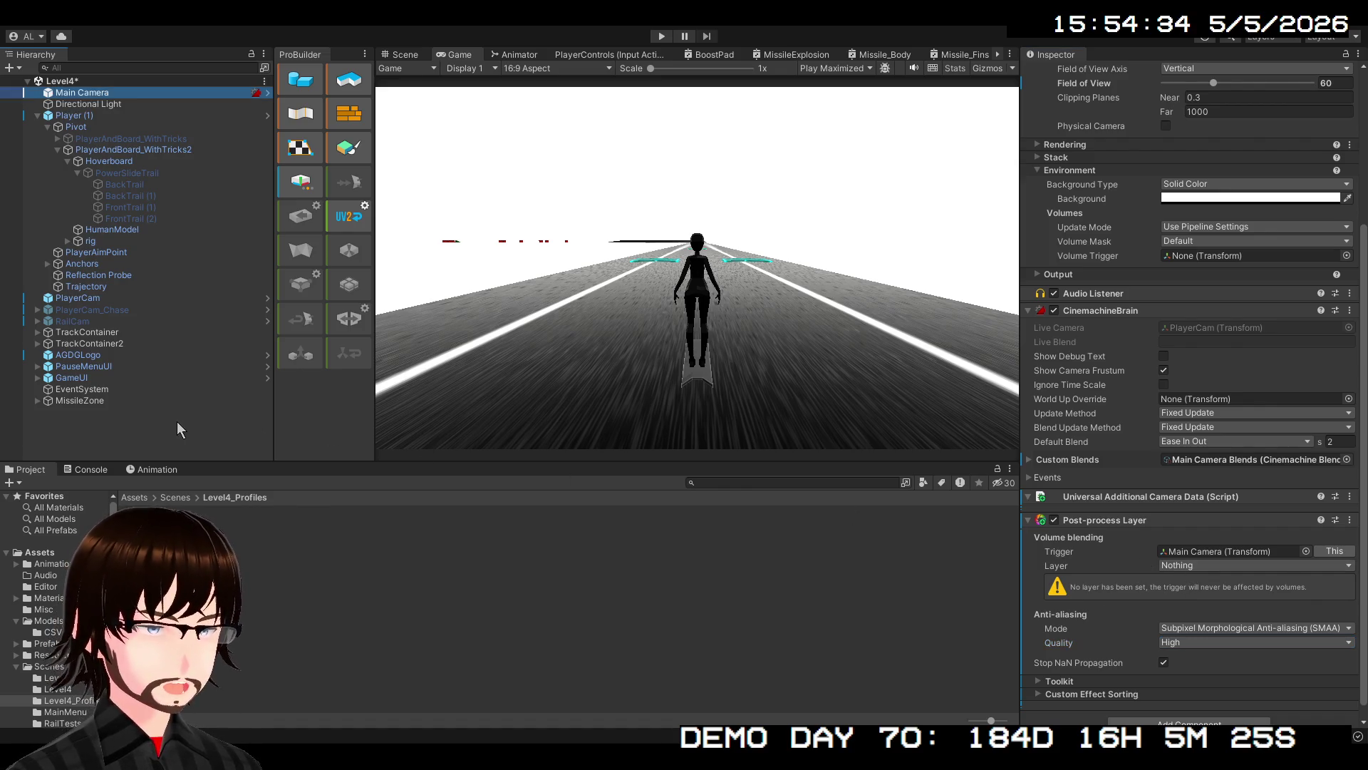
left_click(138, 430)
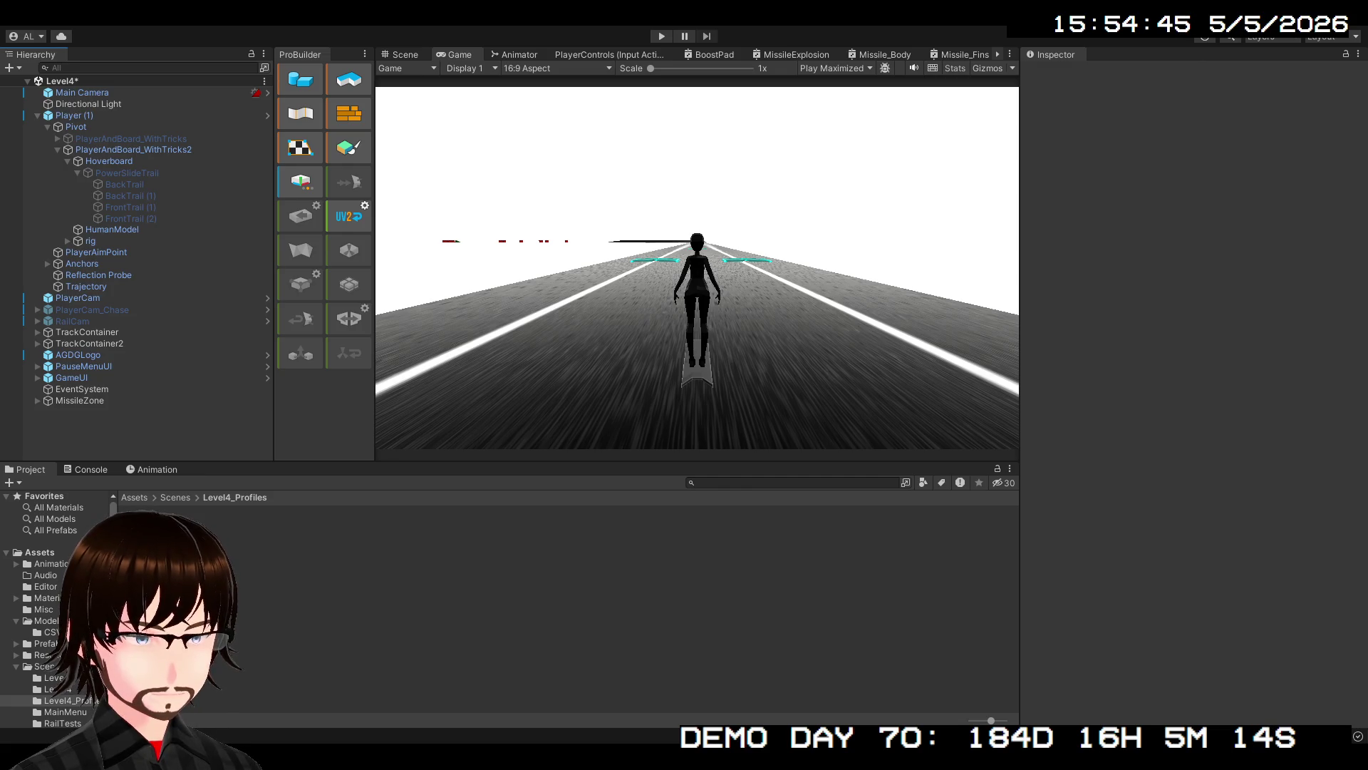
left_click(132, 93)
scroll(1115, 528, "down", 5)
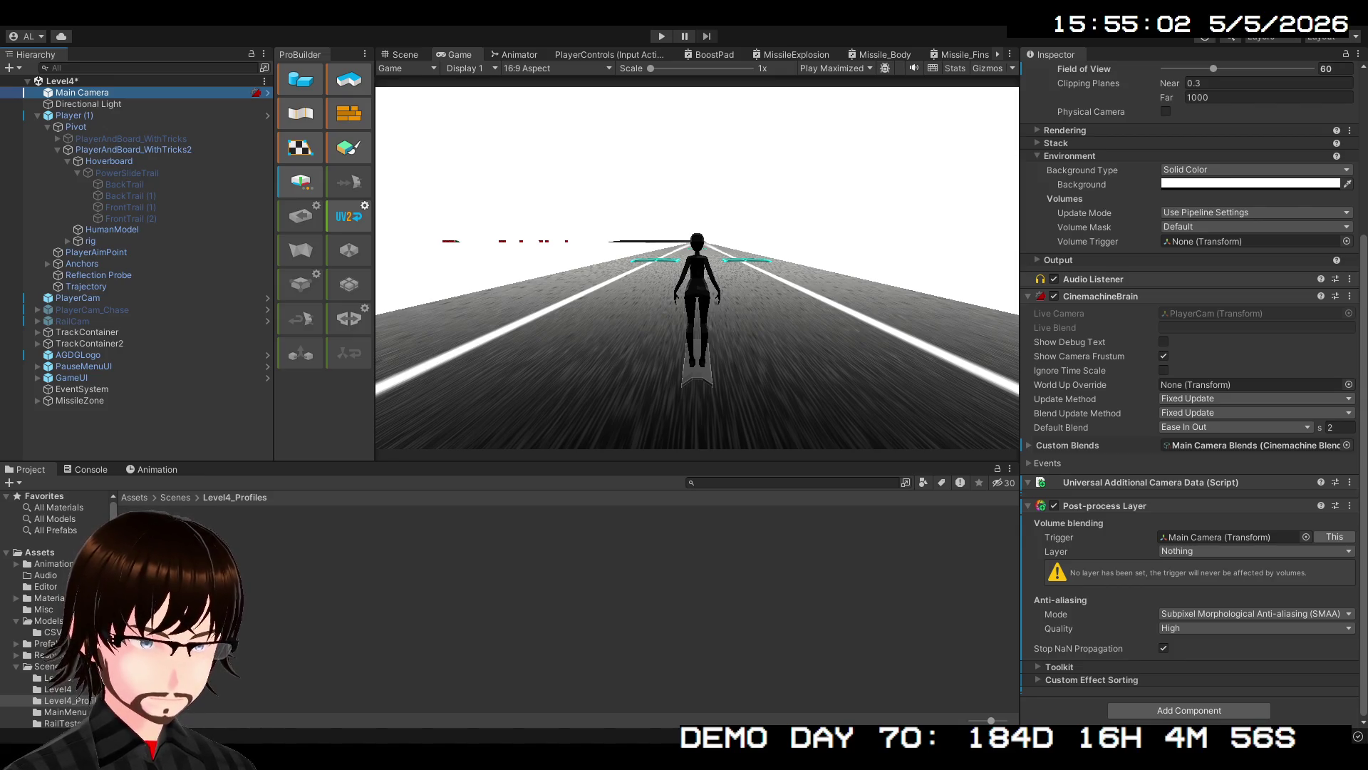
left_click(76, 431)
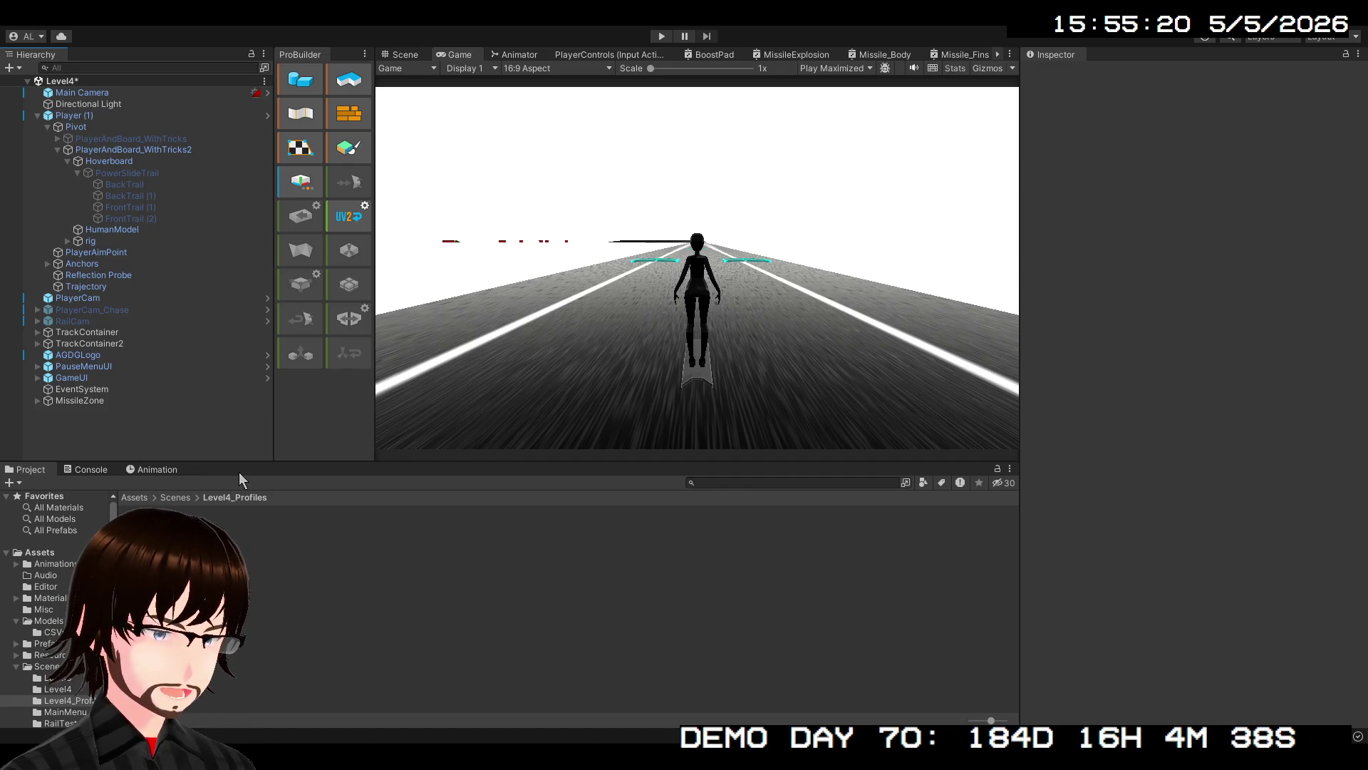
Create an empty GameObject named PP and add a Post-process Volume component to it
key("ctrl+shift+n")
type("PP")
key("Return")
left_click(1234, 186)
left_click(1208, 318)
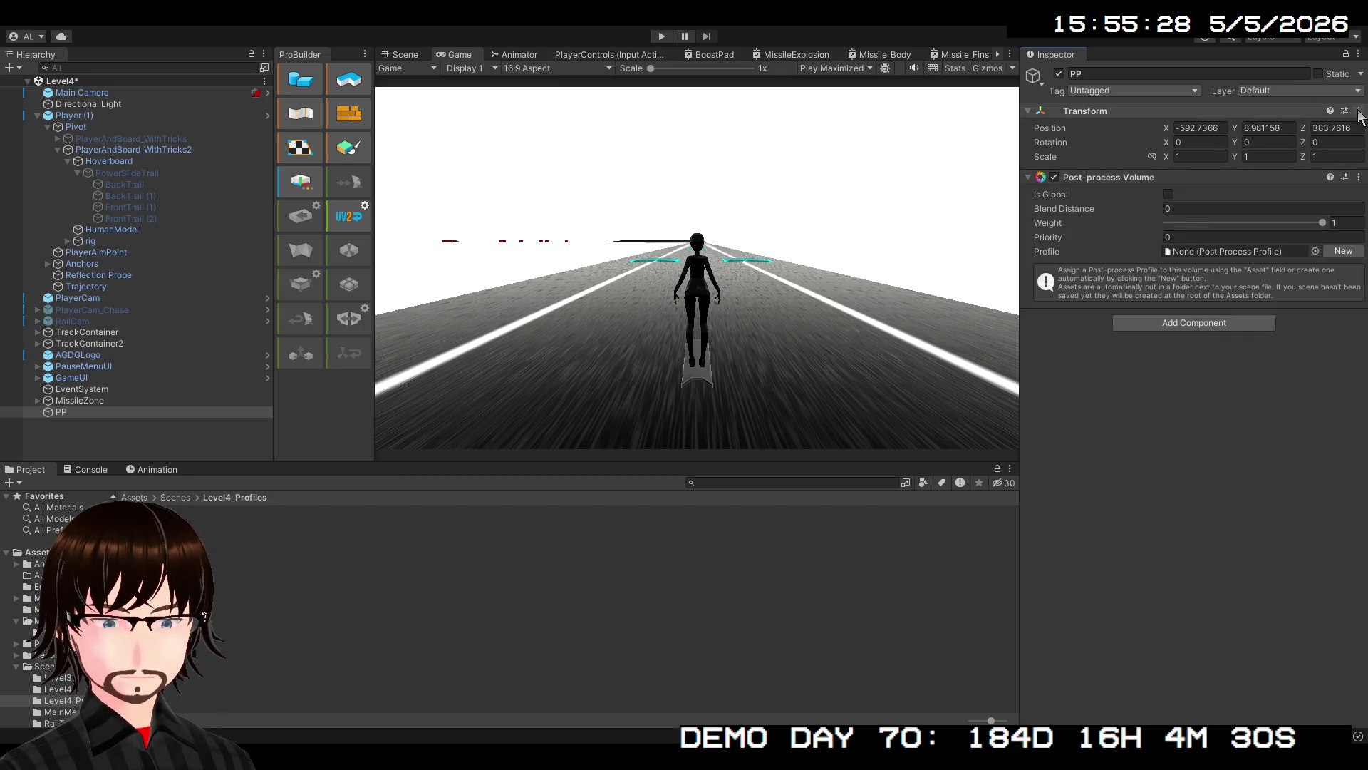
Make PP a global volume using PP Profile with vignette Intensity 1
left_click(1168, 194)
left_click(1319, 238)
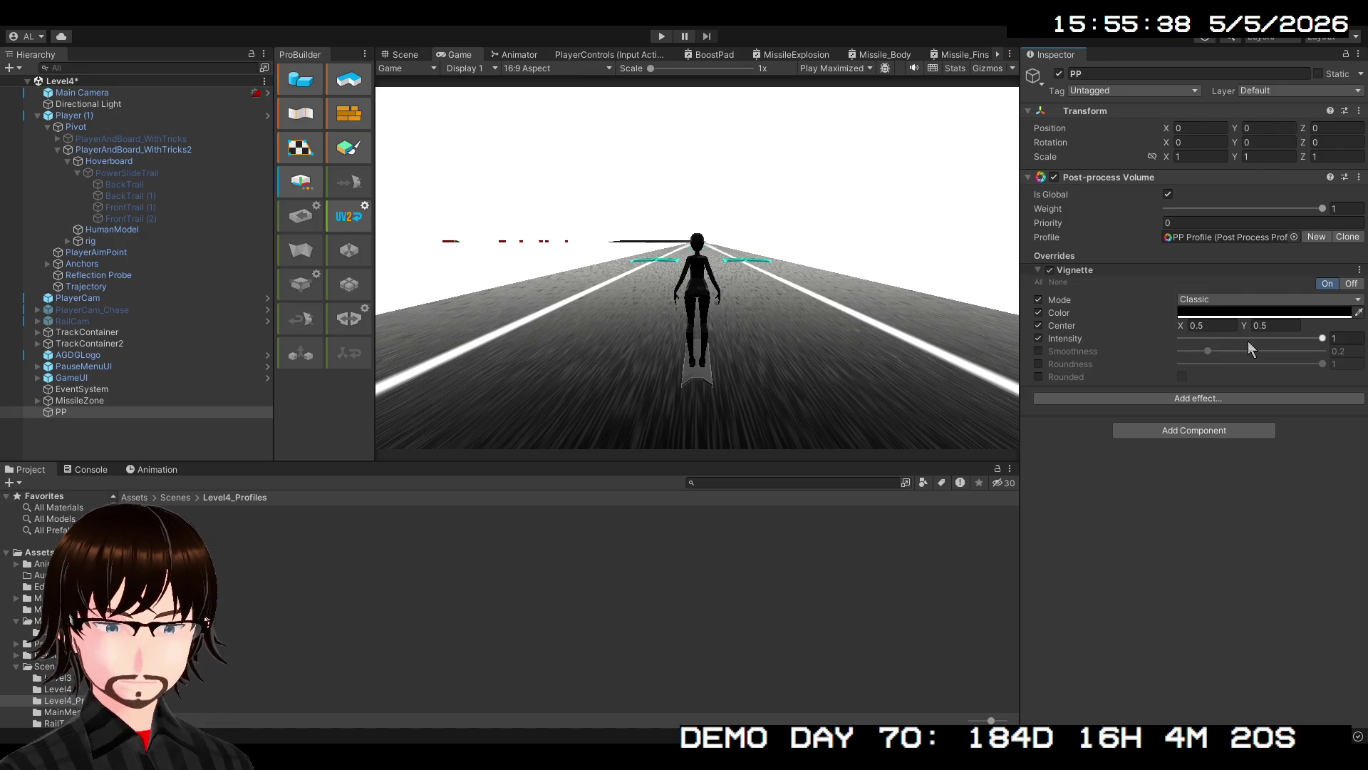
left_click_drag(1320, 339, 1333, 348)
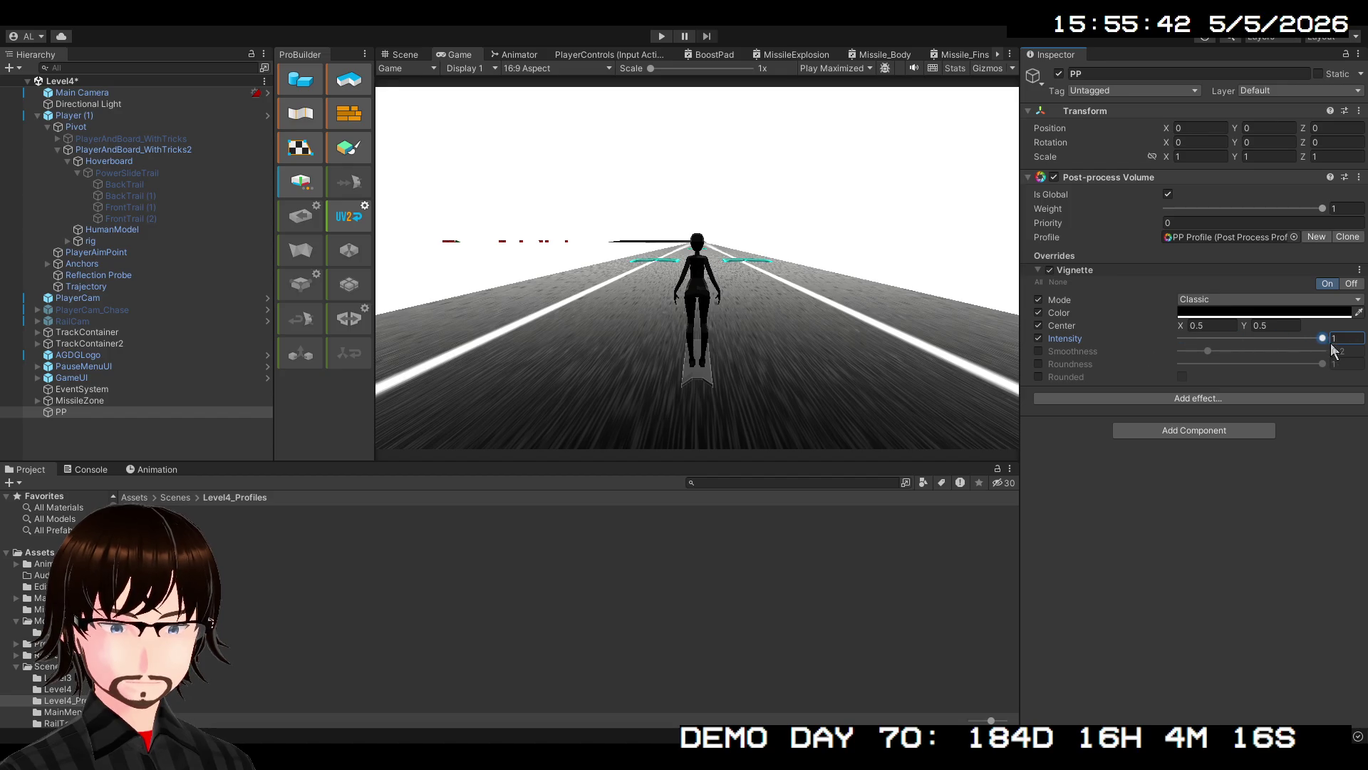
Turn on Rounded for the vignette and put PP on the TransparentFX layer
left_click(1038, 377)
left_click(1182, 377)
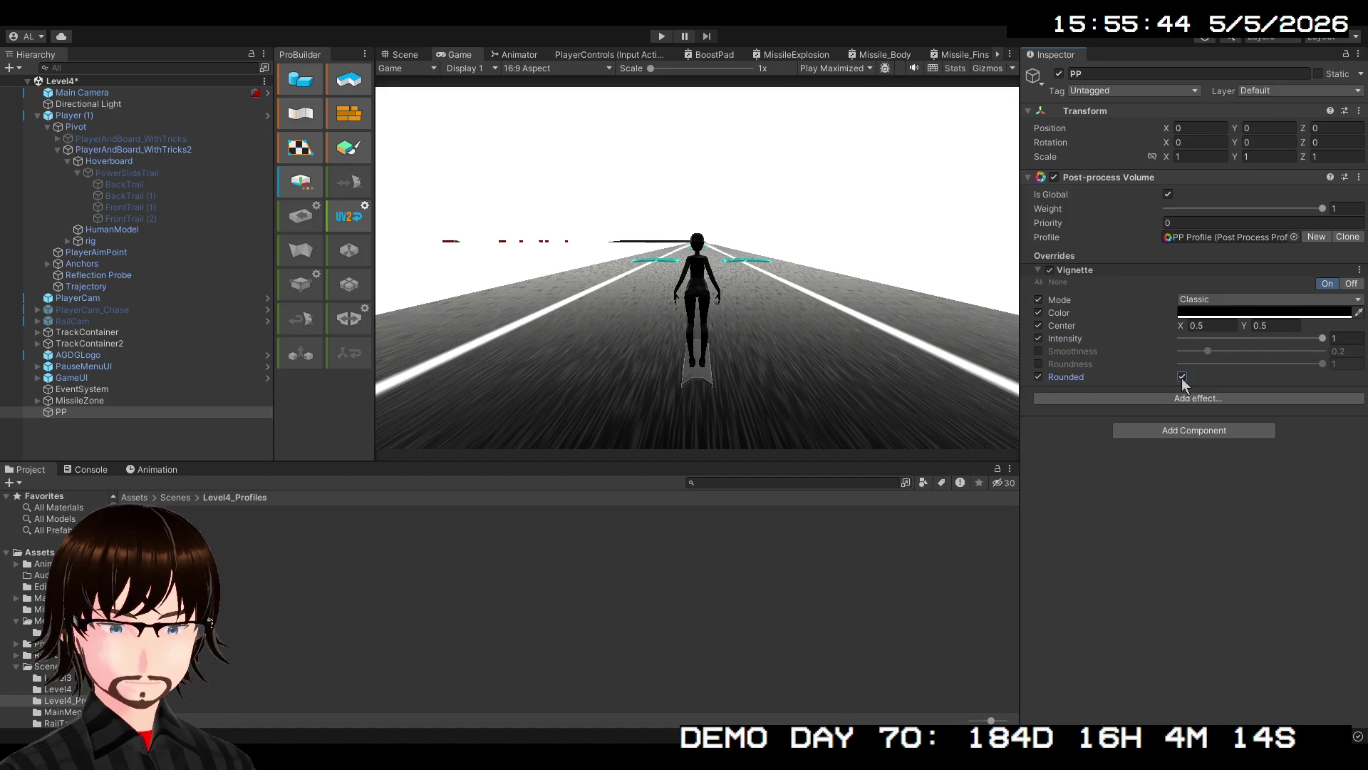
left_click(1038, 364)
mouse_move(1322, 365)
left_mouse_down()
mouse_move(1281, 366)
mouse_move(1361, 364)
left_mouse_up()
left_click(1039, 364)
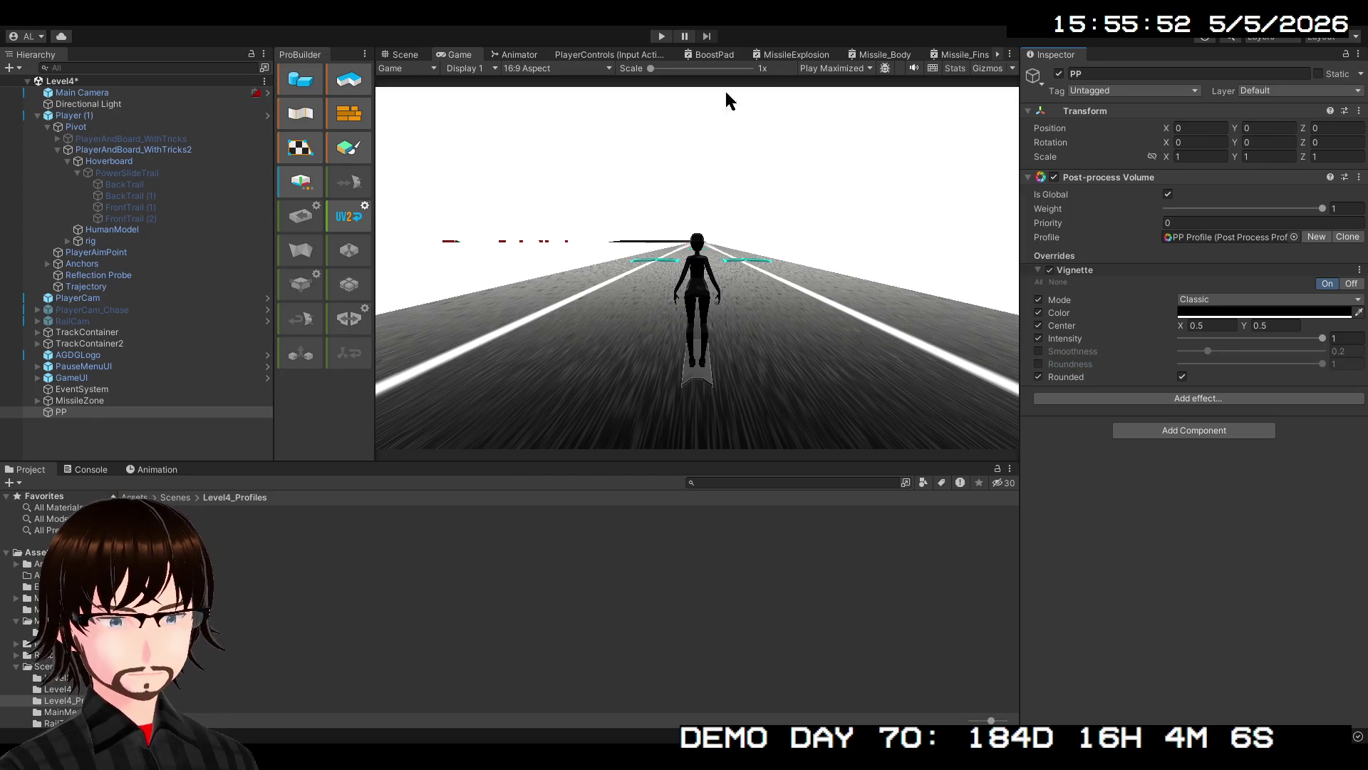
left_click(1310, 90)
left_click(1315, 118)
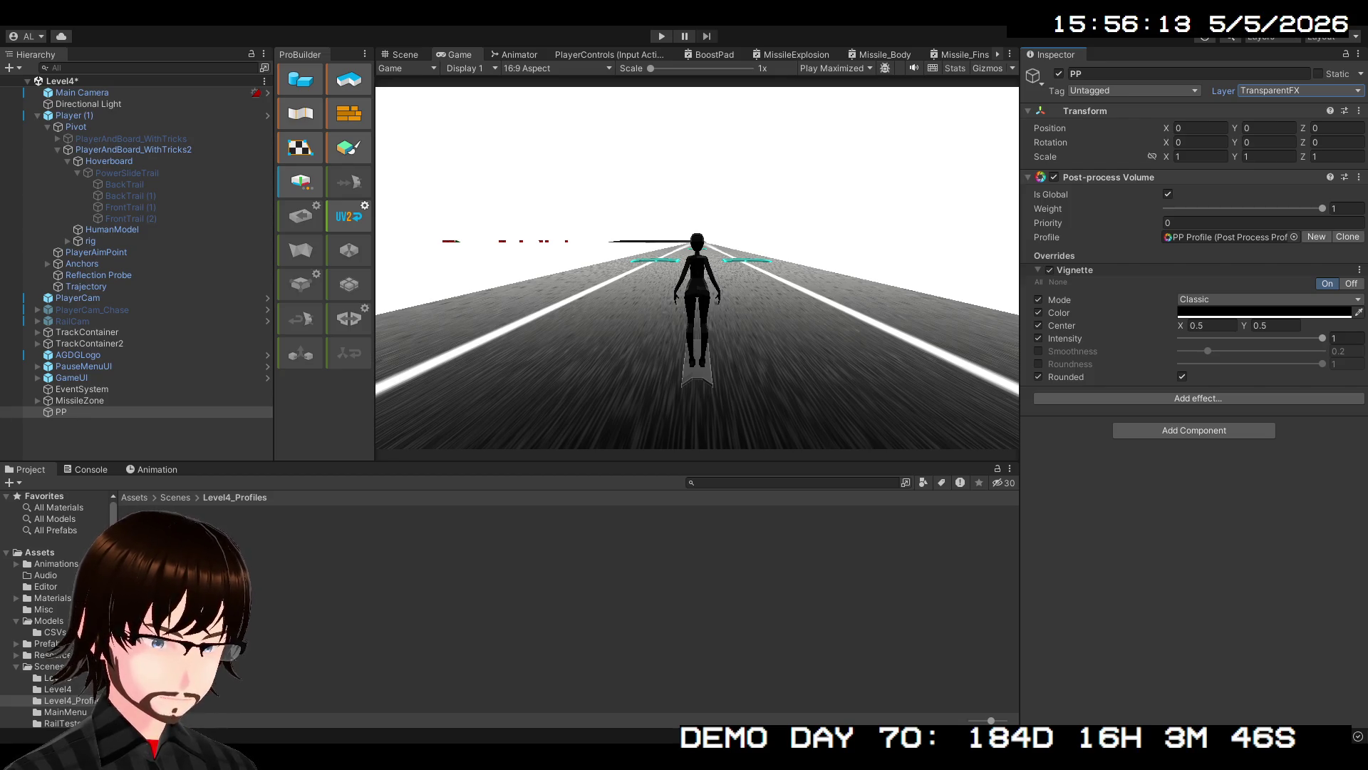
mouse_move(1323, 209)
left_mouse_down()
mouse_move(1151, 216)
mouse_move(1253, 528)
left_mouse_up()
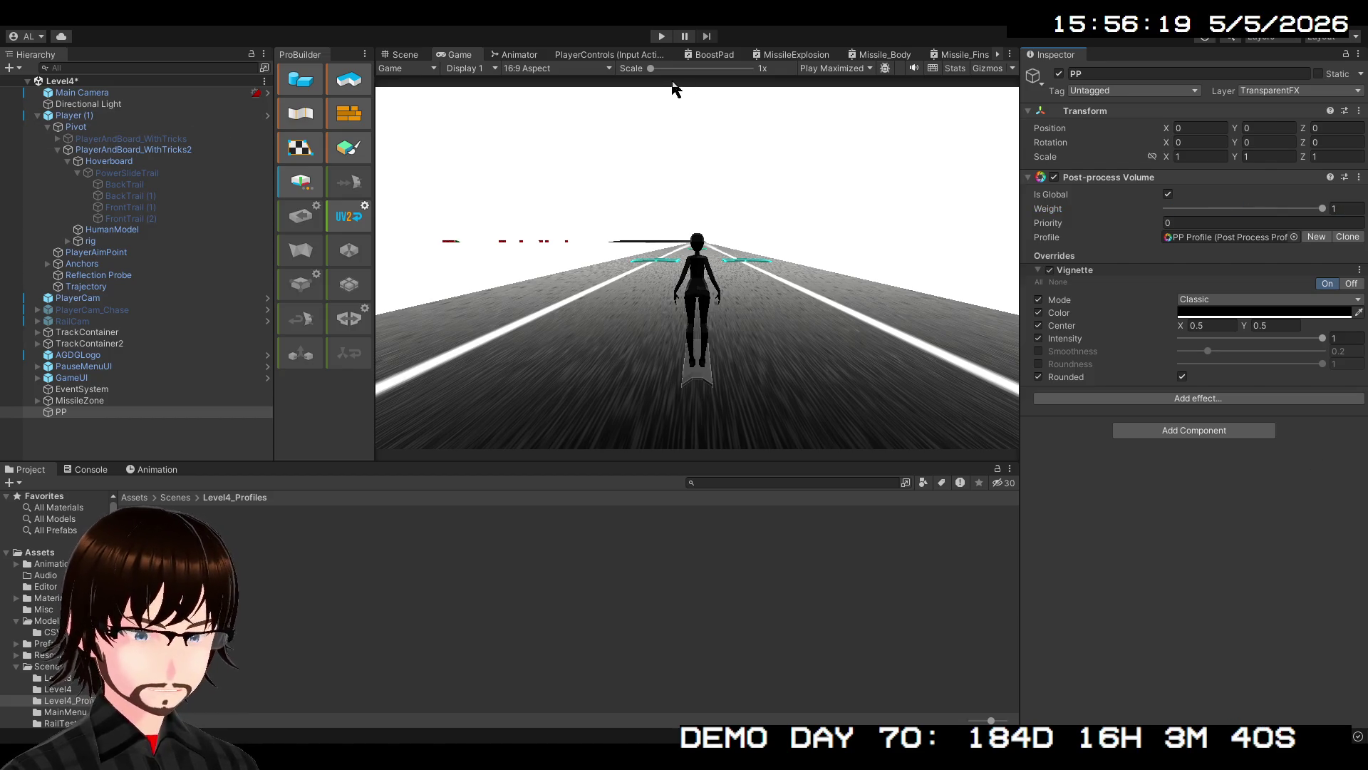
left_click(664, 35)
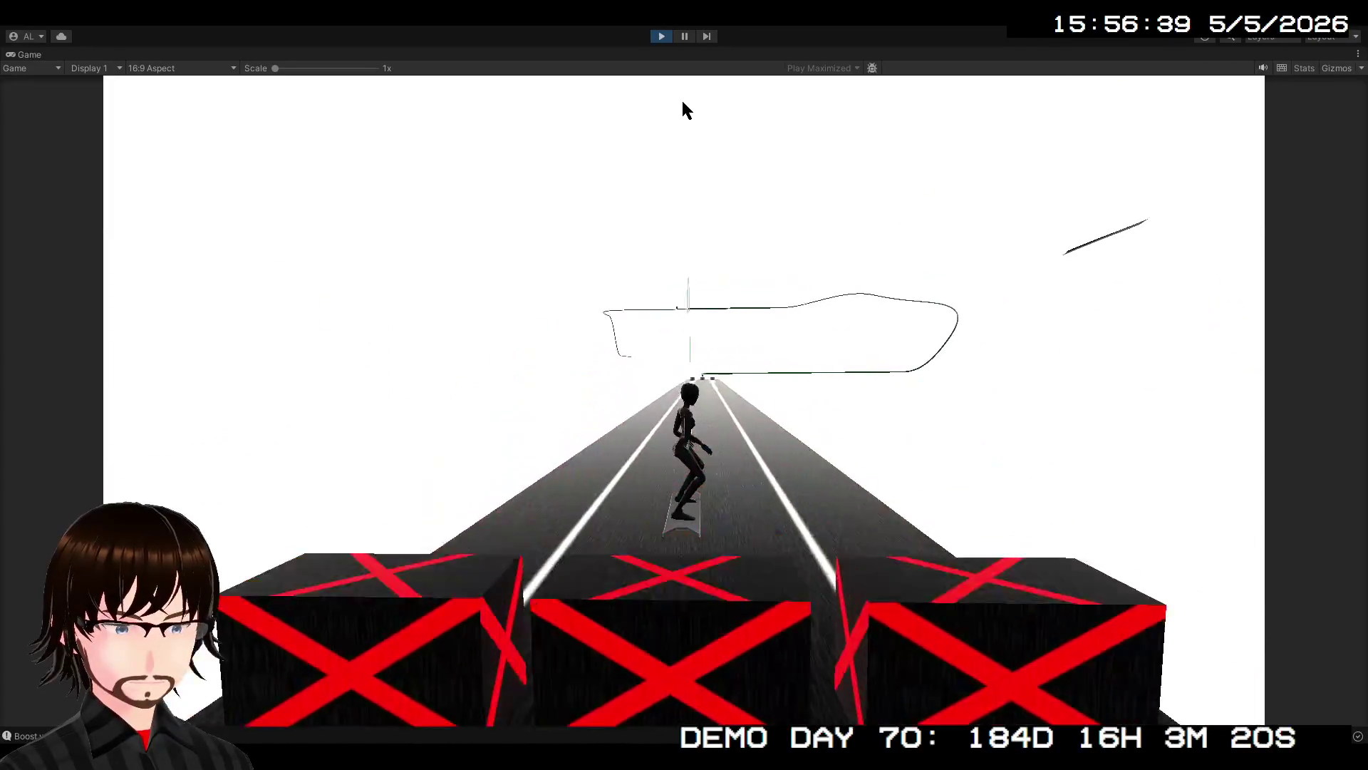
left_click(657, 38)
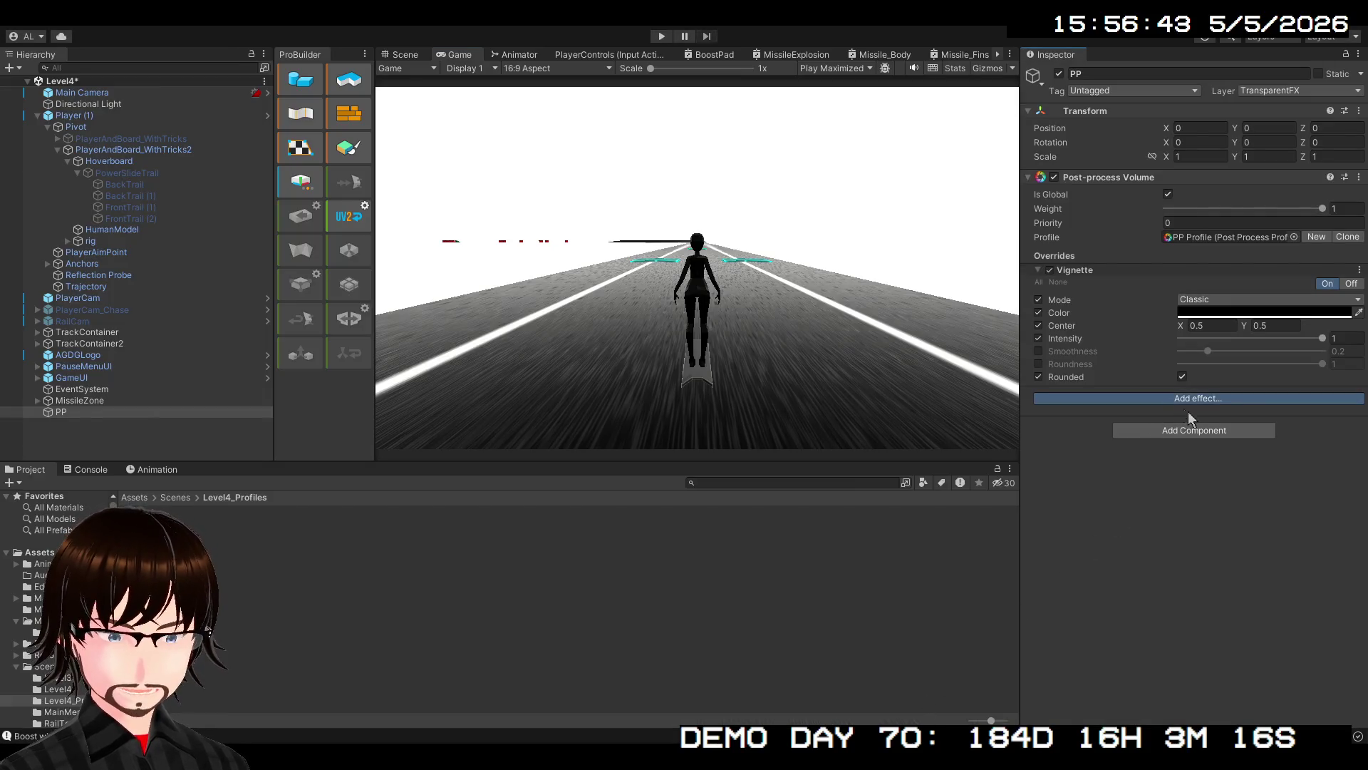
Add Motion Blur with Shutter Angle 270 and Sample Count 10, then play-test the level
left_click(1122, 445)
left_click(1039, 423)
left_click(1038, 435)
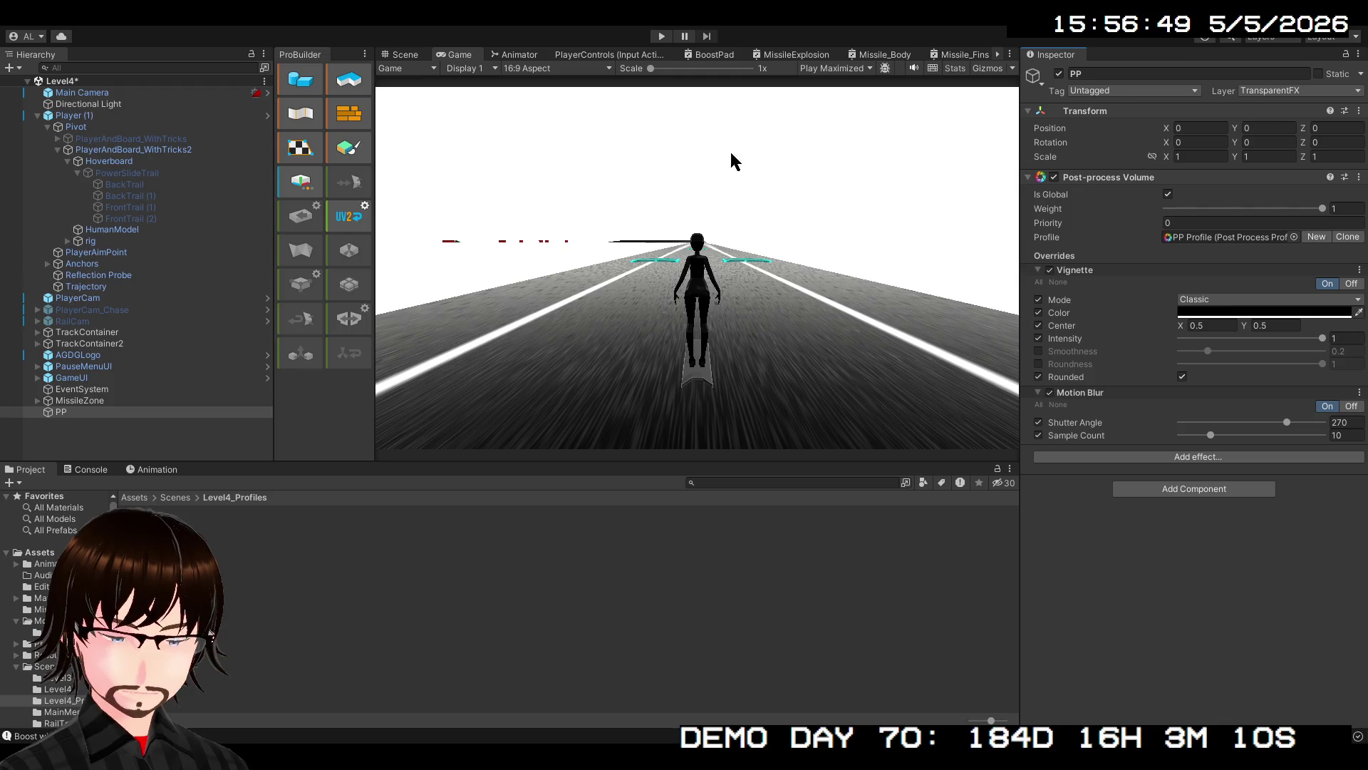
left_click(662, 36)
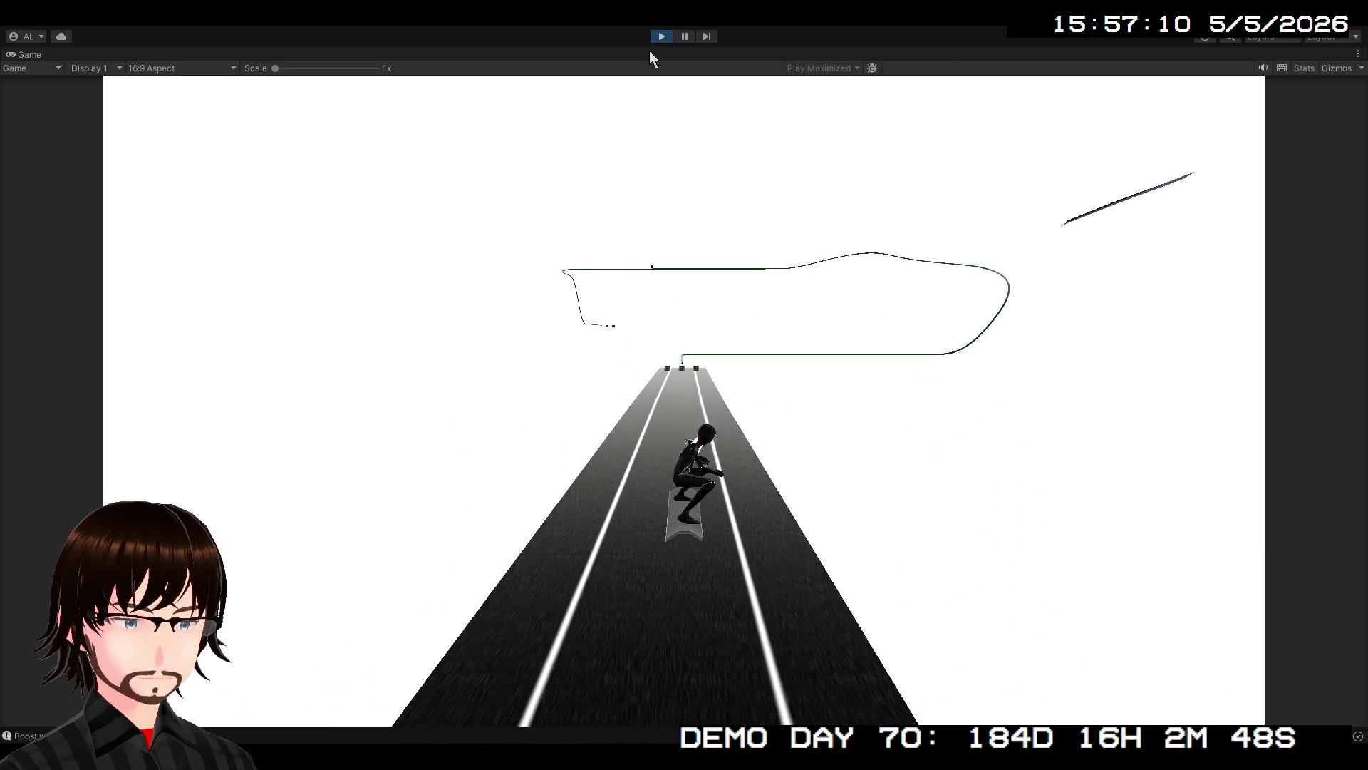
left_click(657, 37)
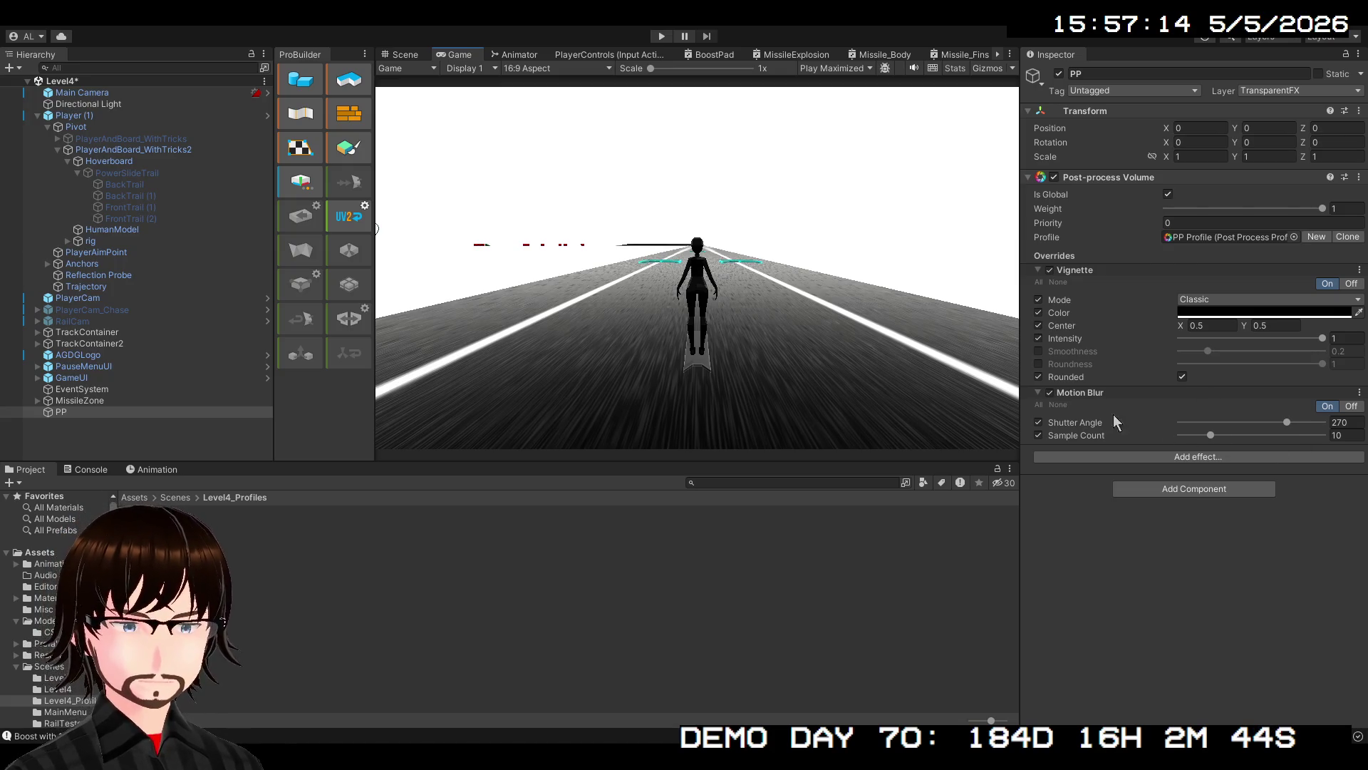
left_click(128, 92)
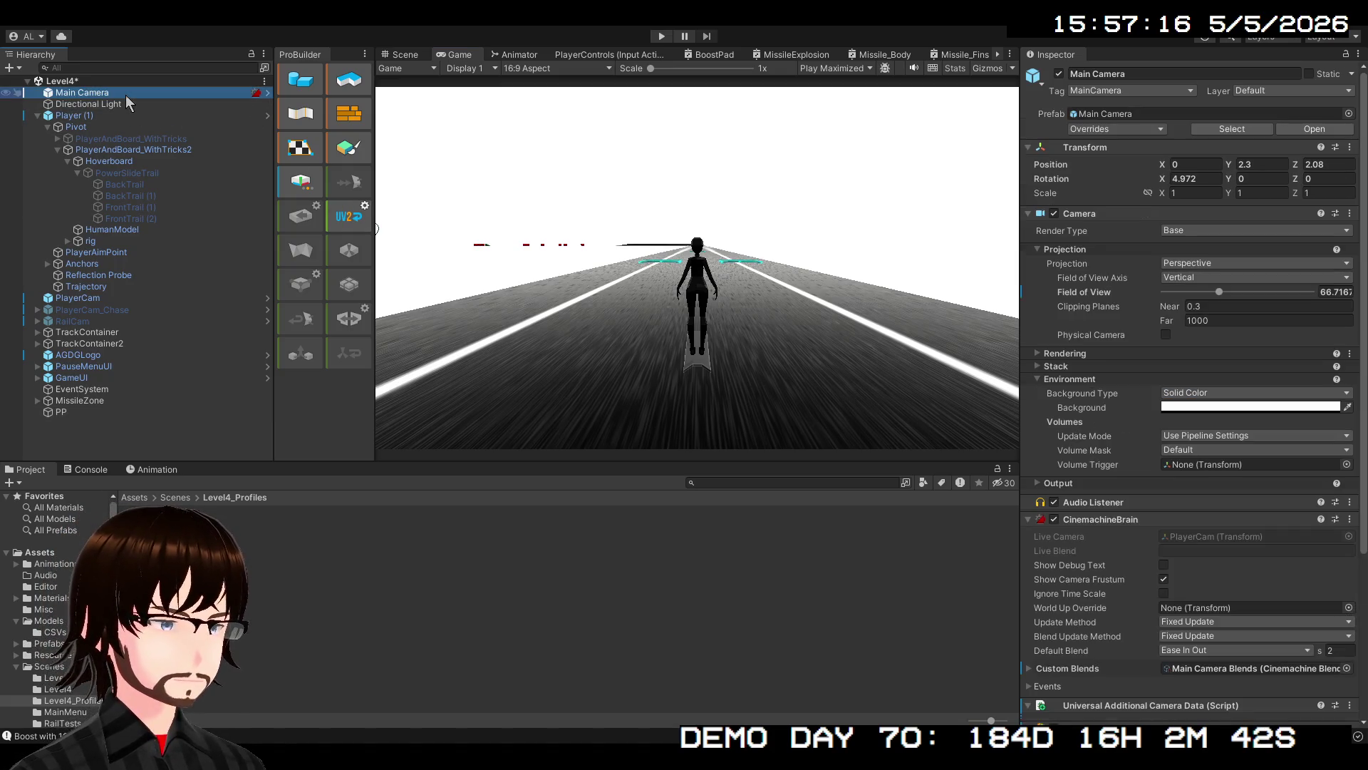
Inspect the CinemachineBrain blends and events and PlayerCam's components, then clear the selection
scroll(1215, 582, "down", 2)
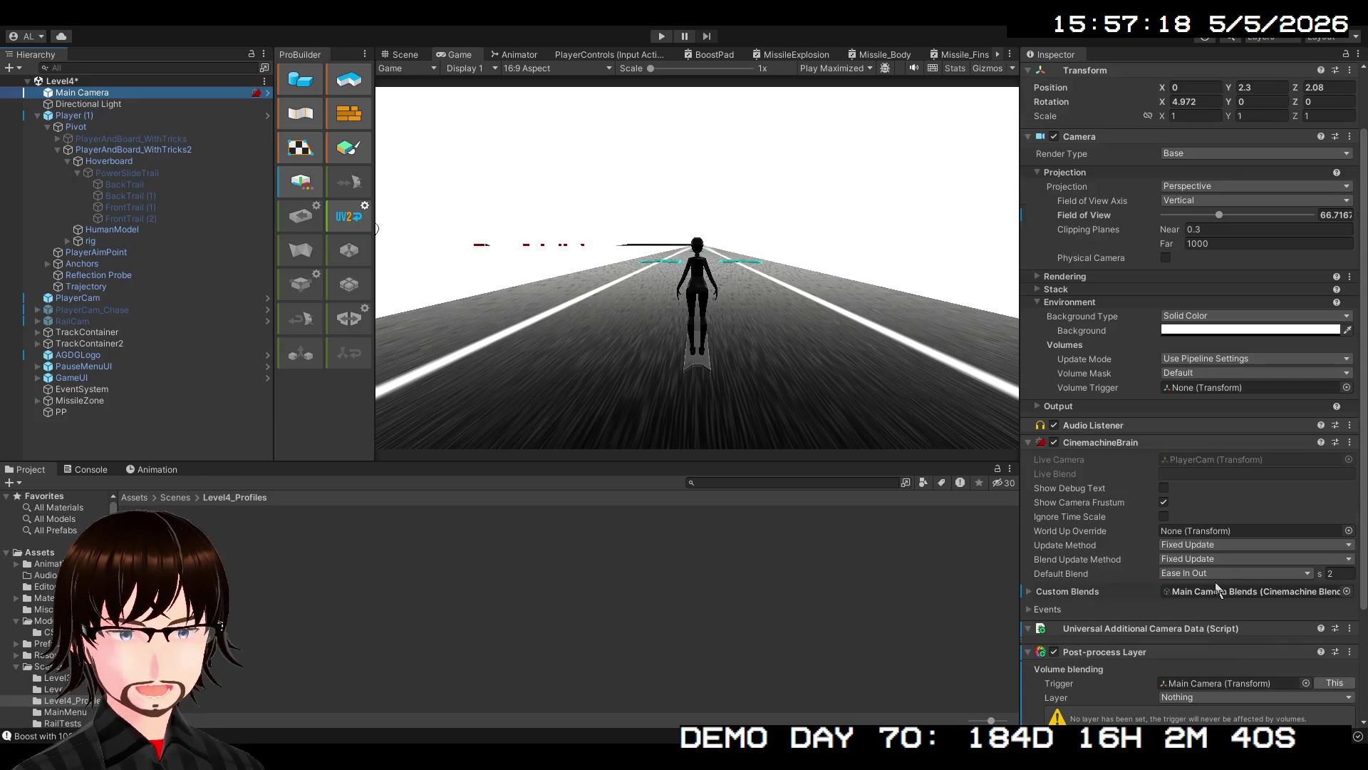
left_click(1043, 596)
left_click(1042, 595)
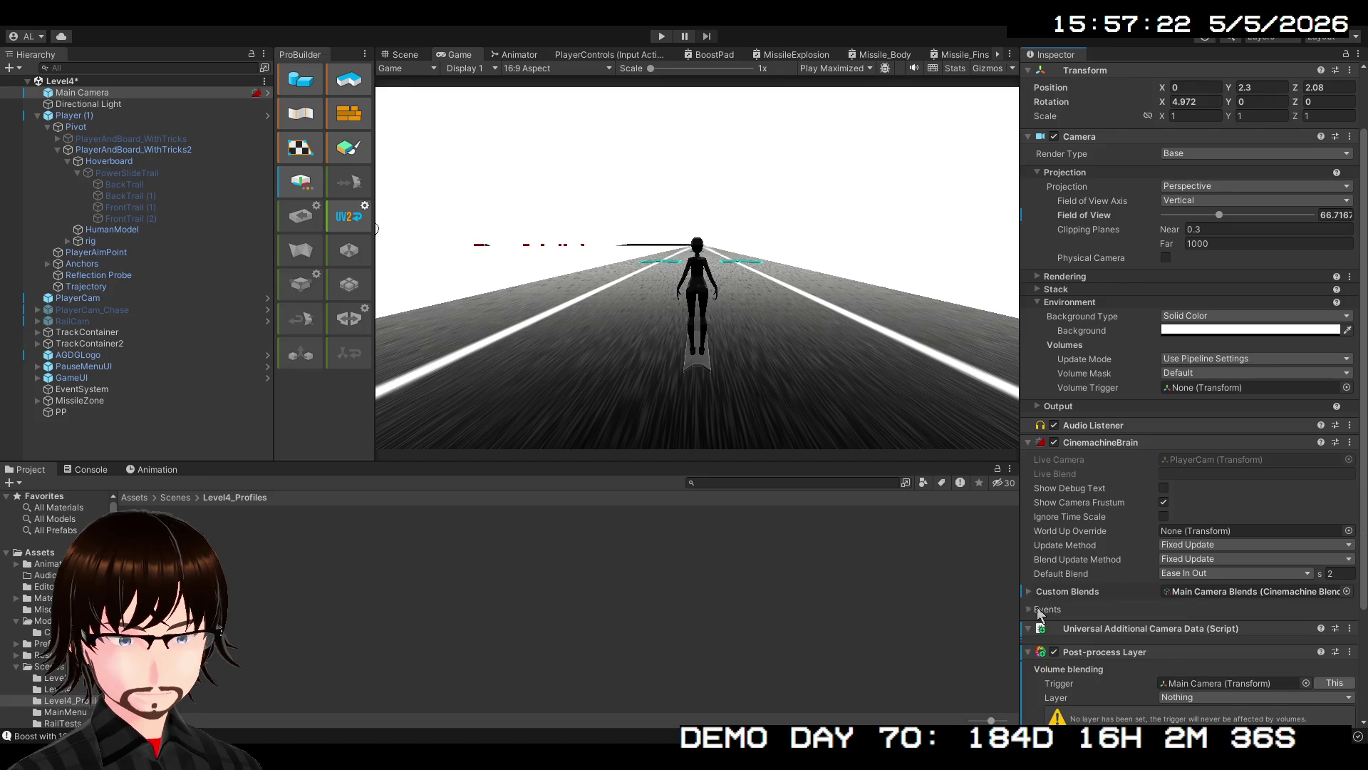
left_click(1038, 610)
left_click(1039, 611)
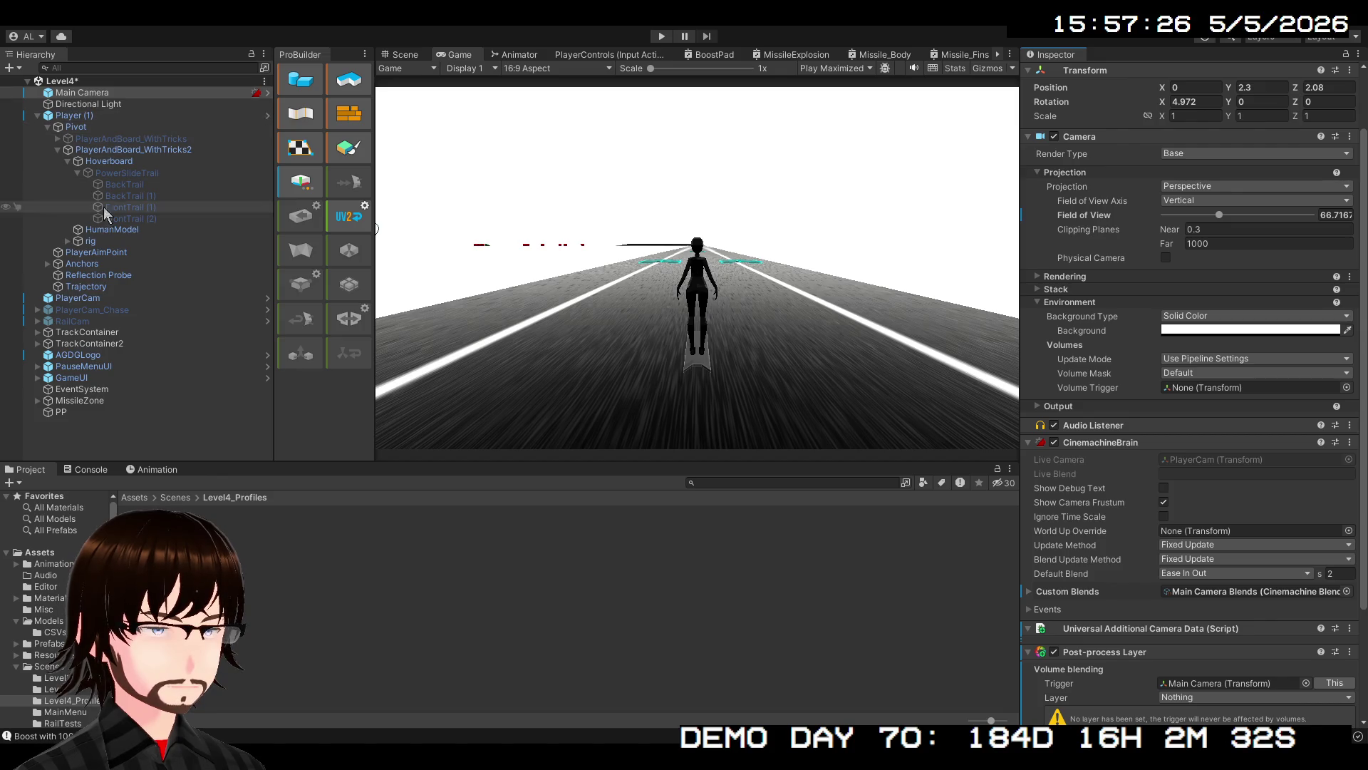
left_click(105, 297)
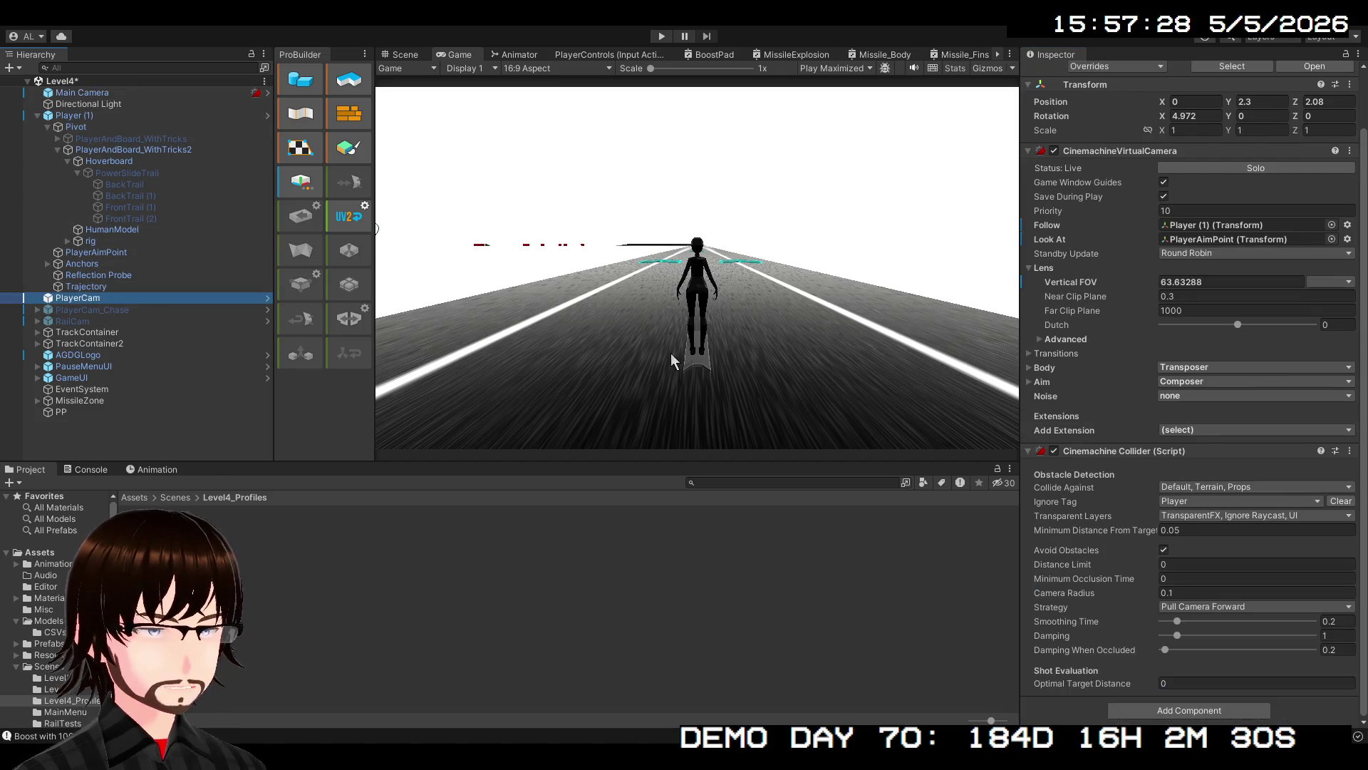
left_click(1178, 711)
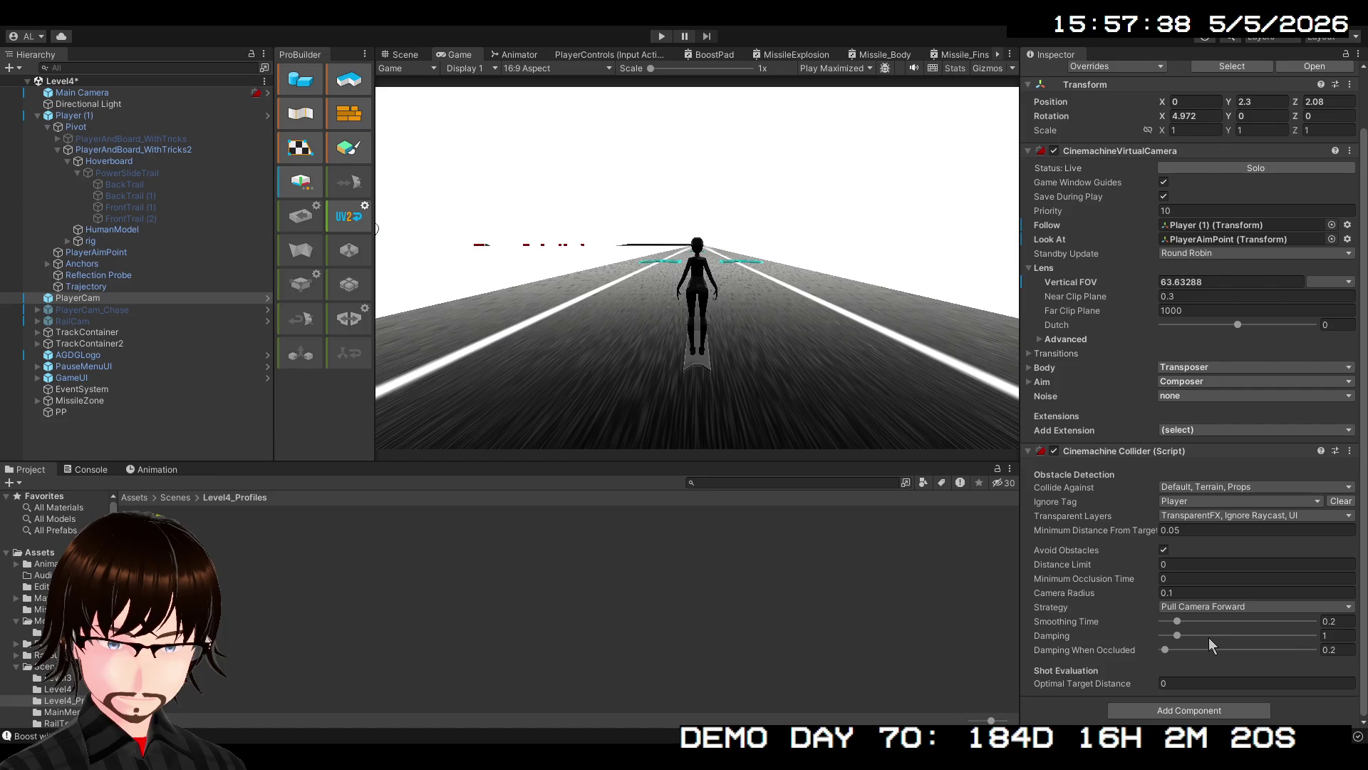
left_click(802, 603)
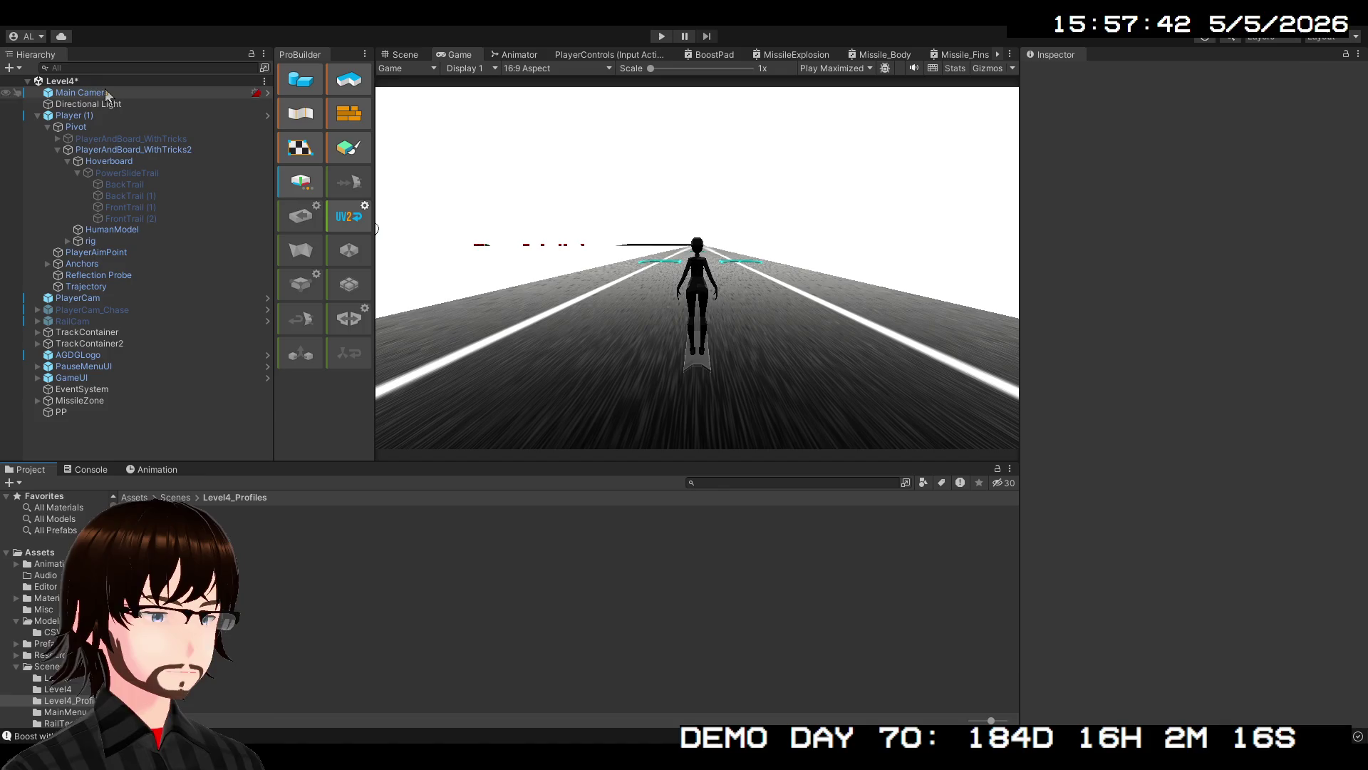
Delete the PP Profile asset from the Level4_Profiles folder so the folder is empty
left_click(105, 93)
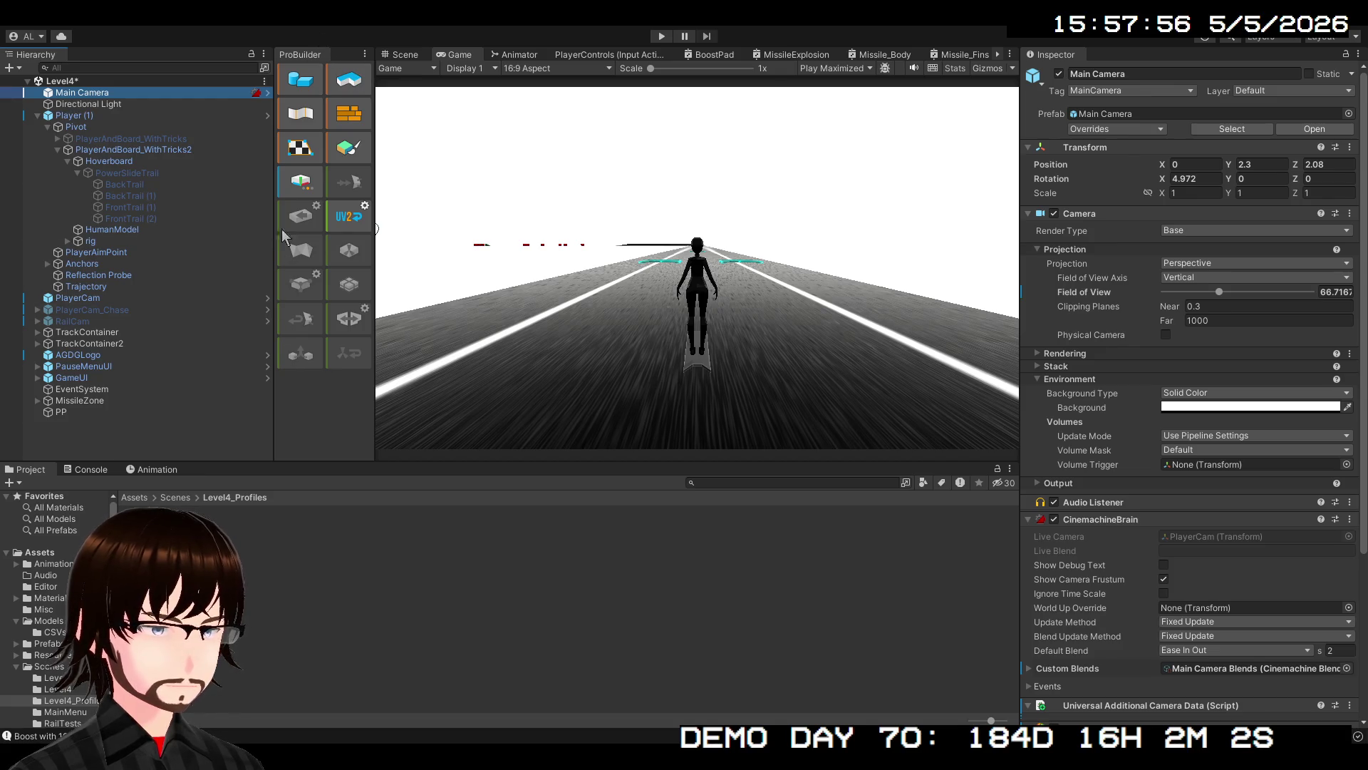
left_click(142, 507)
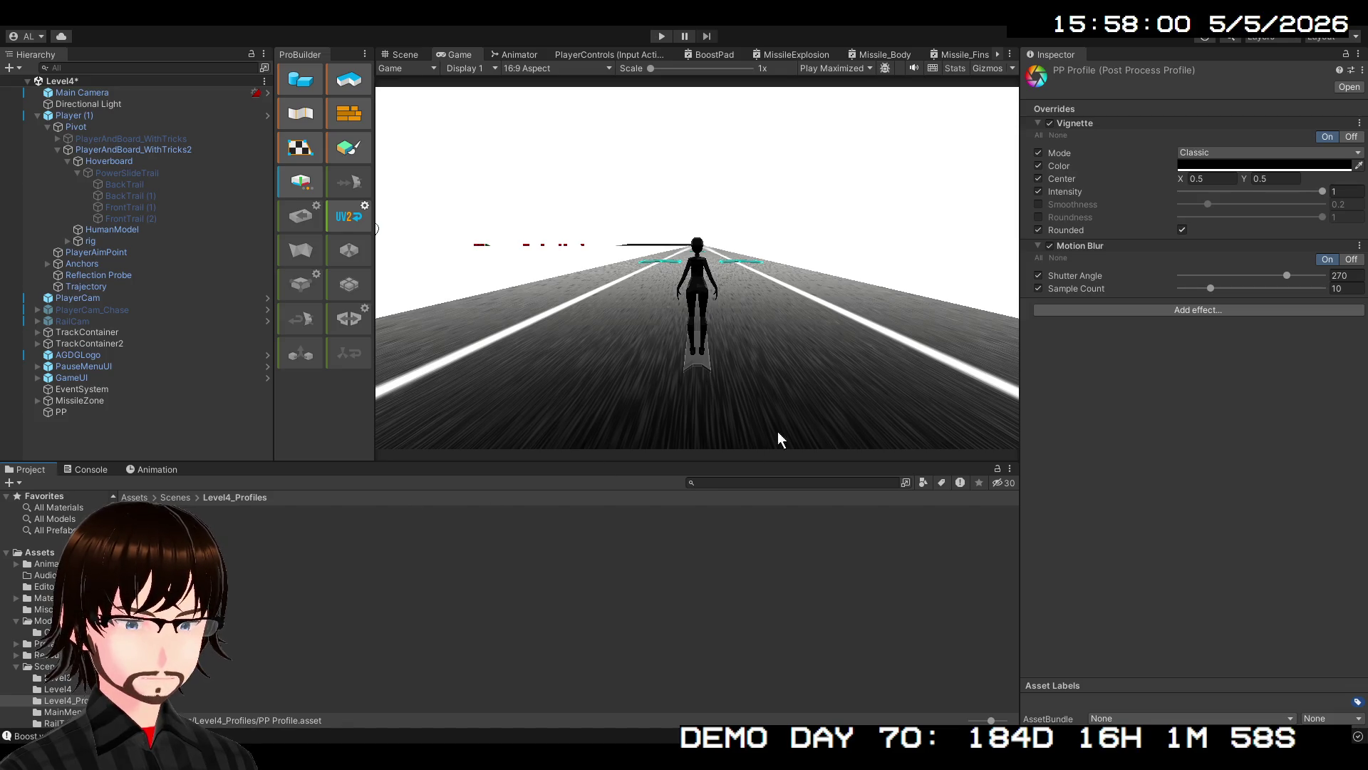
key("Delete")
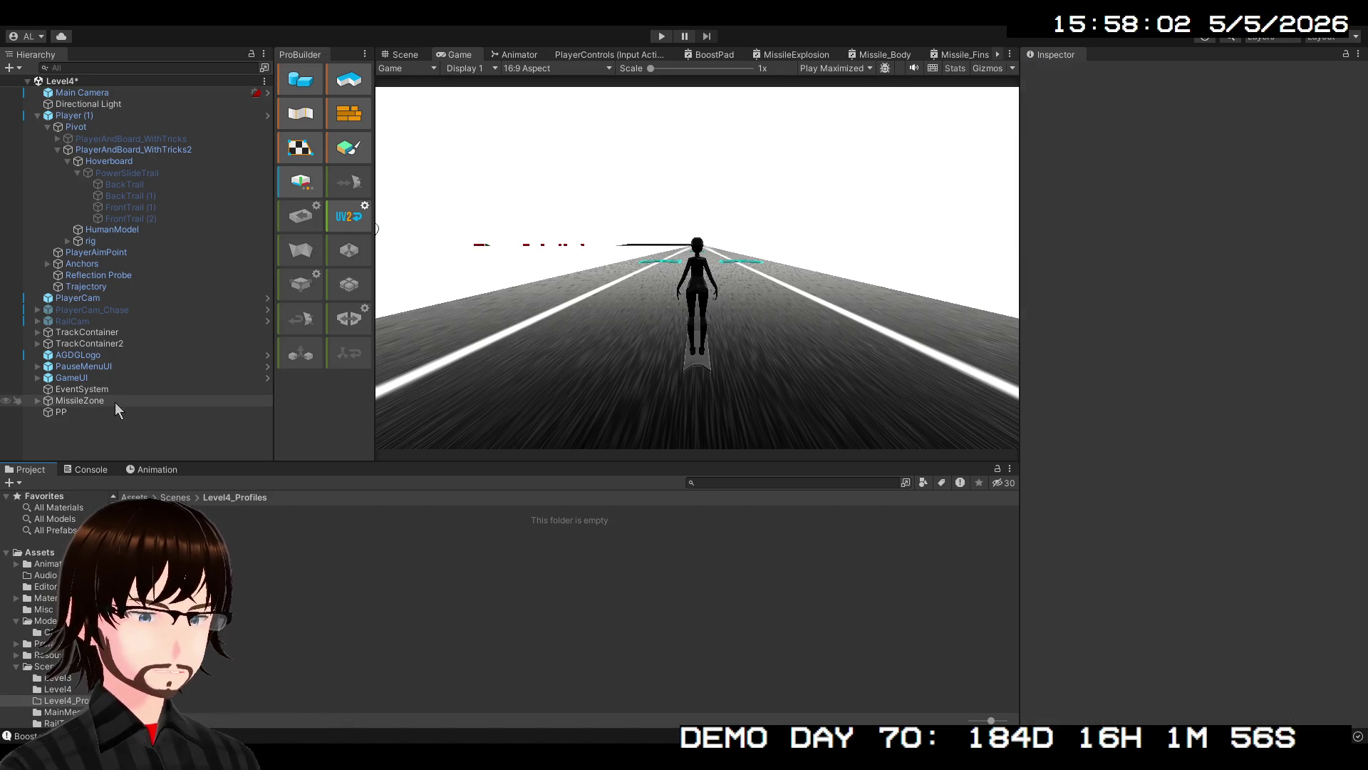
Delete the PP object from the Hierarchy and strip Main Camera's Post-process Layer component
left_click(101, 410)
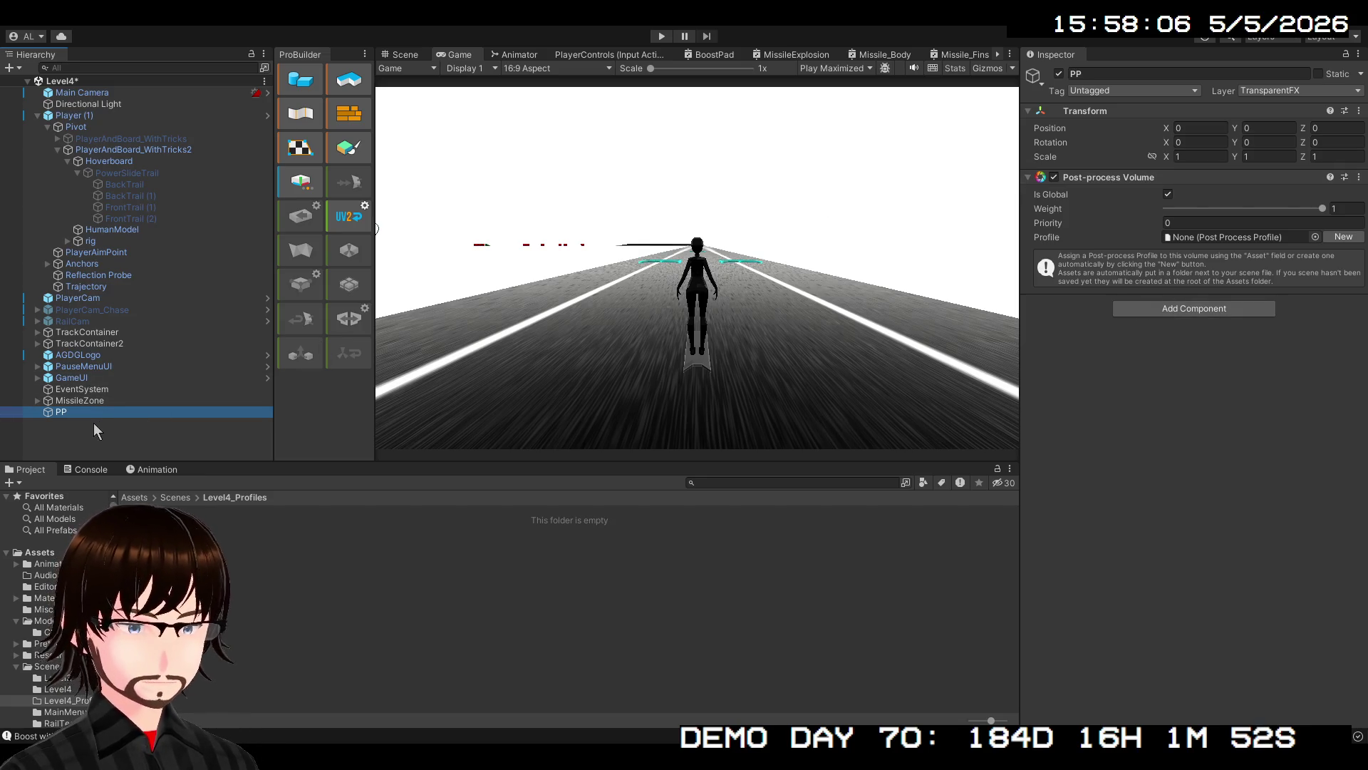
key("Delete")
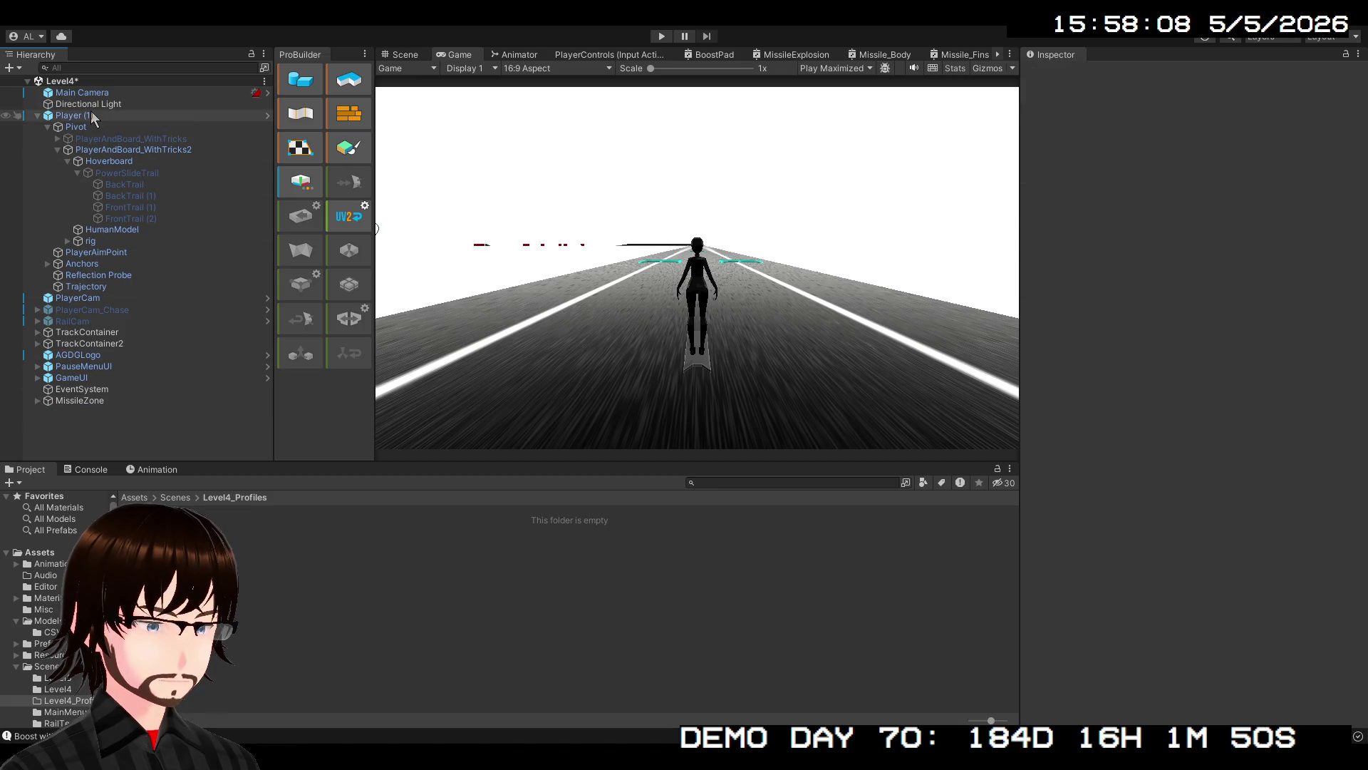
left_click(82, 92)
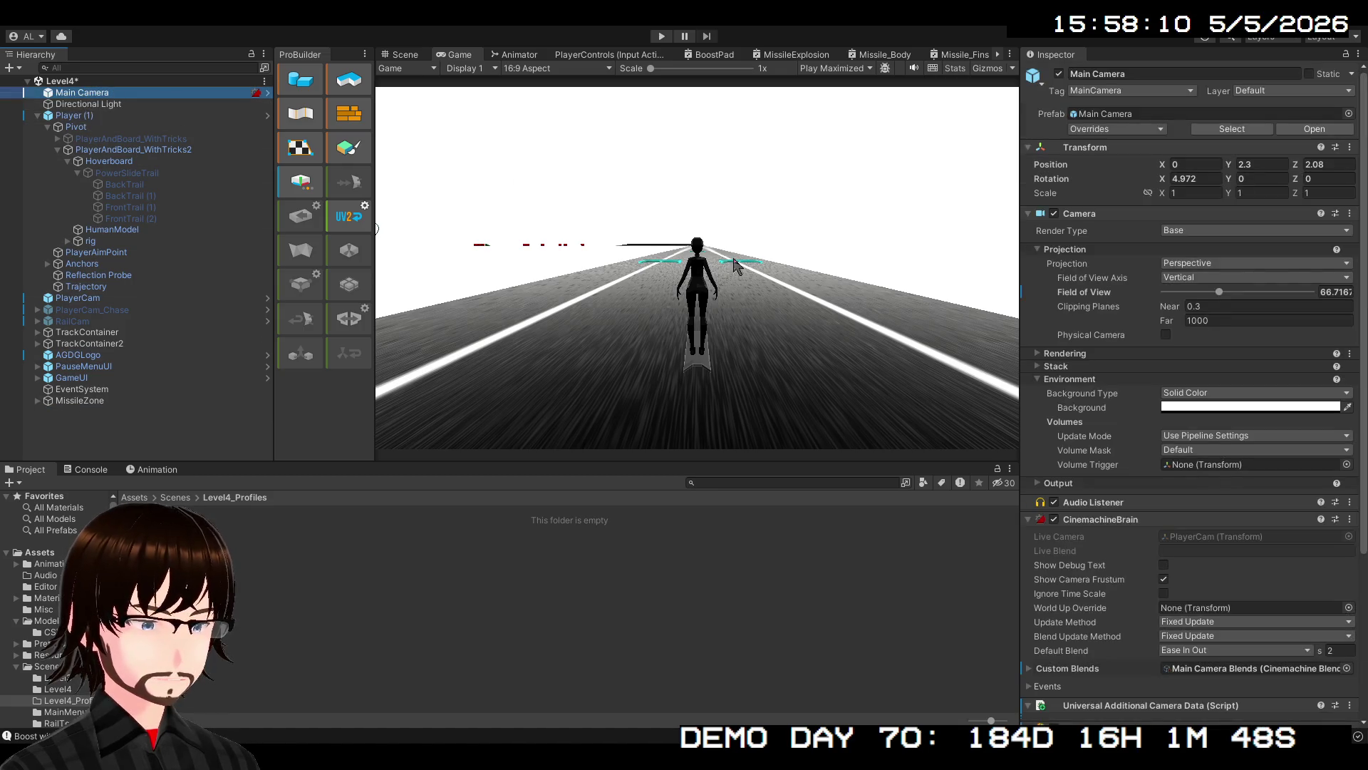
scroll(1087, 560, "down", 5)
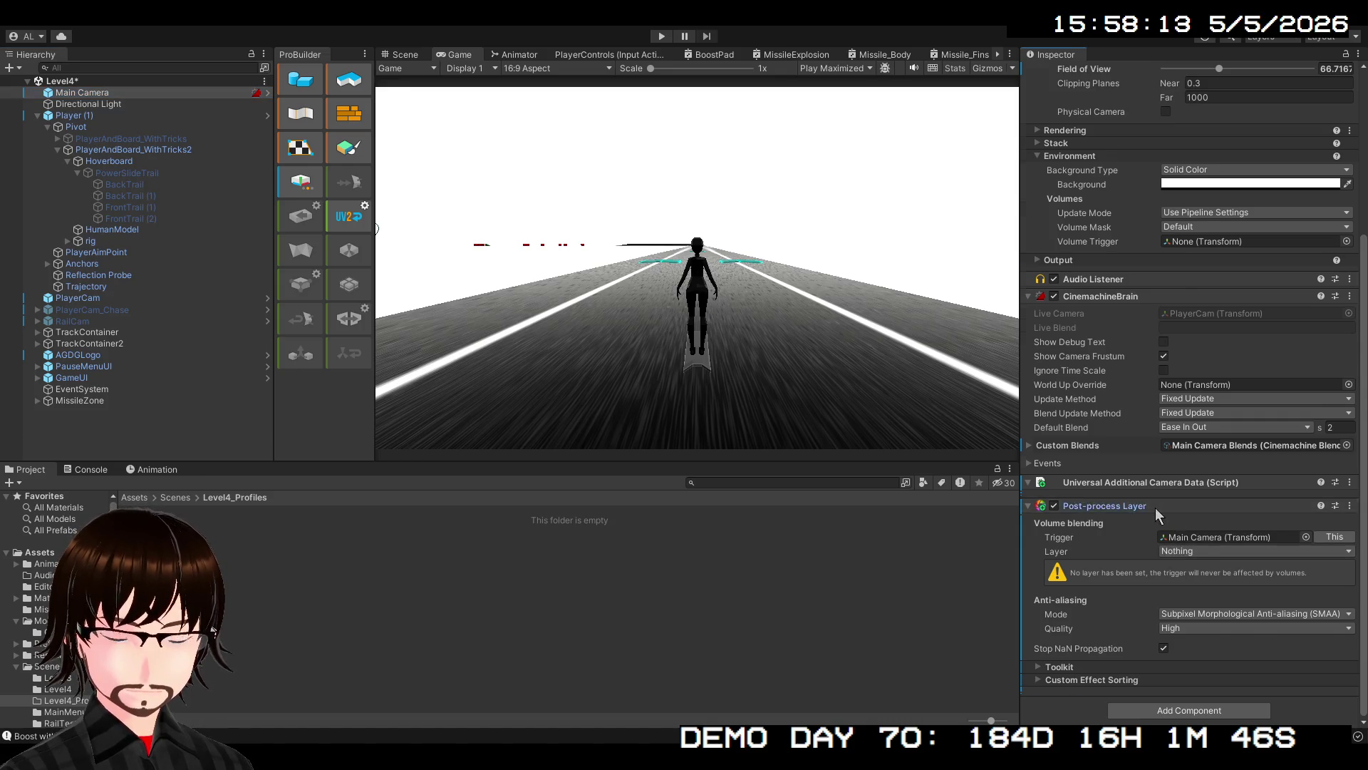
left_click(1156, 508)
left_click(1117, 688)
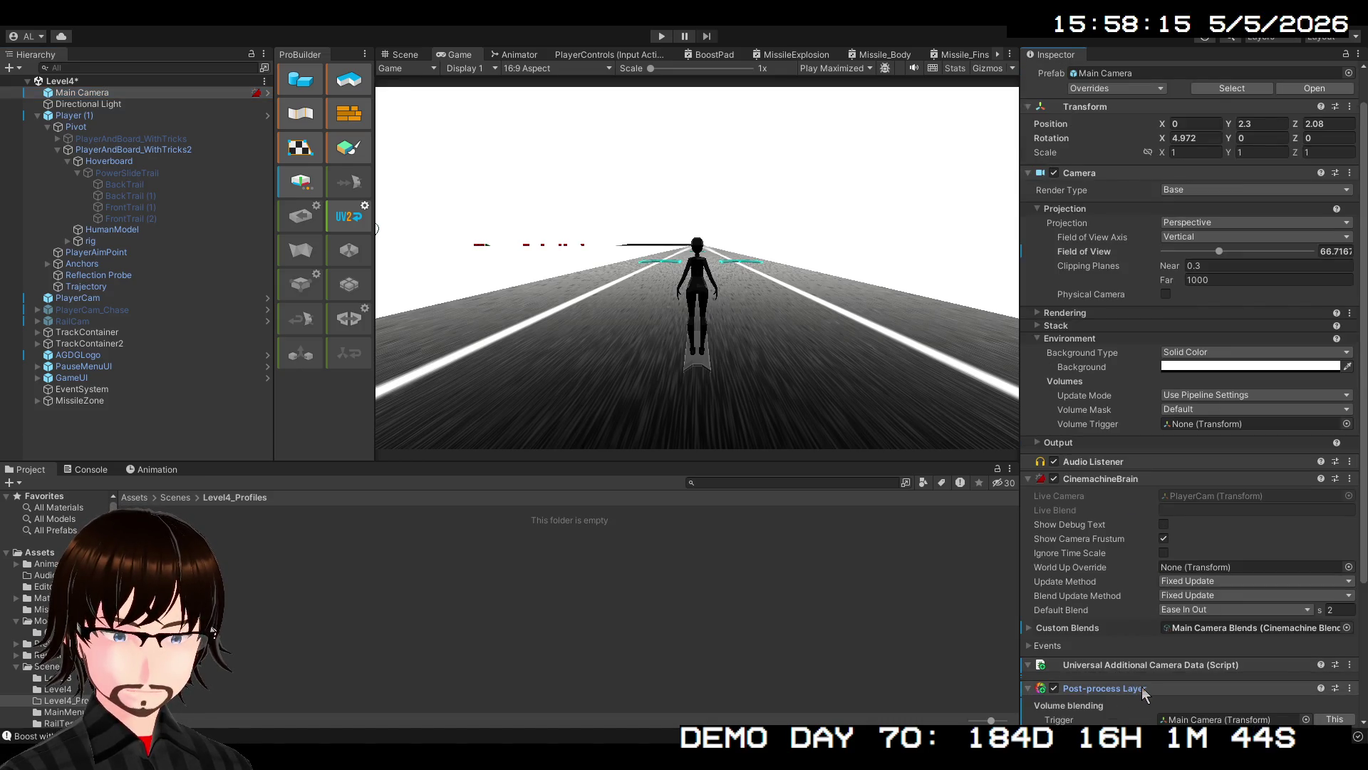
key("ctrl+z")
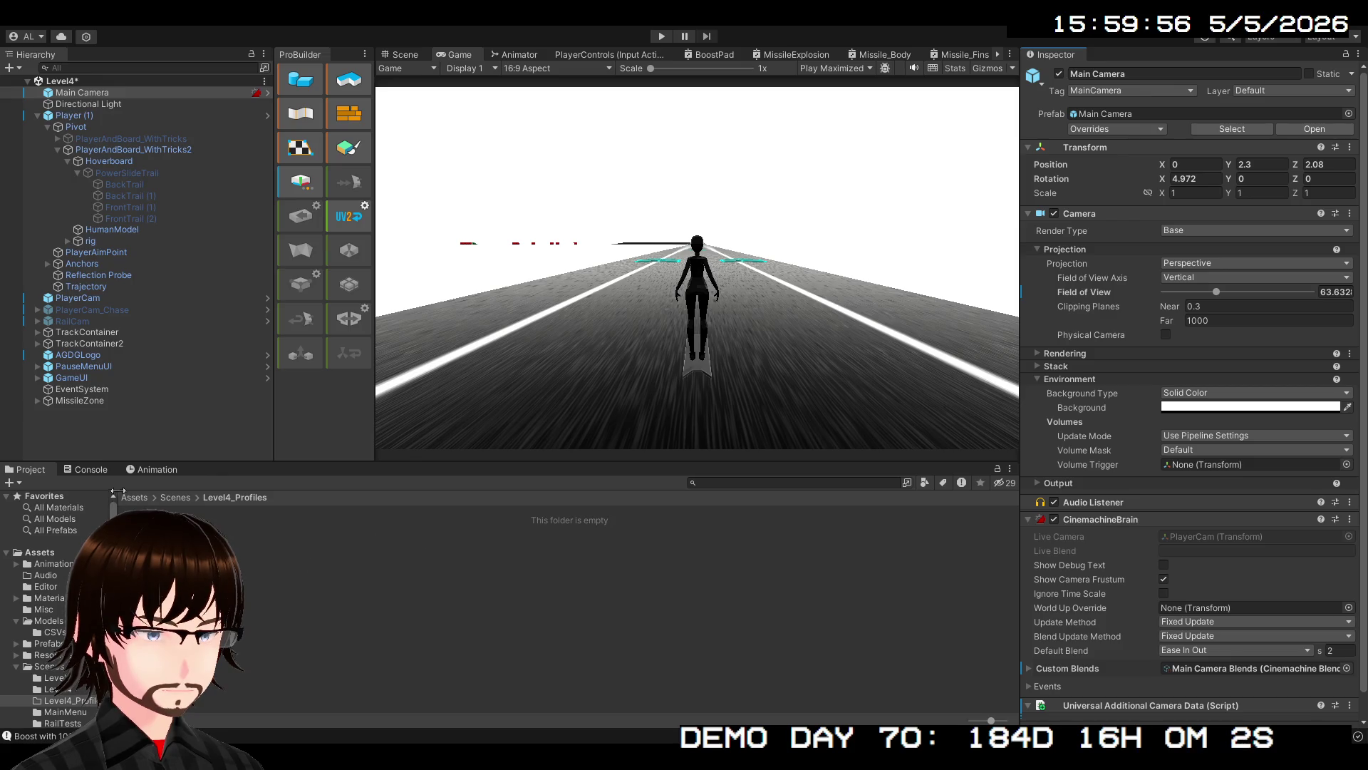
left_click(173, 498)
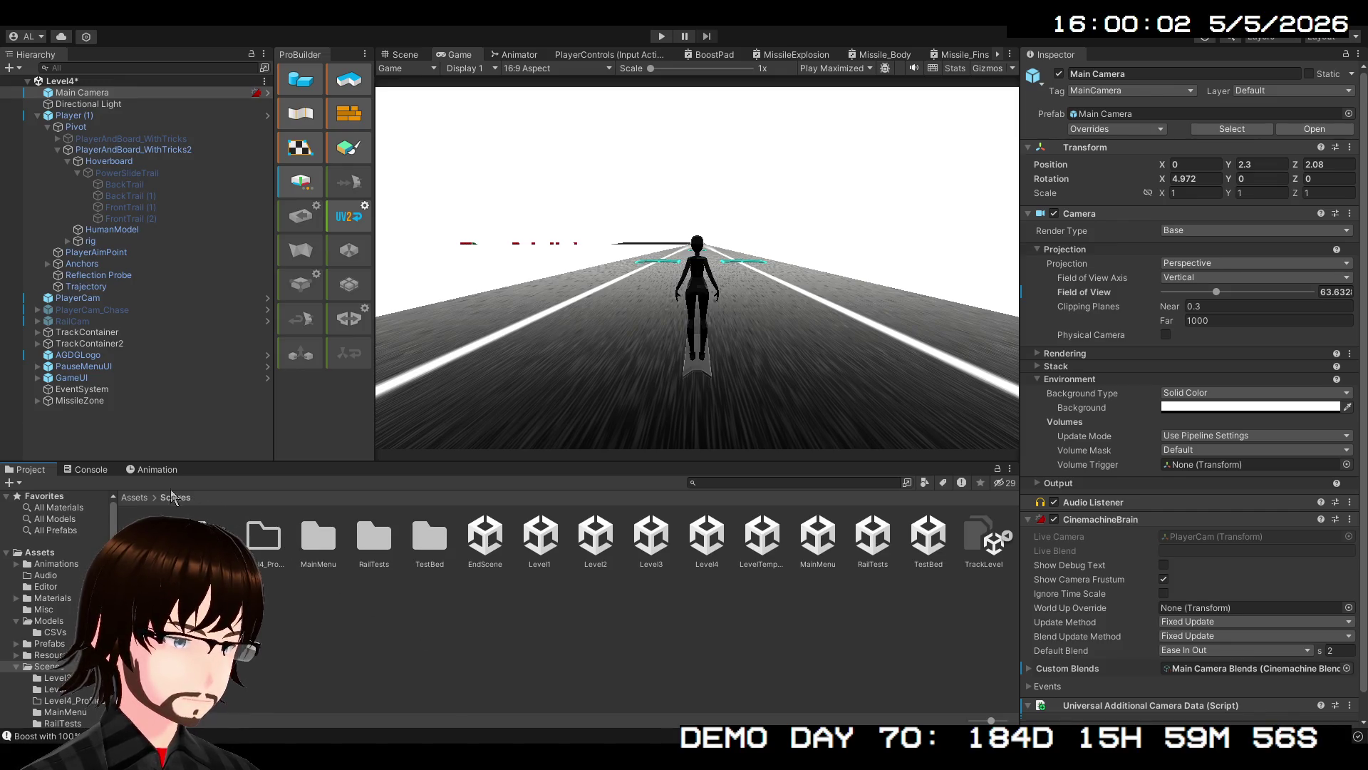
Navigate the Project panel from Scenes/Level4 up to the root Assets folder
left_click(206, 535)
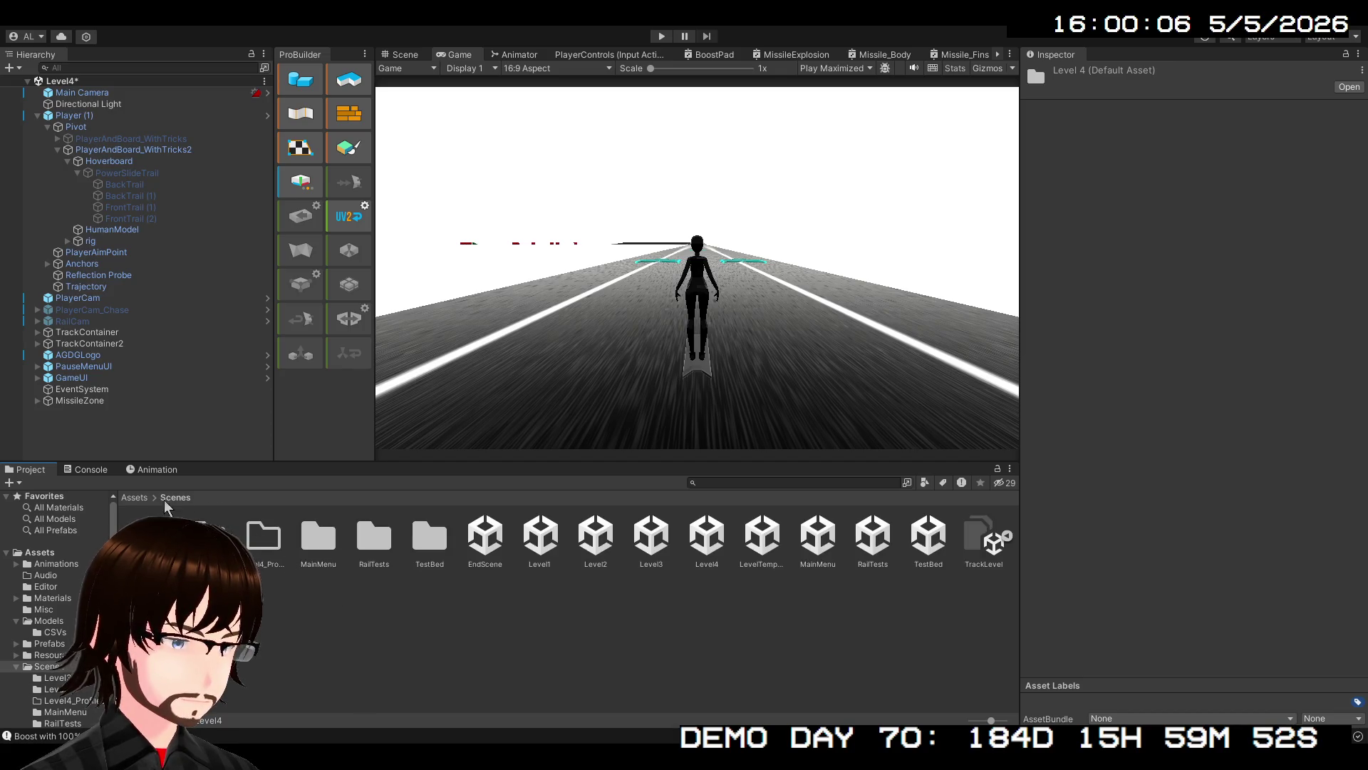
left_click(134, 497)
left_click(418, 648)
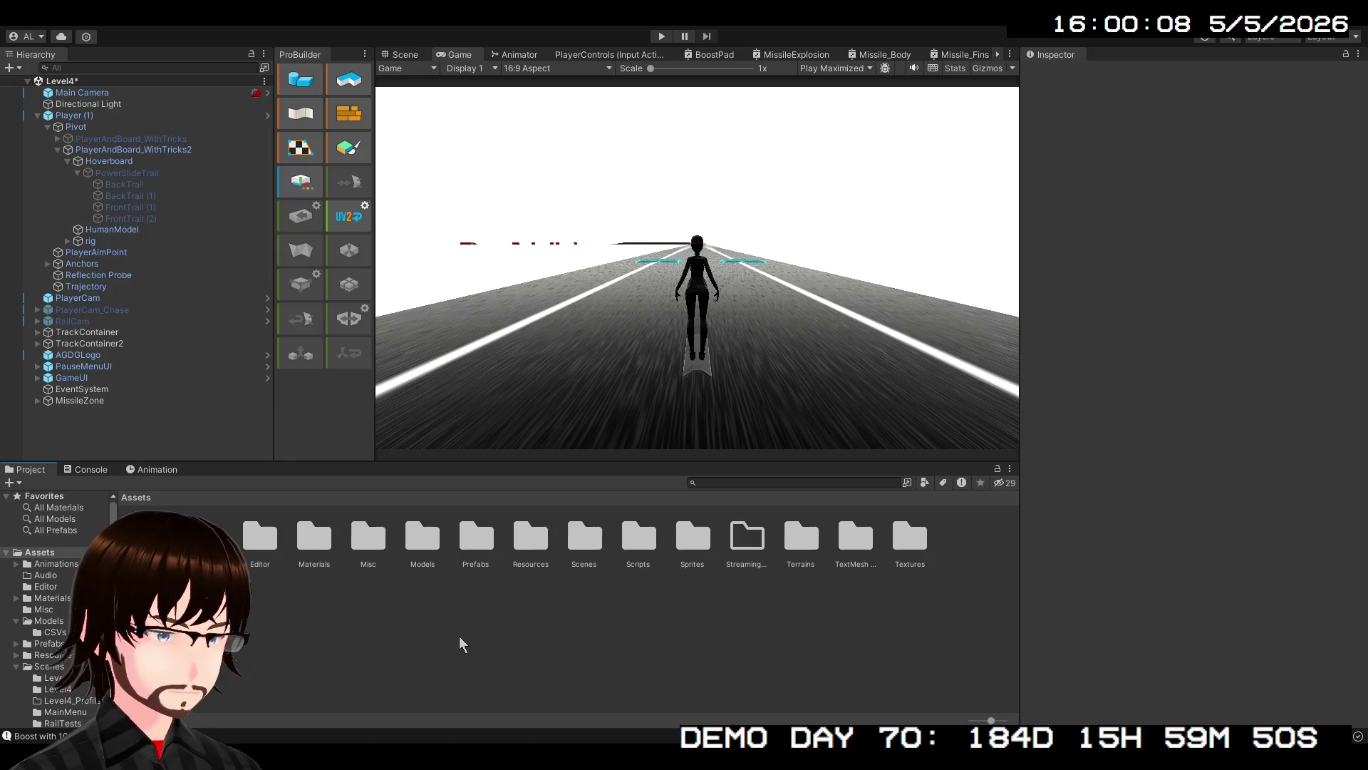
left_click(375, 602)
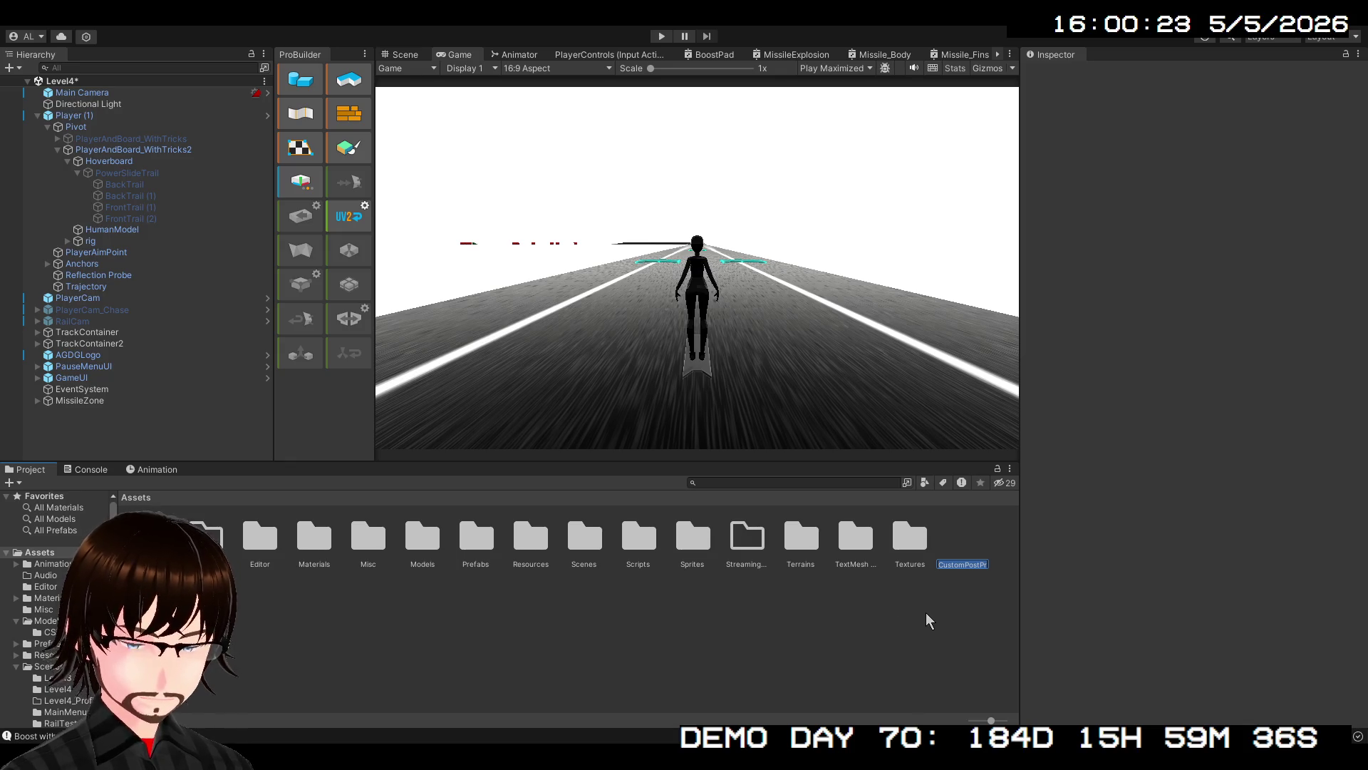
Name the new post-processing asset in the Assets folder PP
type("PP")
key("Return")
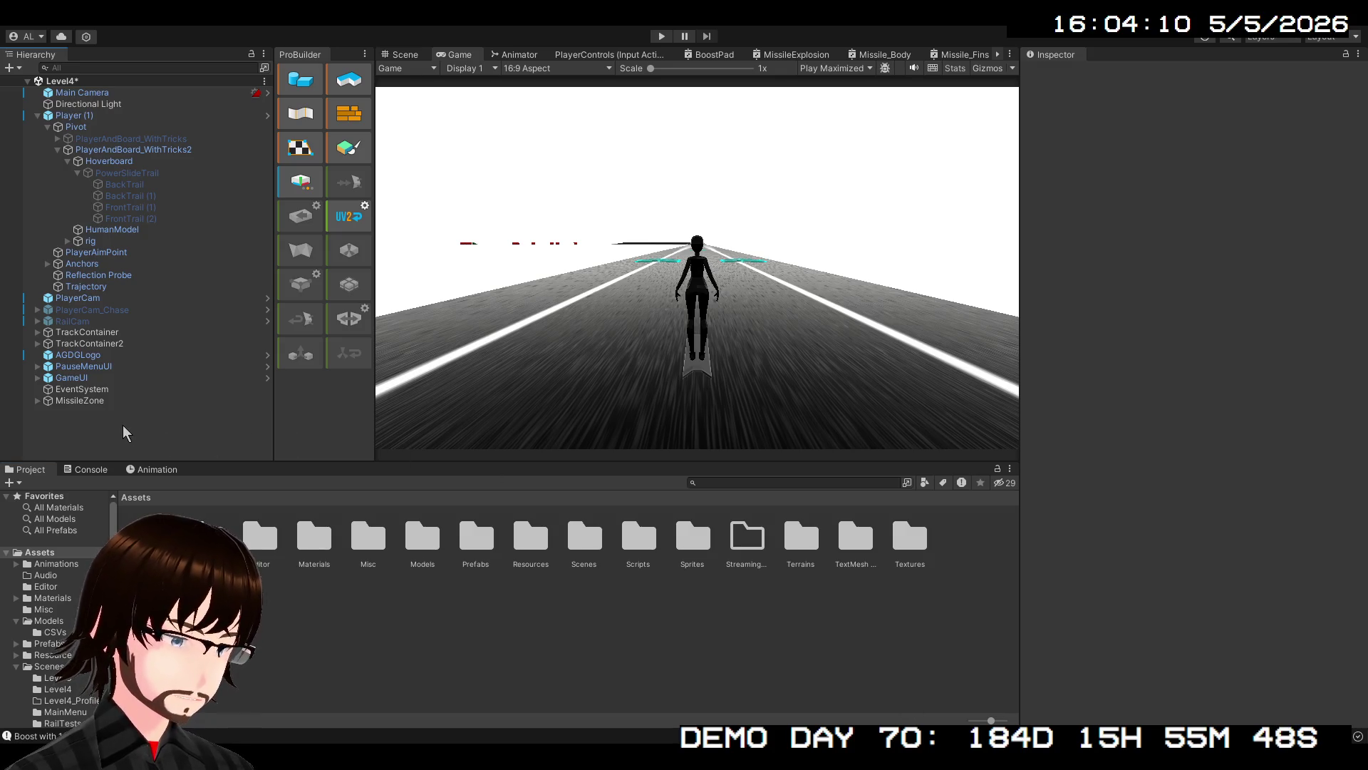
Create an empty GameObject named PP and add a global Volume component to it
key("ctrl+shift+n")
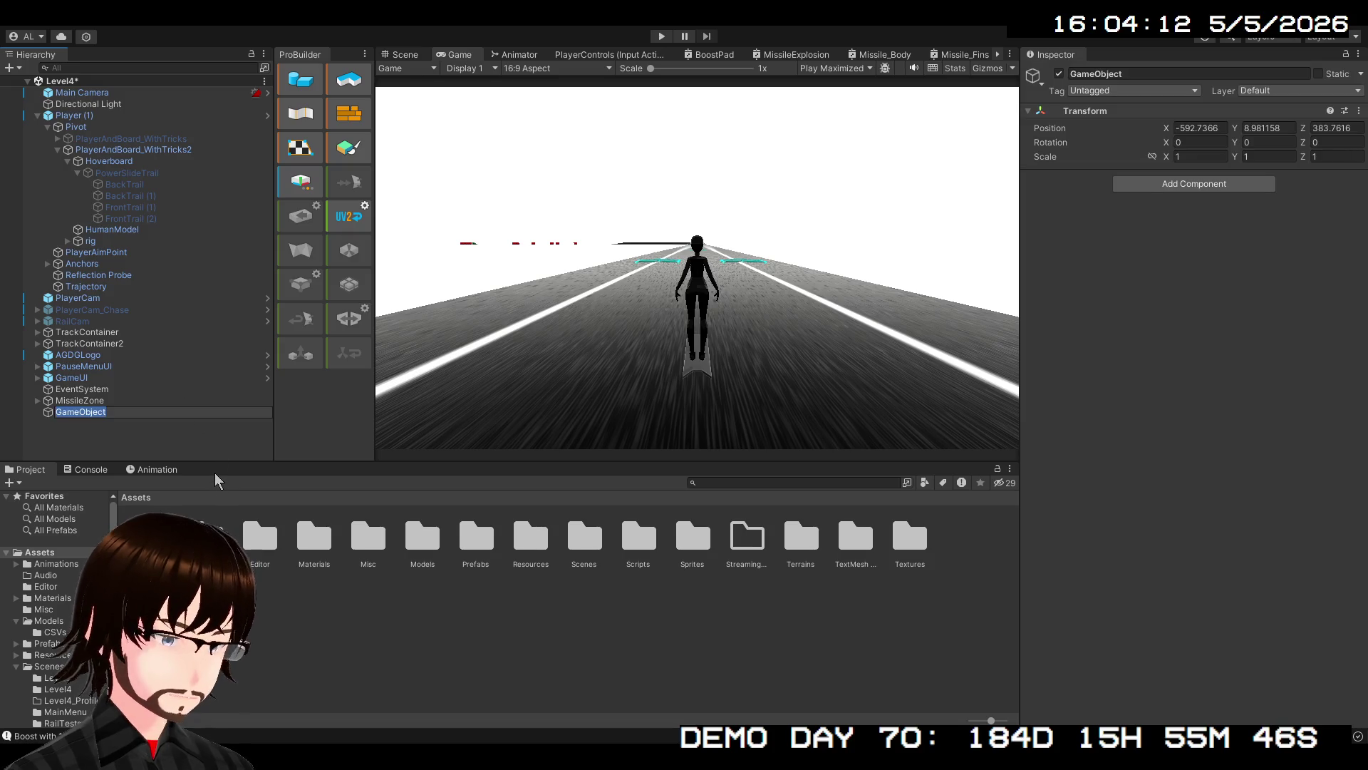
type("PP")
key("Return")
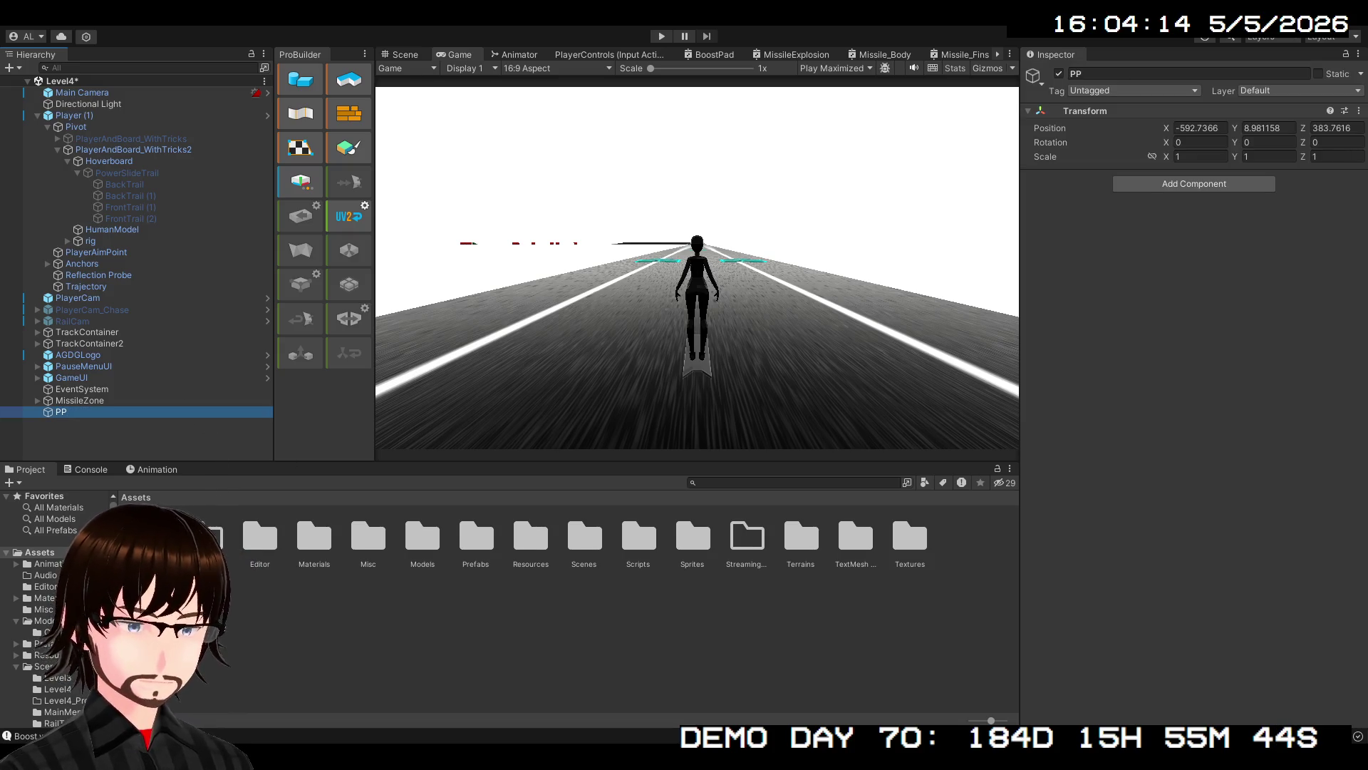
left_click(1164, 184)
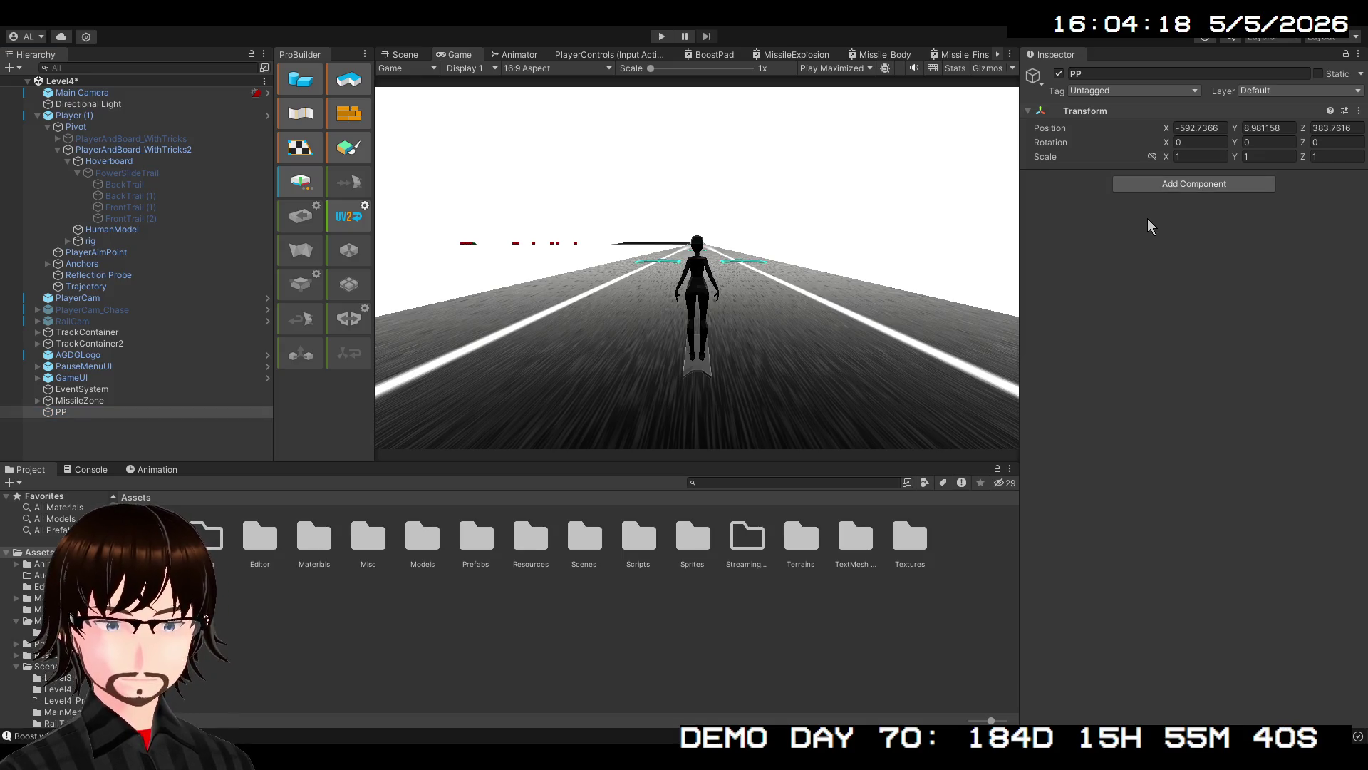
left_click(1157, 235)
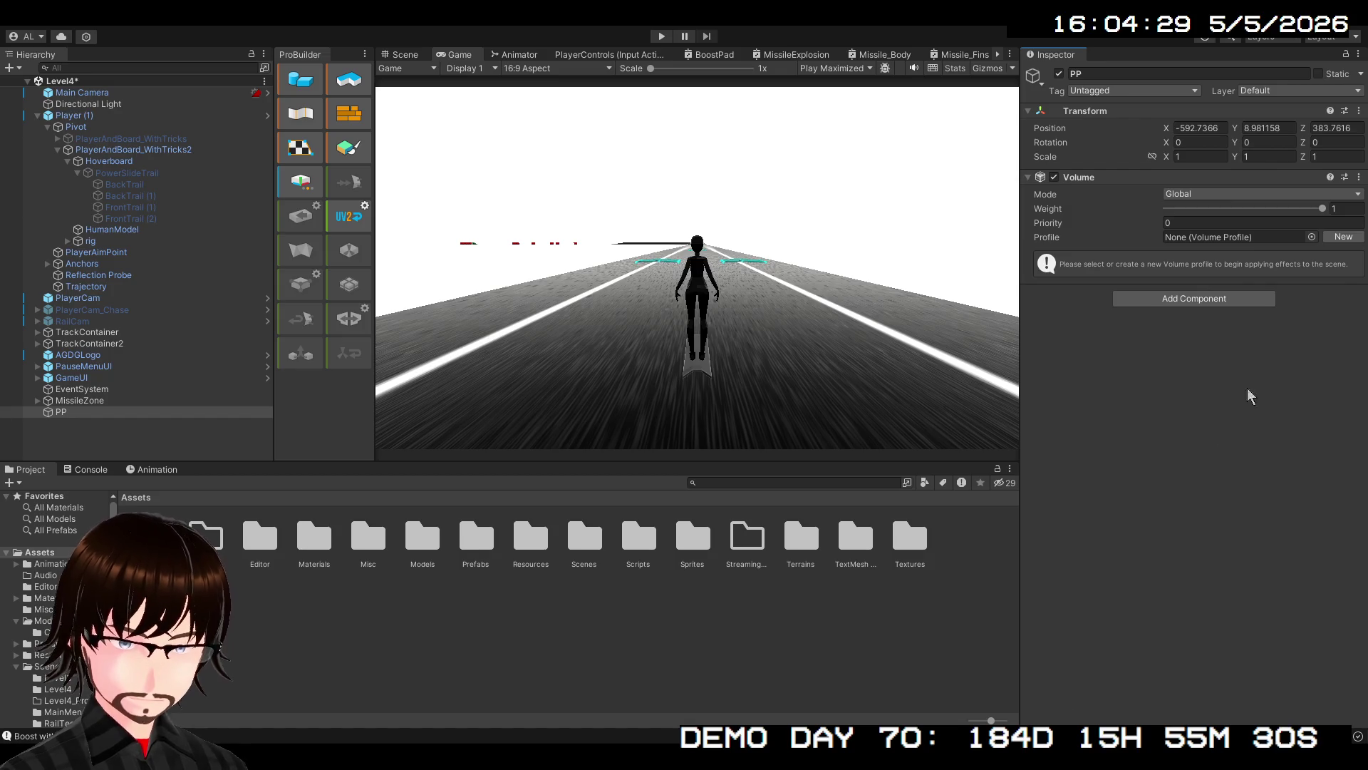
Create a new PP Profile for the PP Volume and locate it under Scenes/Level4
left_click(1342, 237)
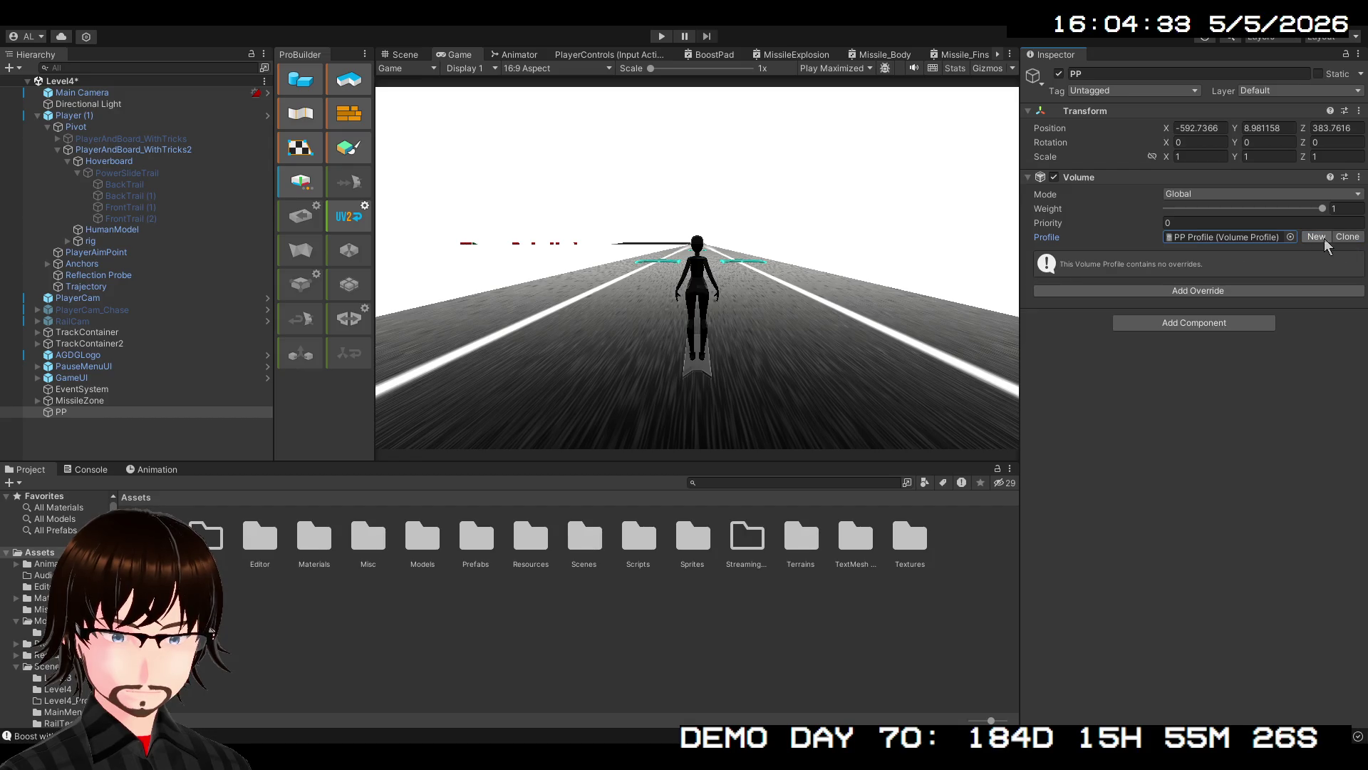
left_click(1250, 236)
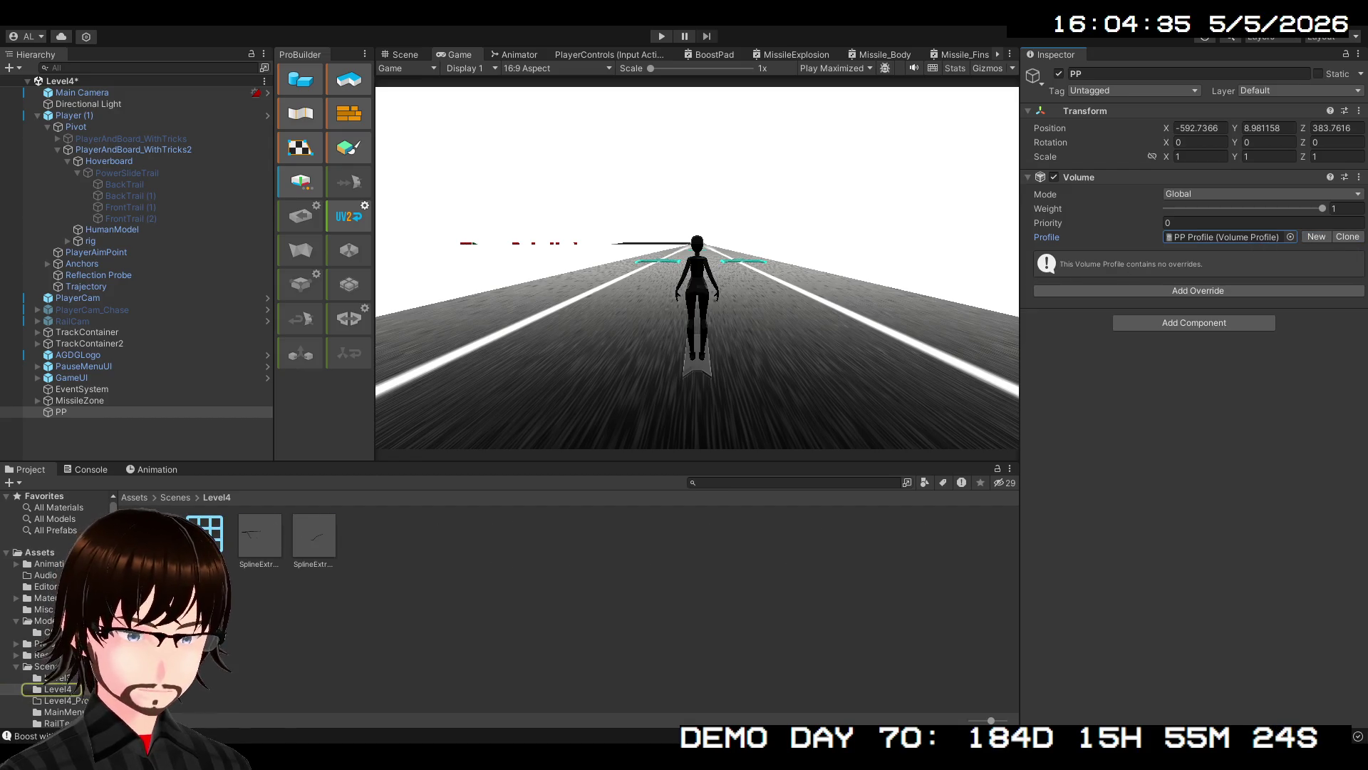
left_click(205, 534)
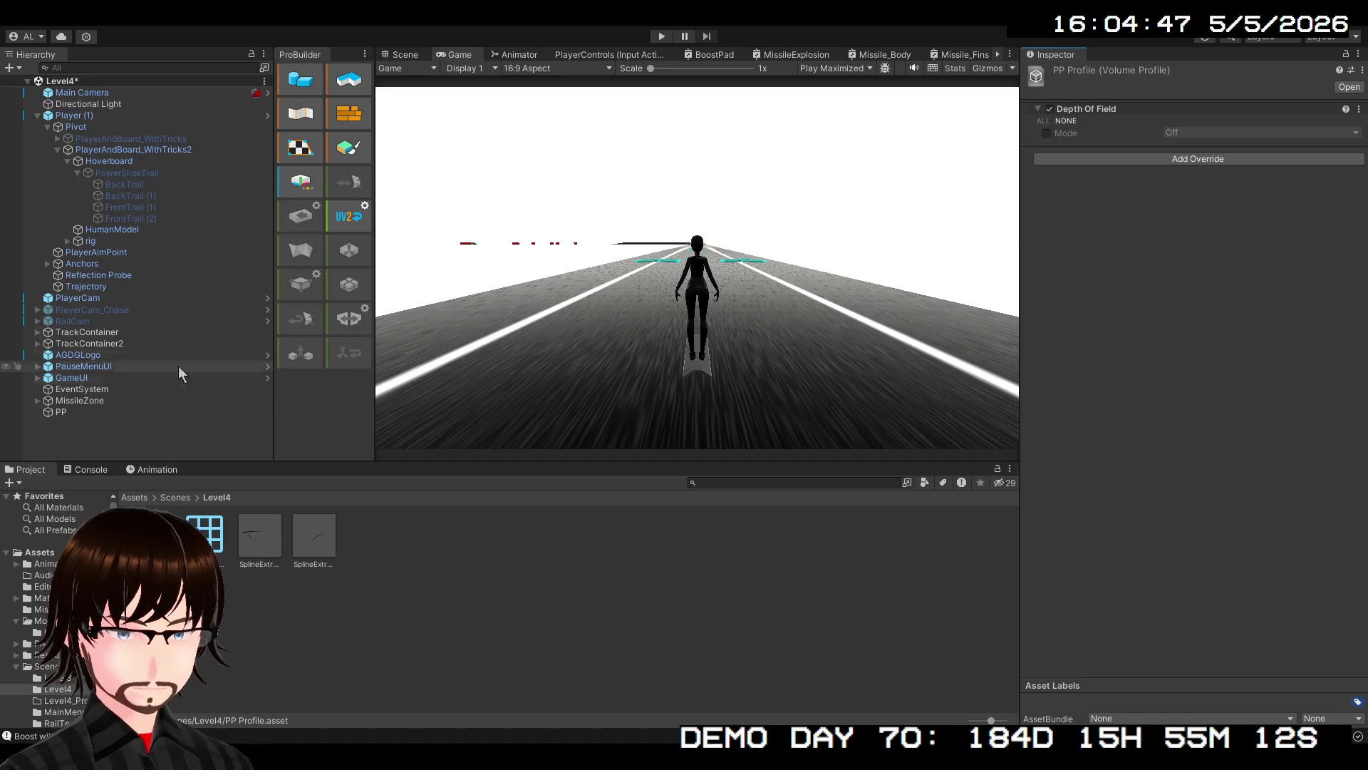
Set the Depth Of Field override to Bokeh with Focus Distance 0.1, Focal Length 1, Aperture 1
left_click(83, 413)
left_click(1047, 281)
left_click(1213, 279)
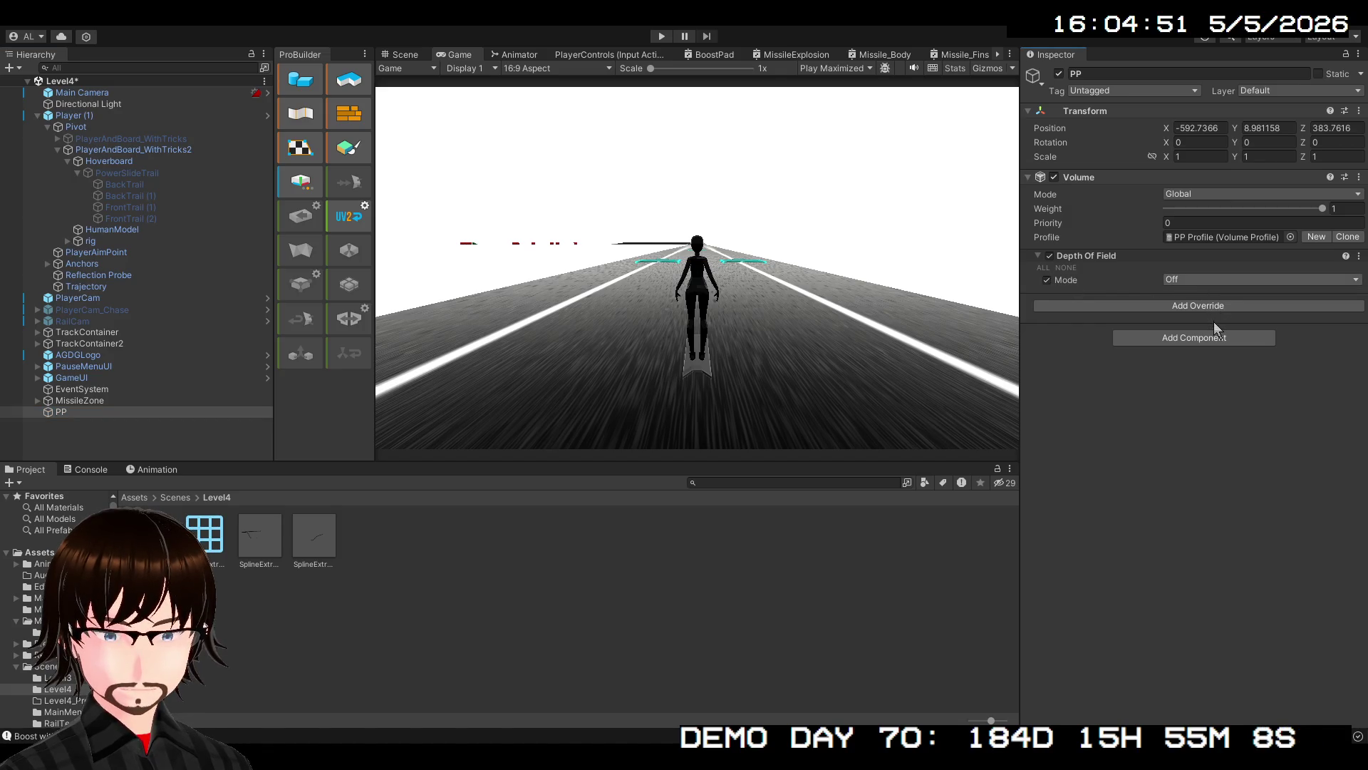
left_click(1216, 315)
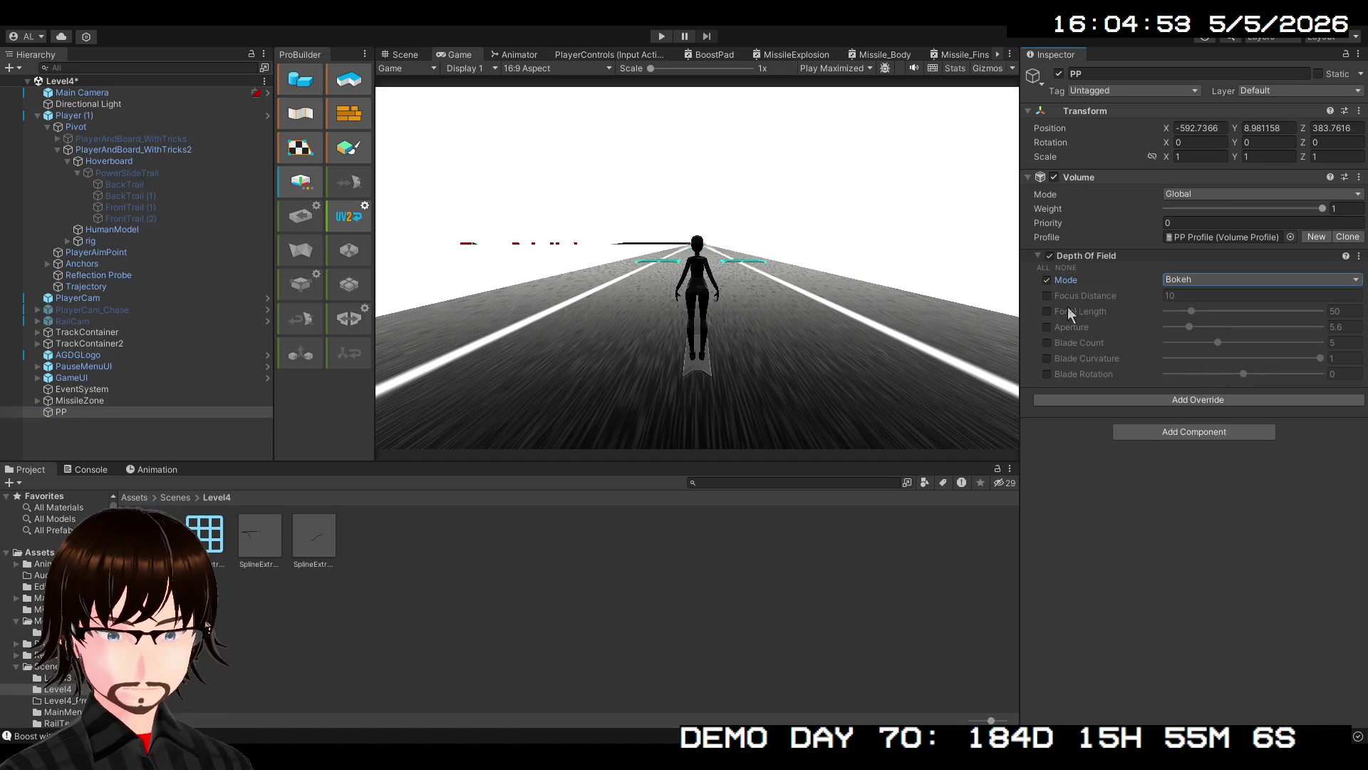
left_click(1048, 296)
left_click(1048, 311)
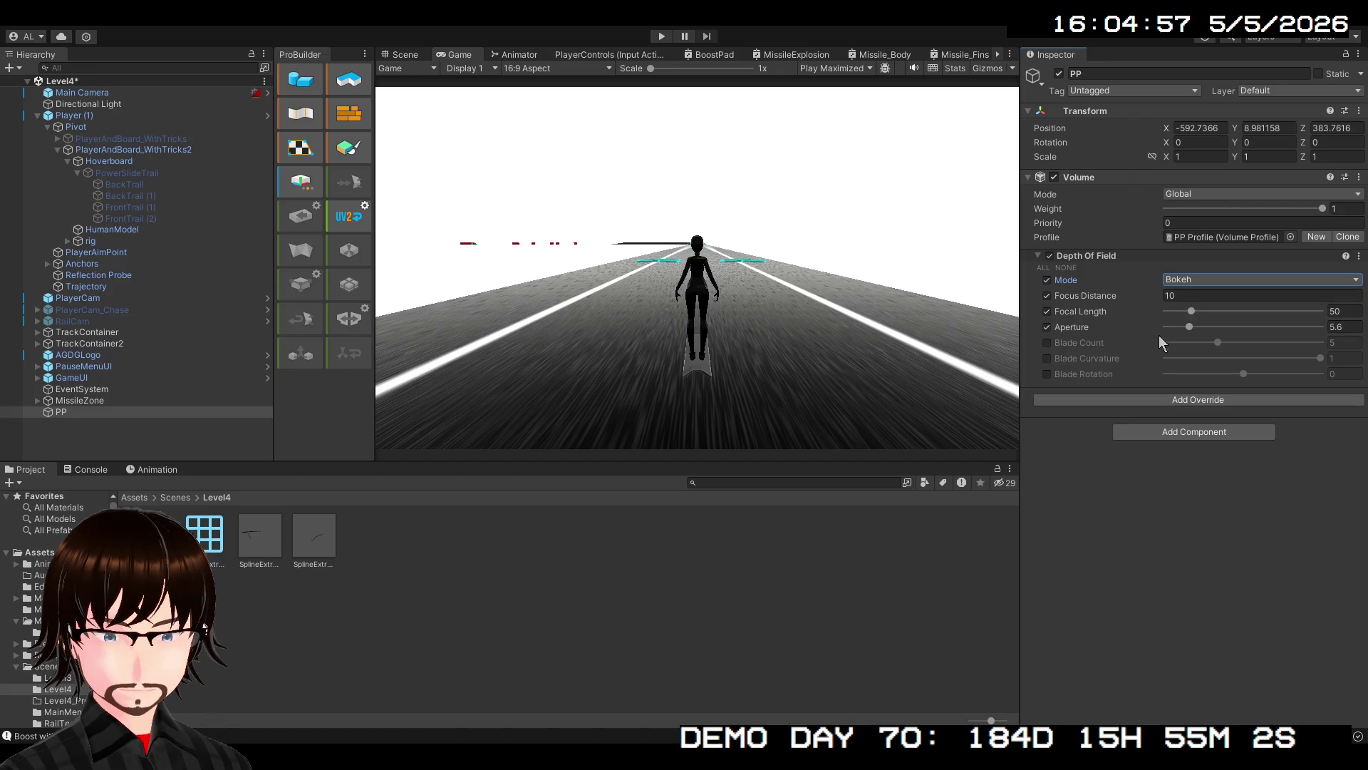
mouse_move(1187, 327)
left_mouse_down()
mouse_move(1255, 324)
mouse_move(1184, 335)
mouse_move(1130, 318)
left_mouse_up()
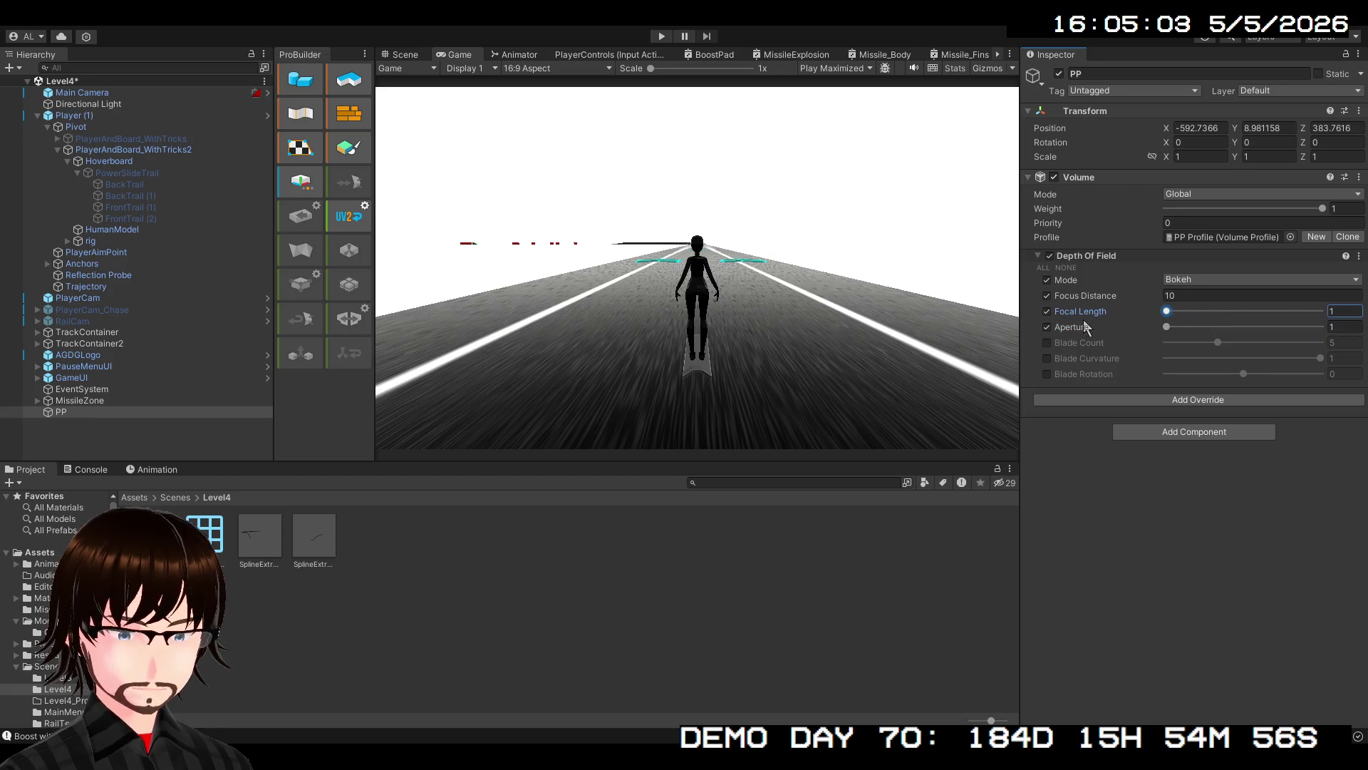
left_click_drag(1158, 293, 1114, 303)
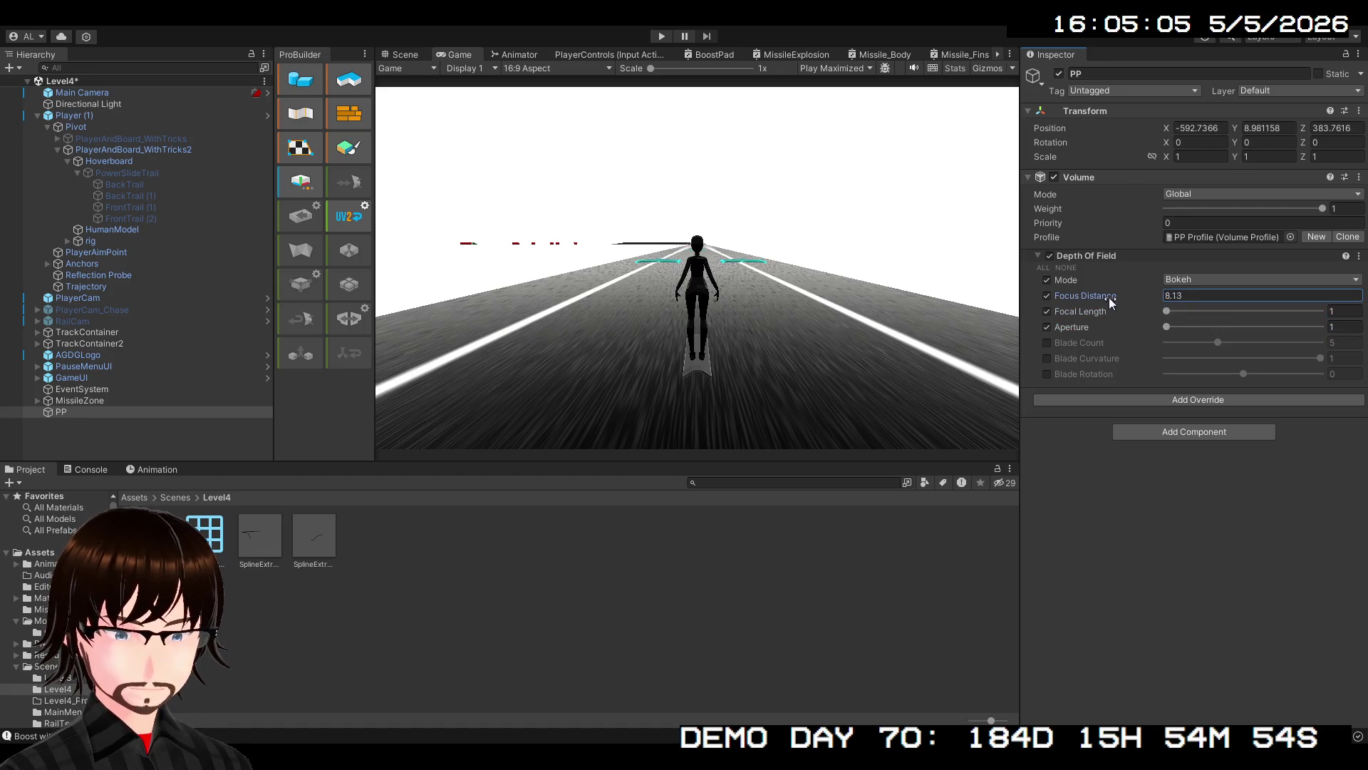
mouse_move(541, 319)
left_mouse_down()
mouse_move(1116, 318)
mouse_move(41, 320)
mouse_move(1097, 294)
mouse_move(930, 270)
mouse_move(400, 254)
mouse_move(903, 222)
left_mouse_up()
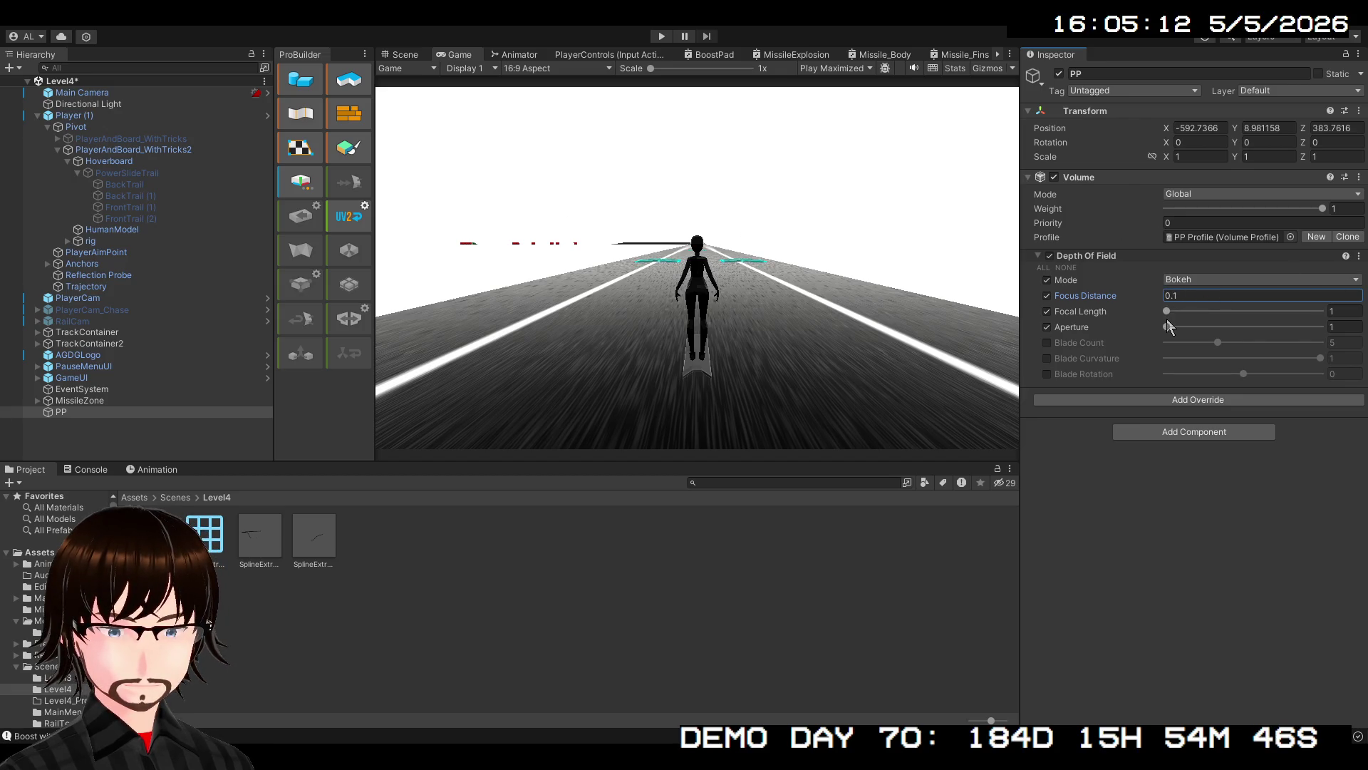
mouse_move(1166, 314)
left_mouse_down()
mouse_move(1320, 311)
mouse_move(1033, 306)
mouse_move(1324, 311)
mouse_move(960, 309)
left_mouse_up()
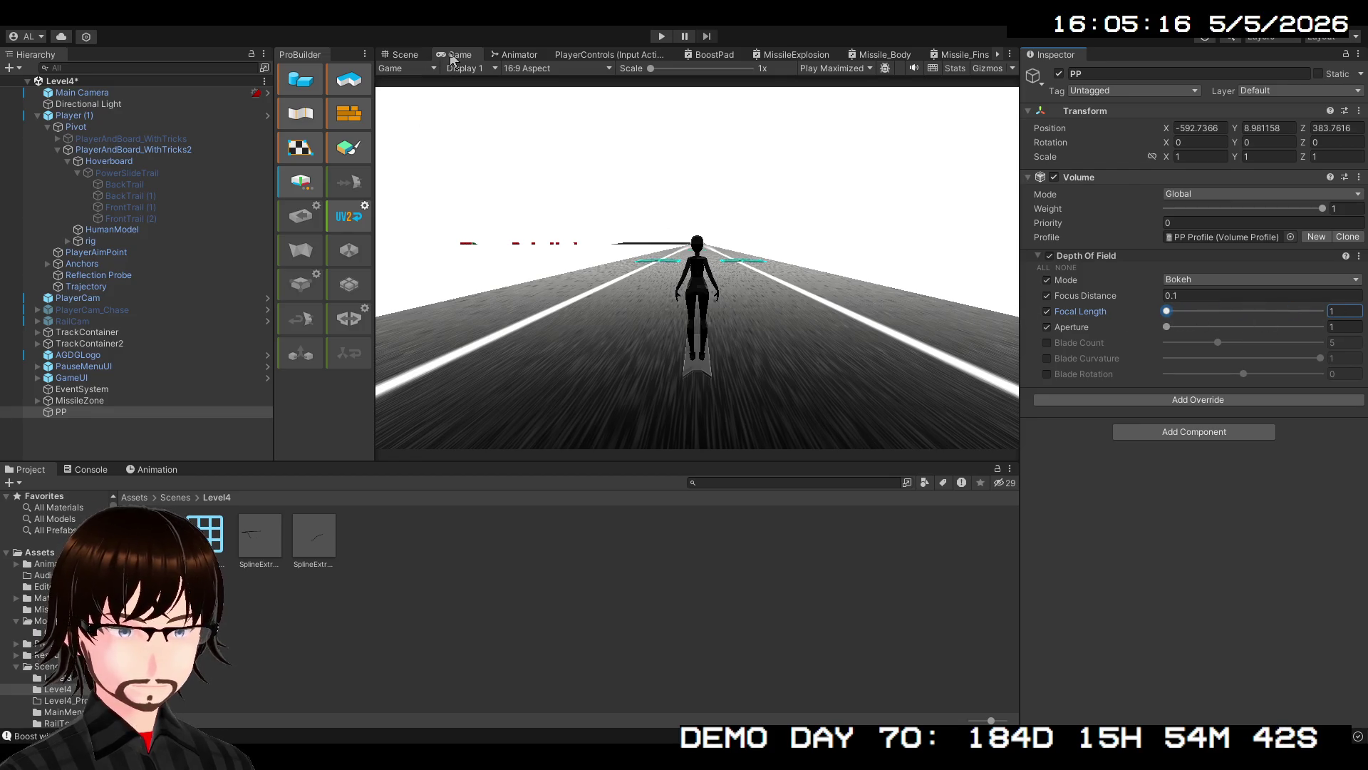
Enable the Depth Of Field Blade Count and raise it to 9
double_click(450, 57)
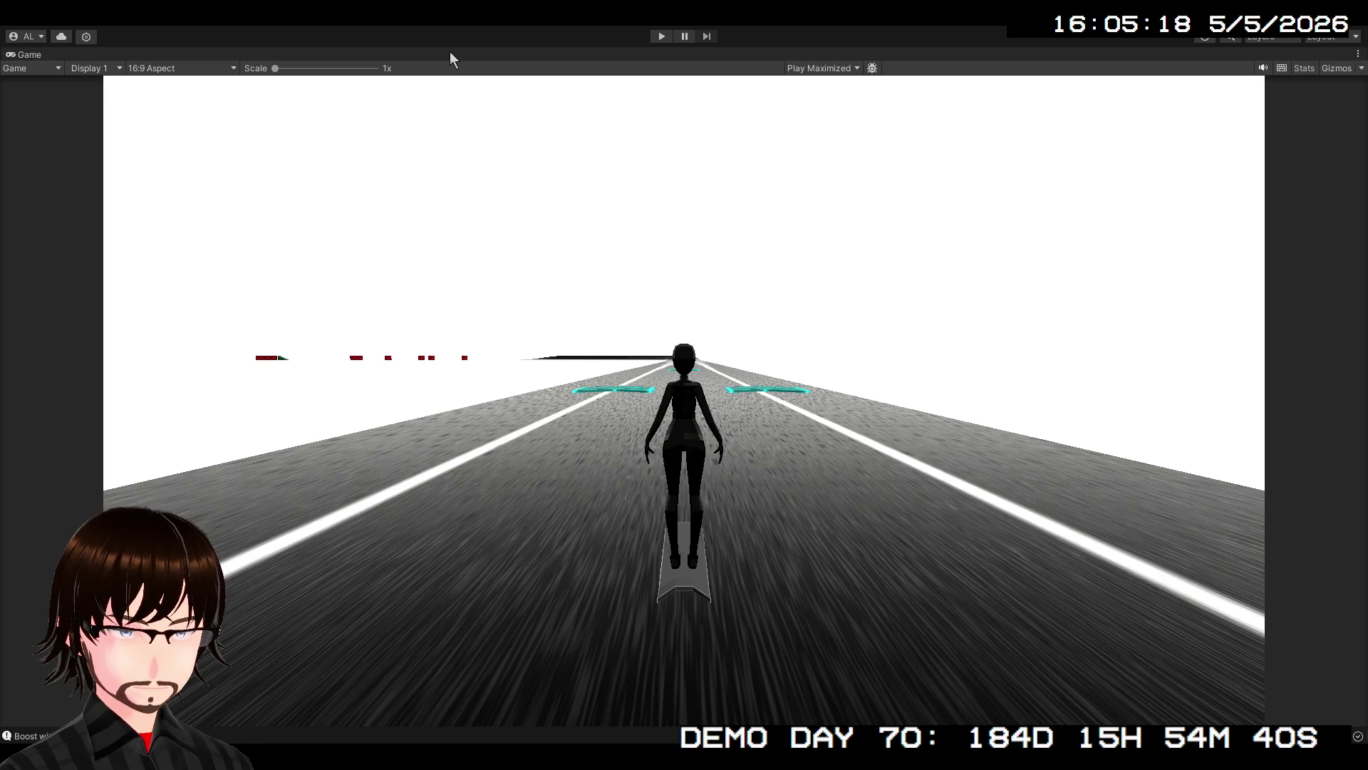
double_click(40, 57)
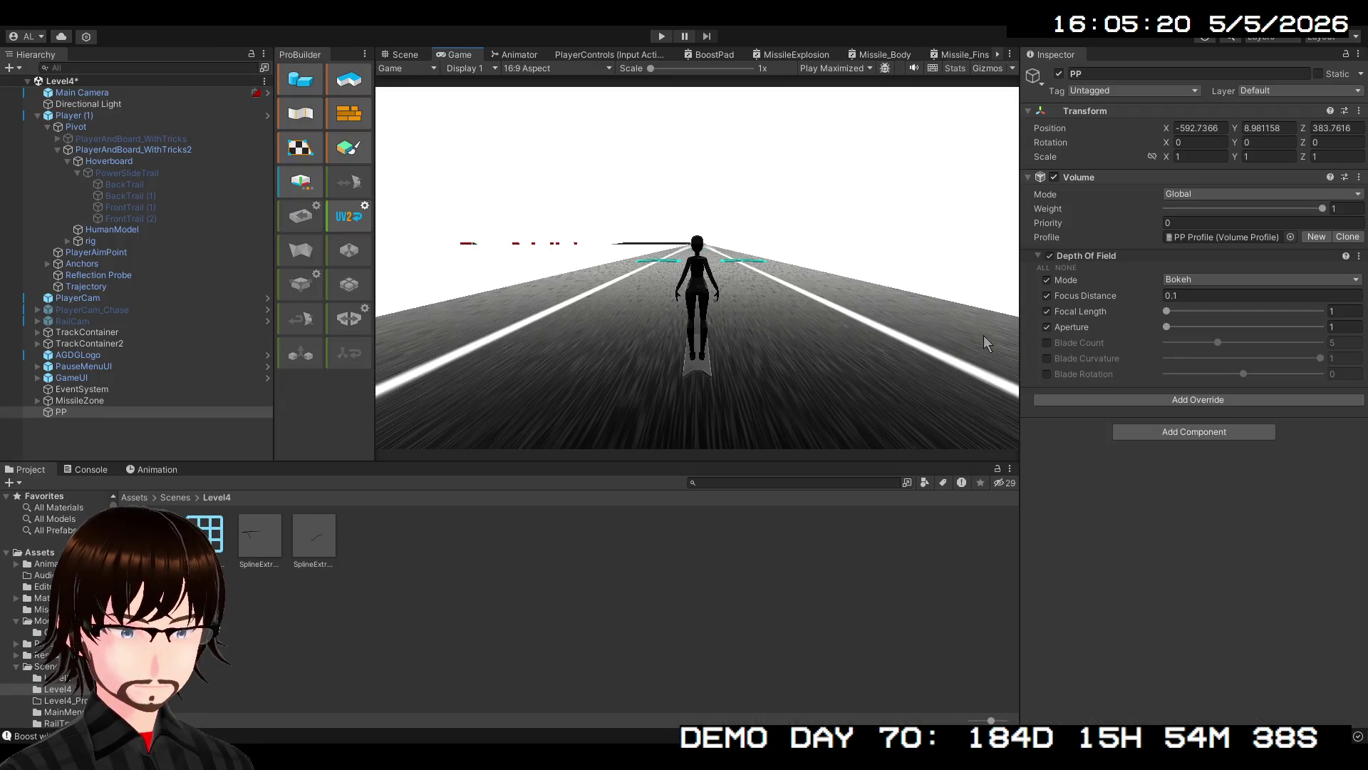
left_click(1046, 342)
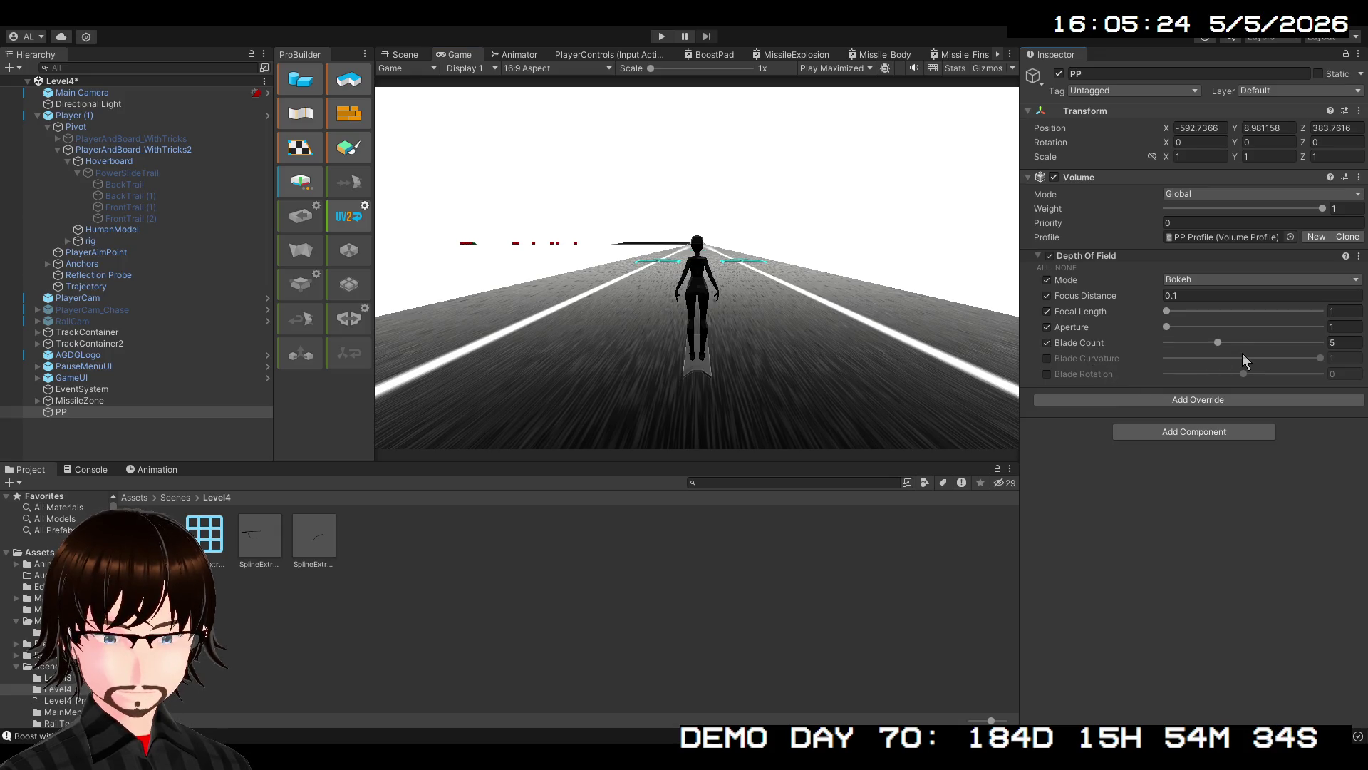
left_click_drag(1220, 344, 1321, 343)
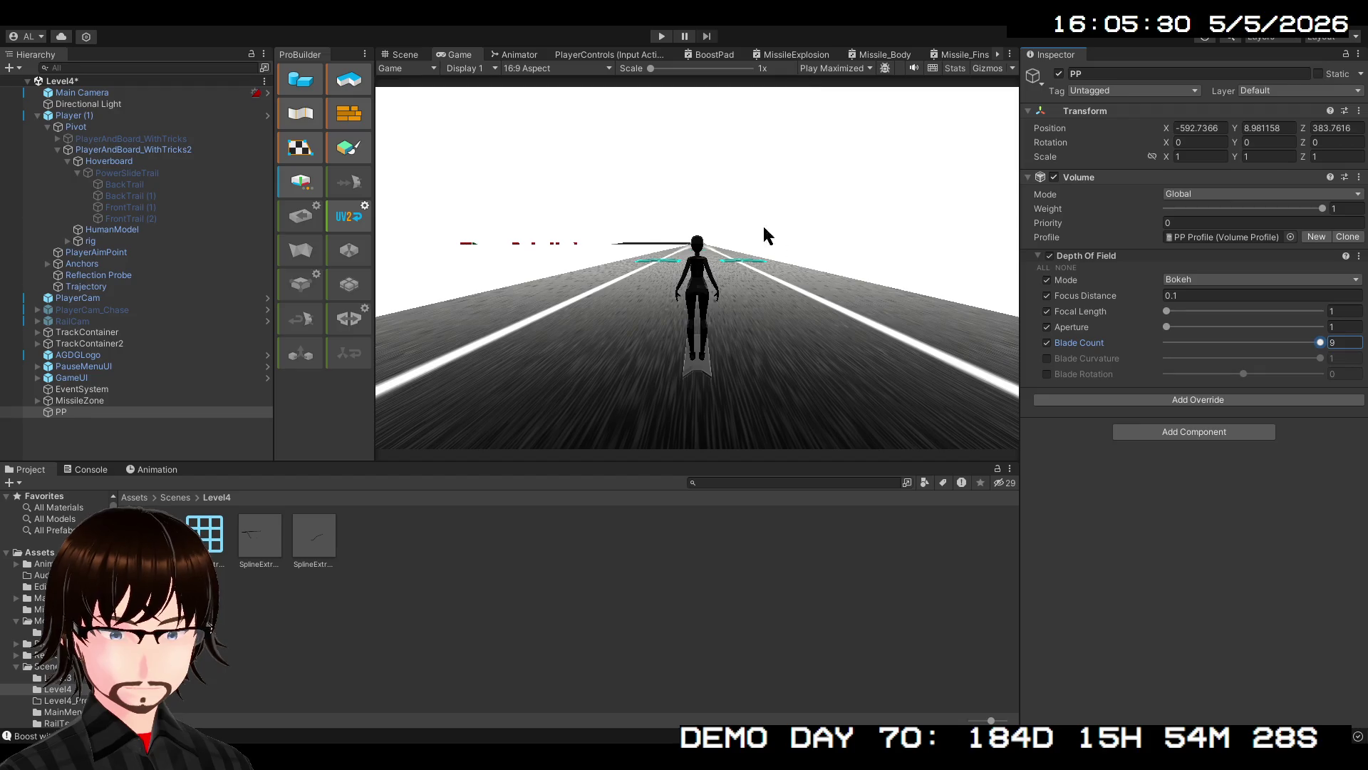
Play and stop the level to preview, then remove the Depth Of Field override
left_click(665, 35)
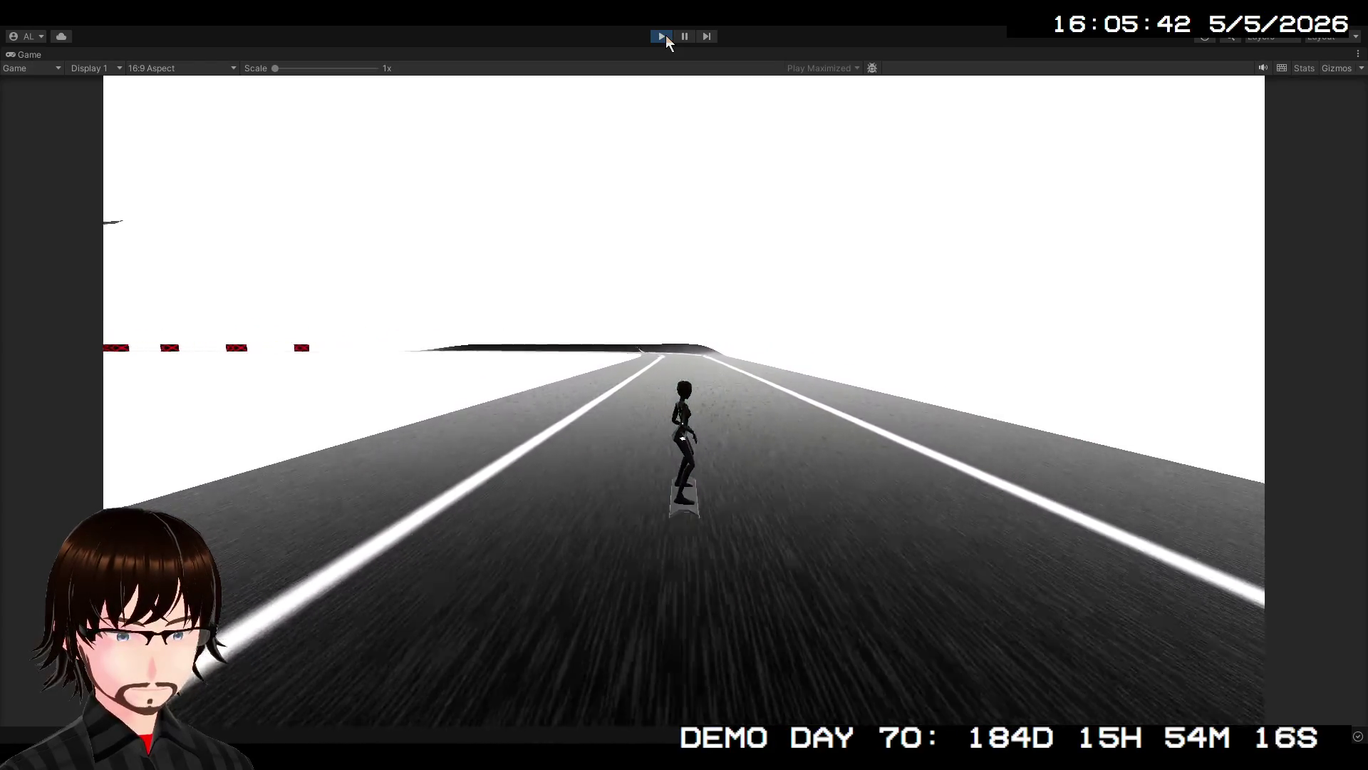
left_click(662, 36)
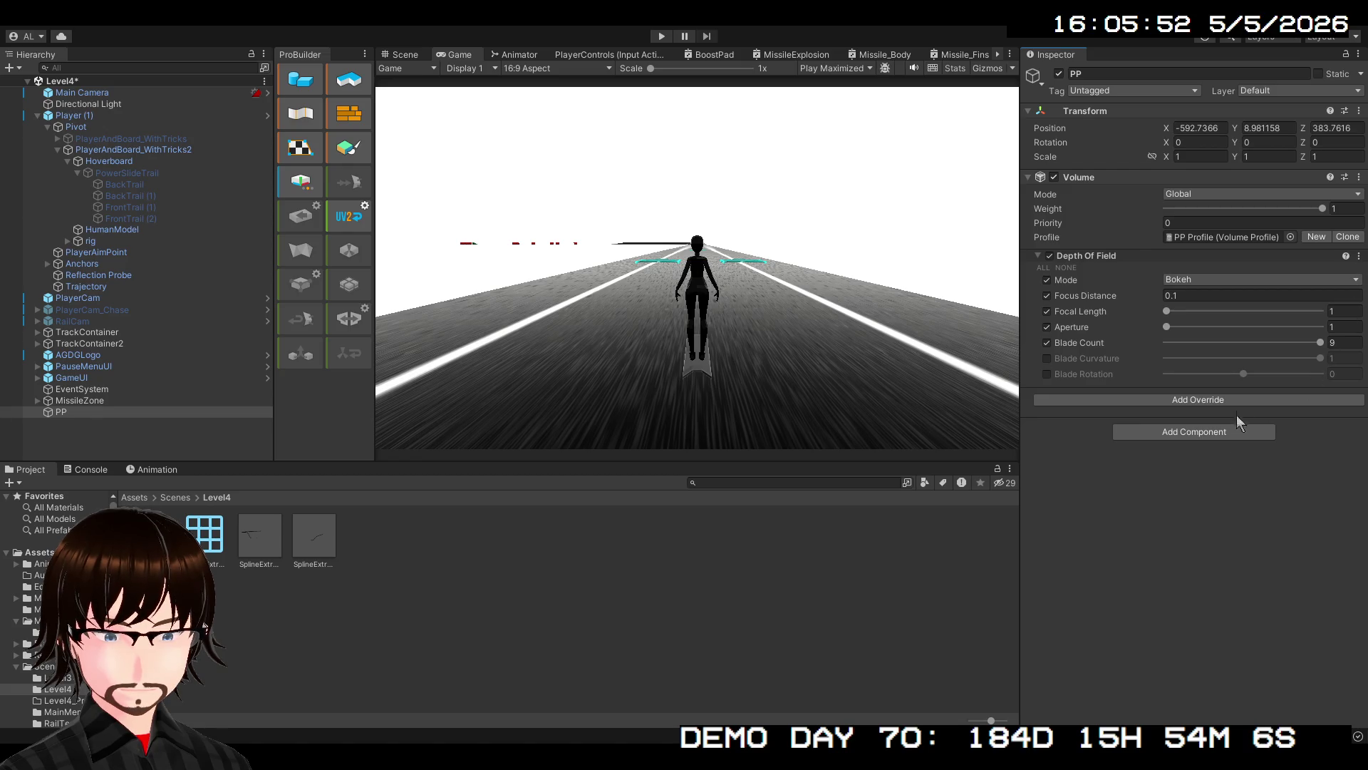
key("ctrl+z")
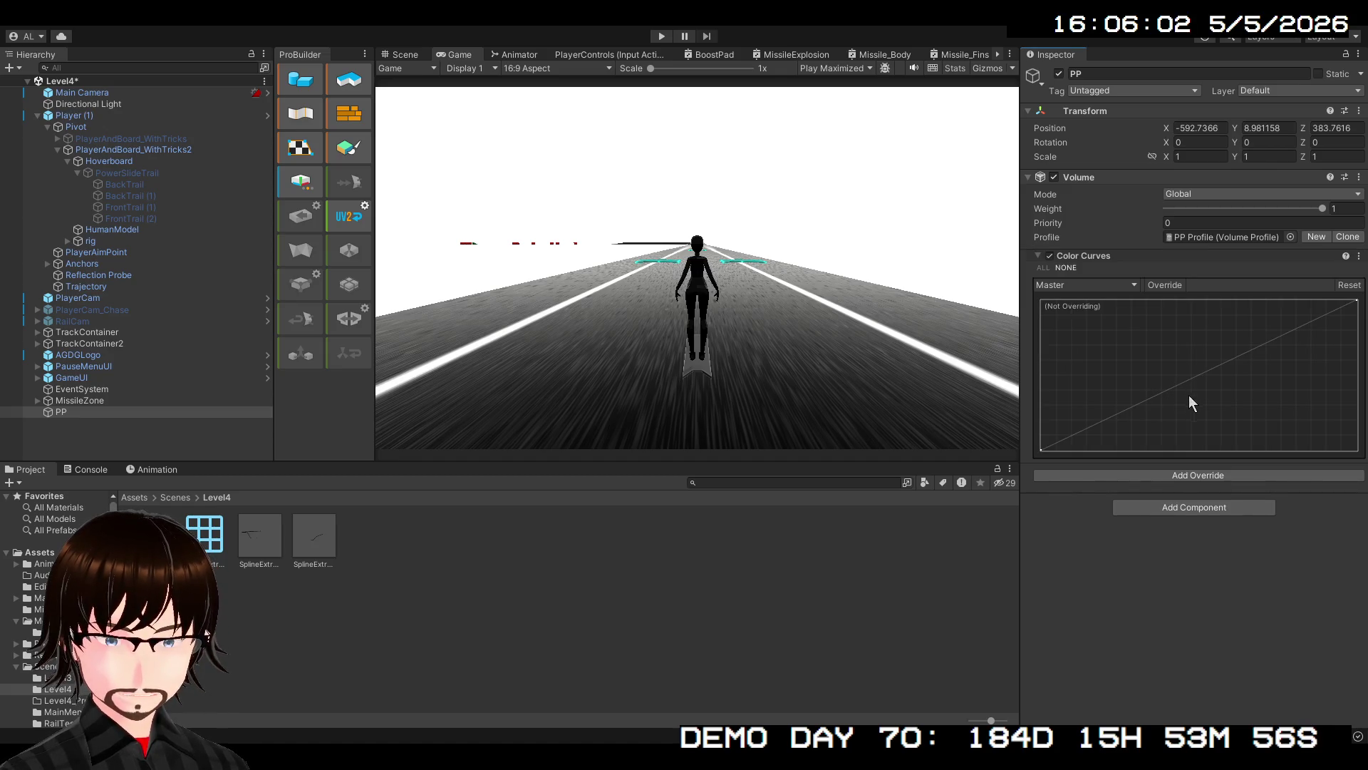
Try a Color Curves override by reshaping its Master curve keys, then remove it
left_click(1049, 271)
left_click(1162, 284)
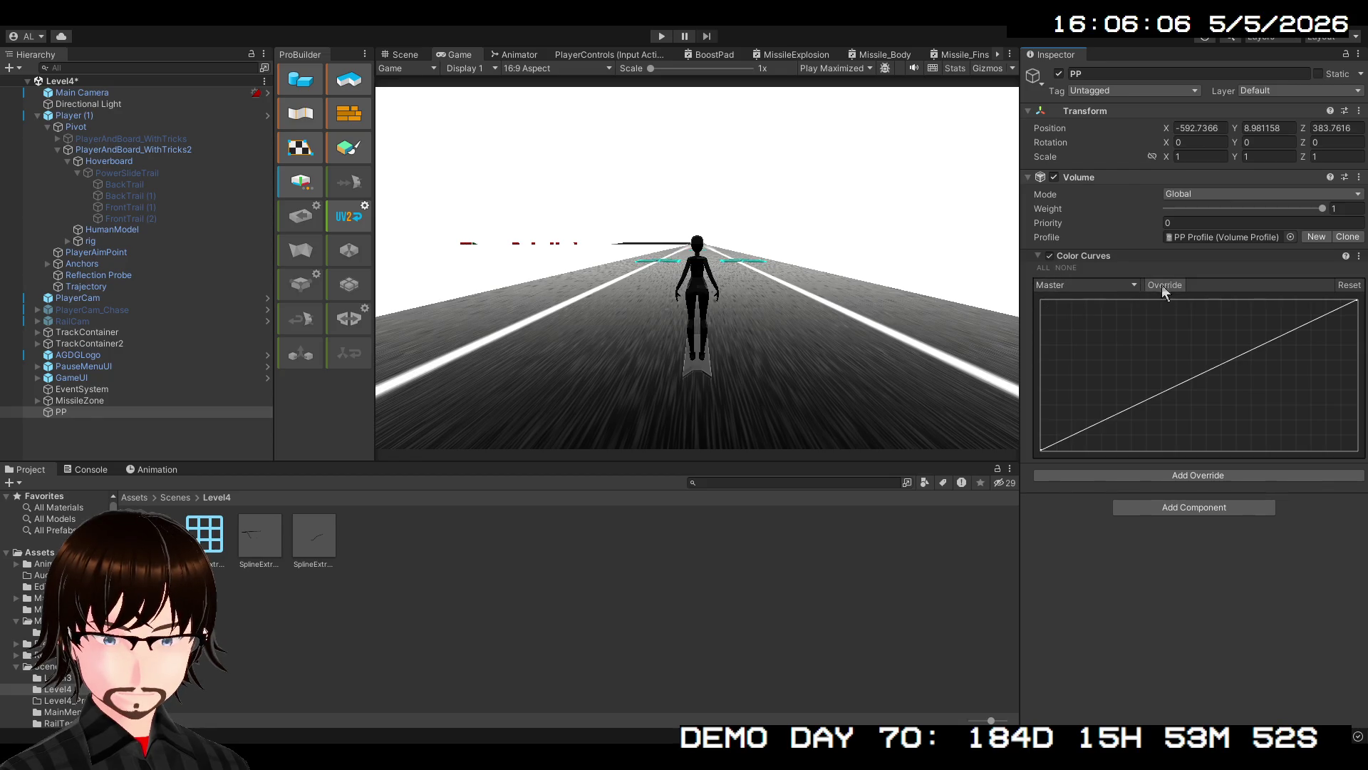
double_click(1200, 353)
left_click(1201, 352)
mouse_move(1228, 342)
left_mouse_down()
mouse_move(1308, 398)
mouse_move(1225, 362)
mouse_move(1250, 369)
mouse_move(1222, 398)
mouse_move(1253, 343)
mouse_move(1240, 408)
left_mouse_up()
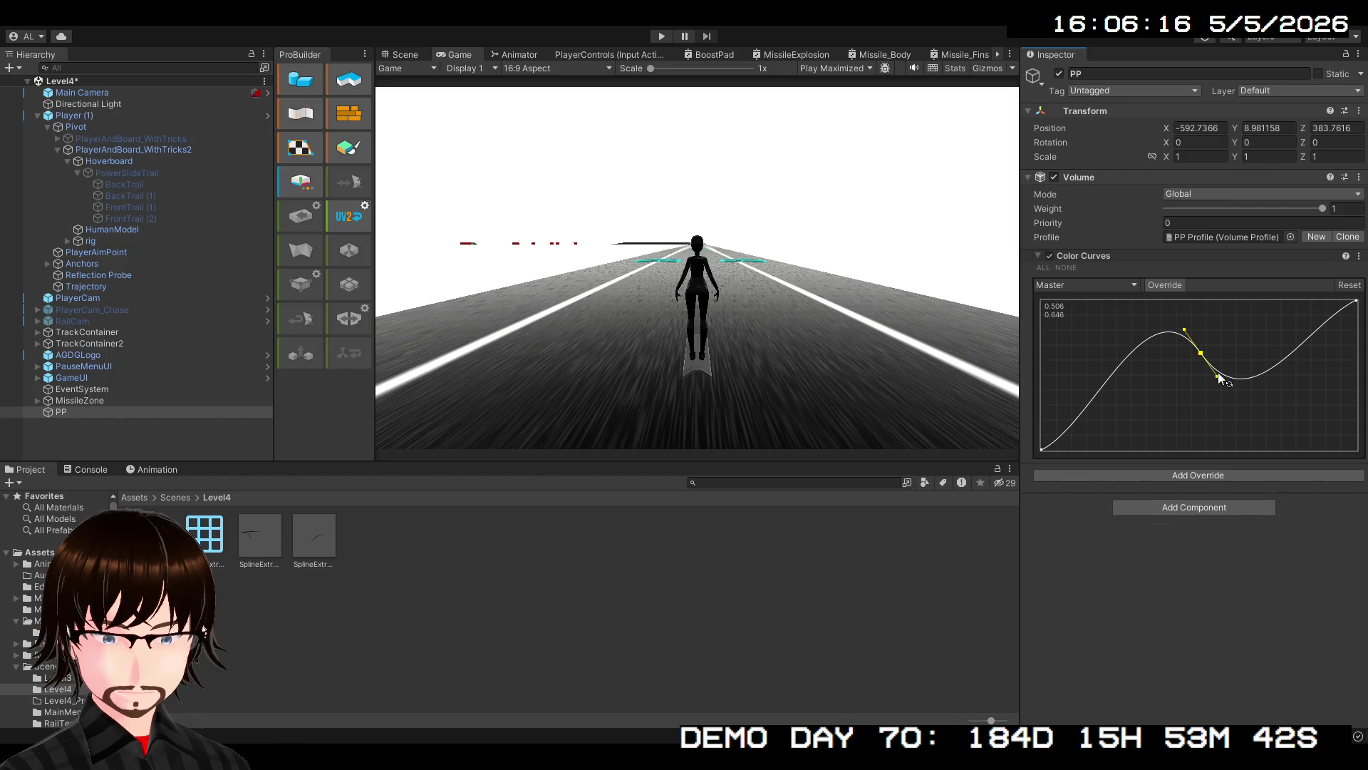
mouse_move(1220, 384)
left_mouse_down()
mouse_move(1302, 431)
mouse_move(1294, 405)
mouse_move(1288, 436)
left_mouse_up()
left_click(1277, 353)
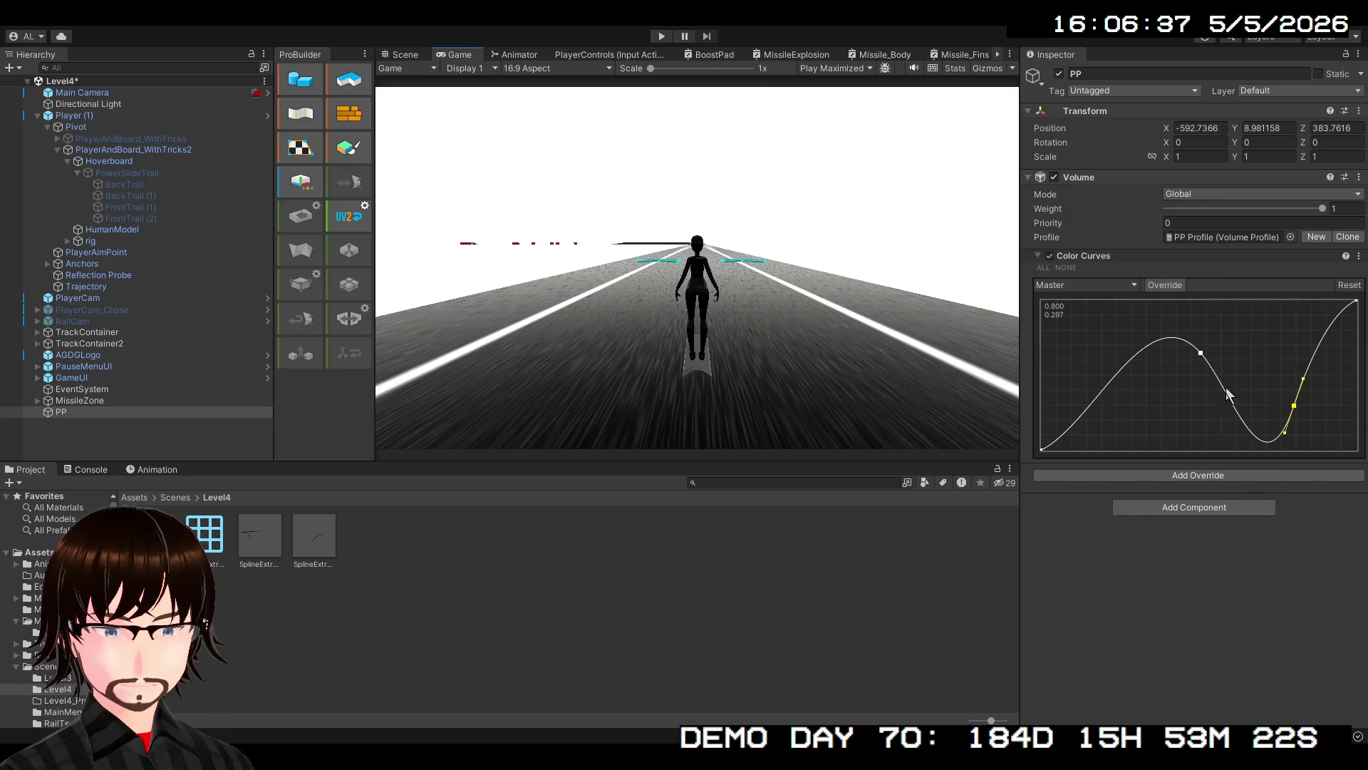
key("ctrl+z")
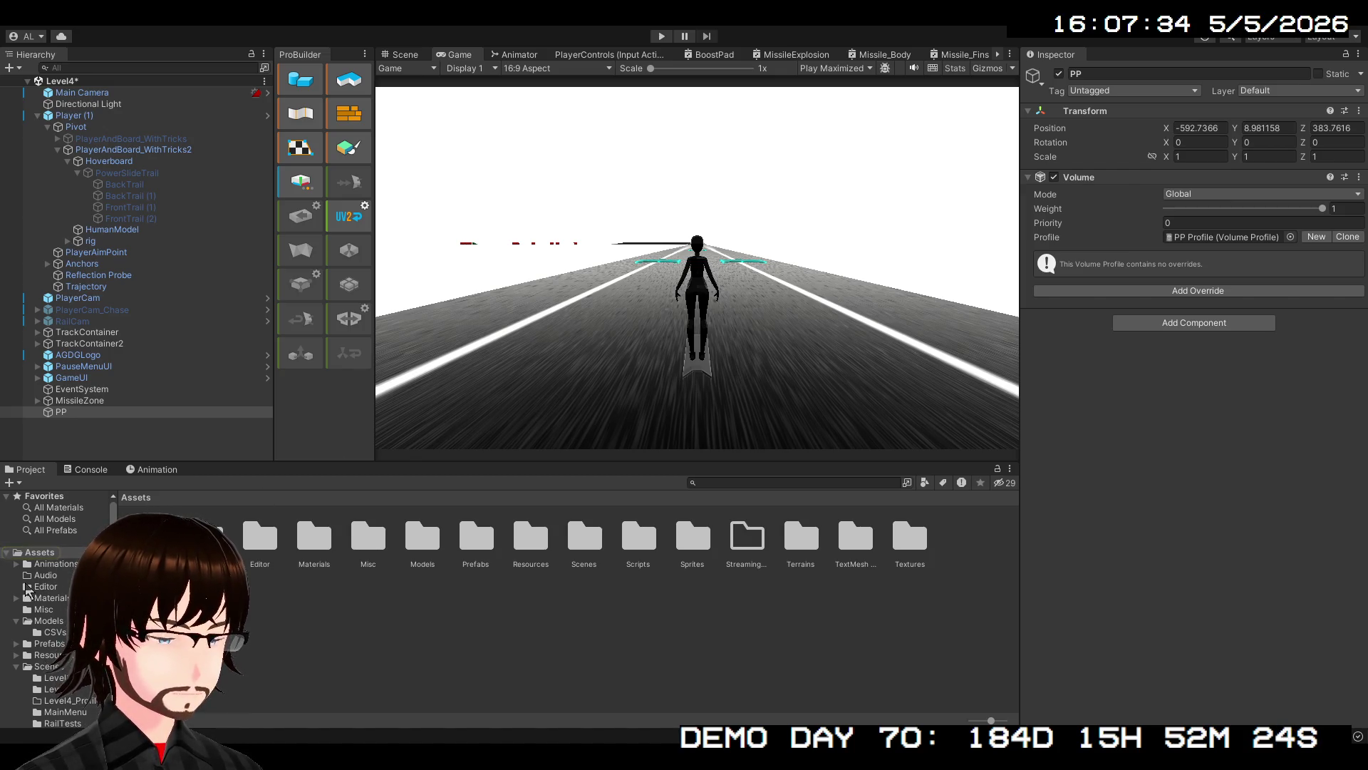
scroll(44, 611, "down", 3)
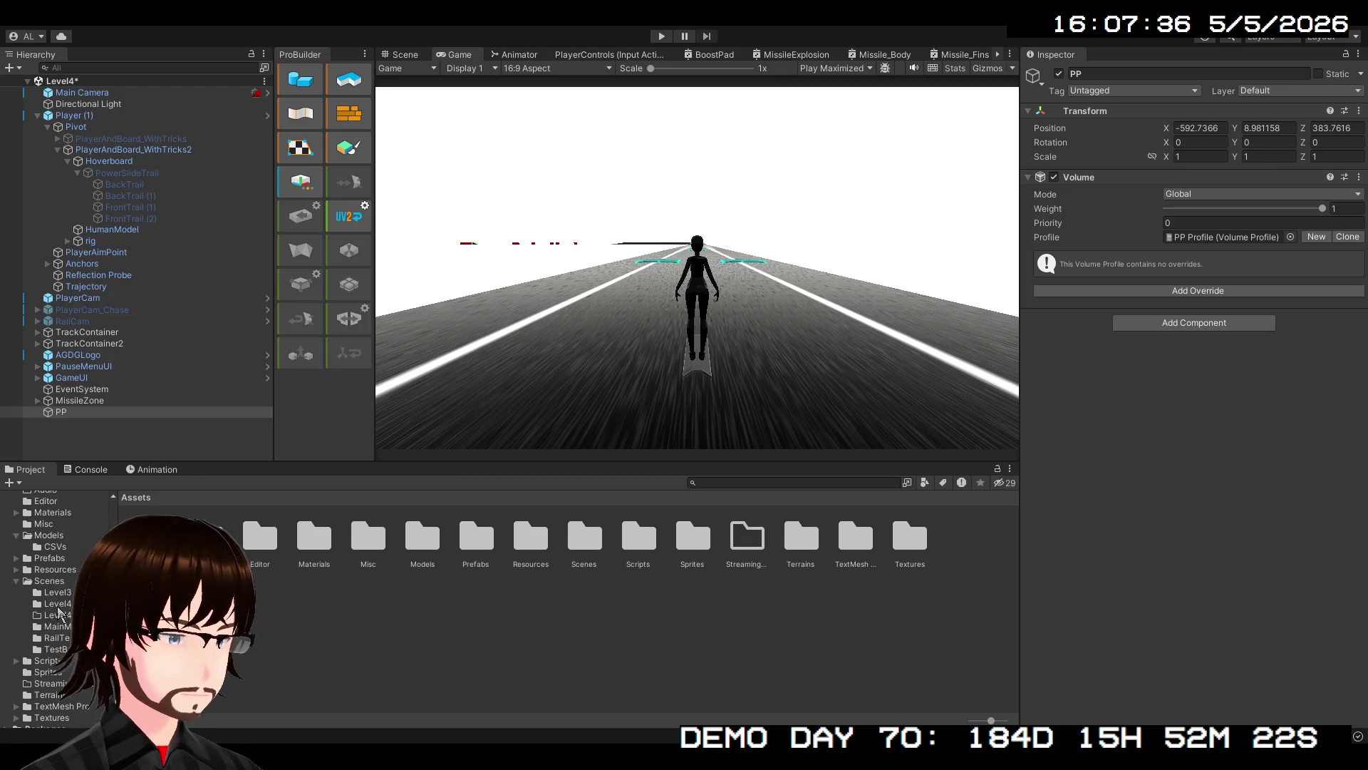
scroll(62, 620, "down", 1)
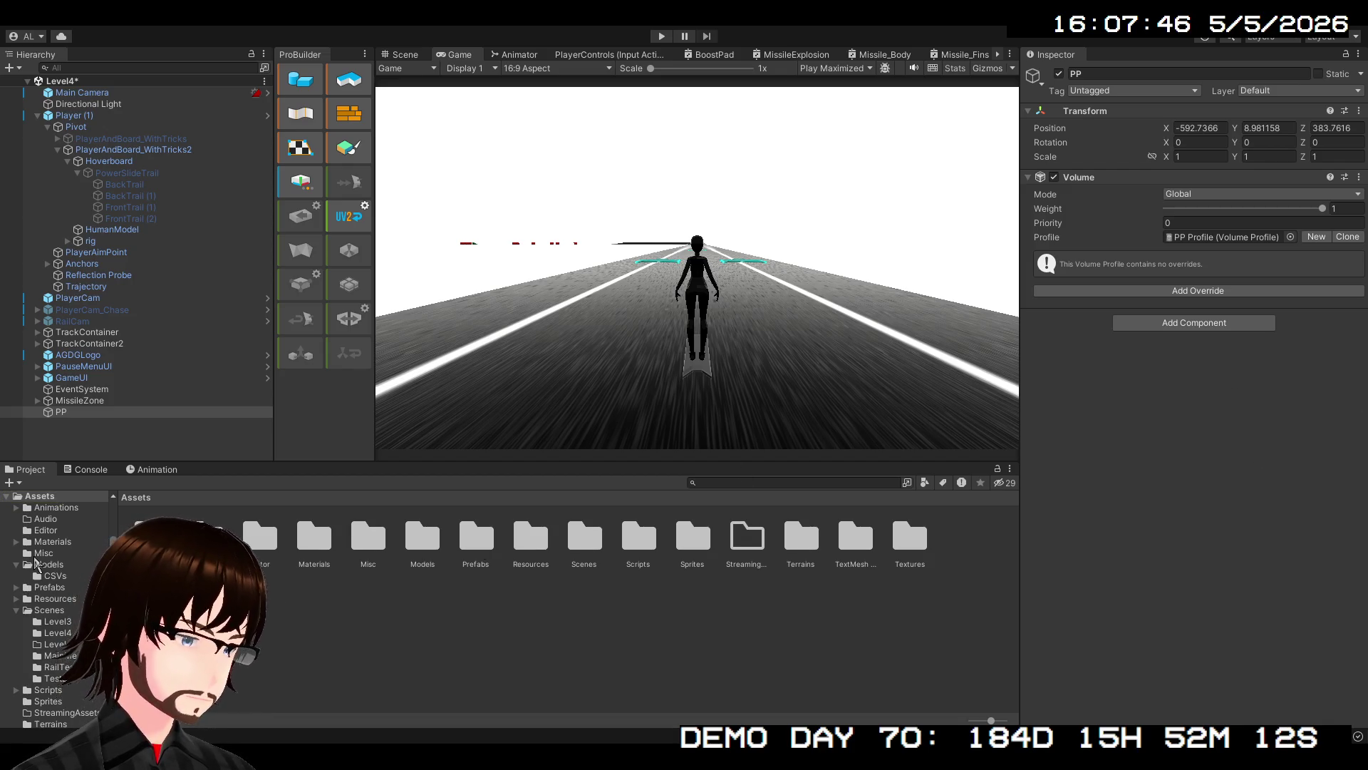
scroll(43, 581, "down", 2)
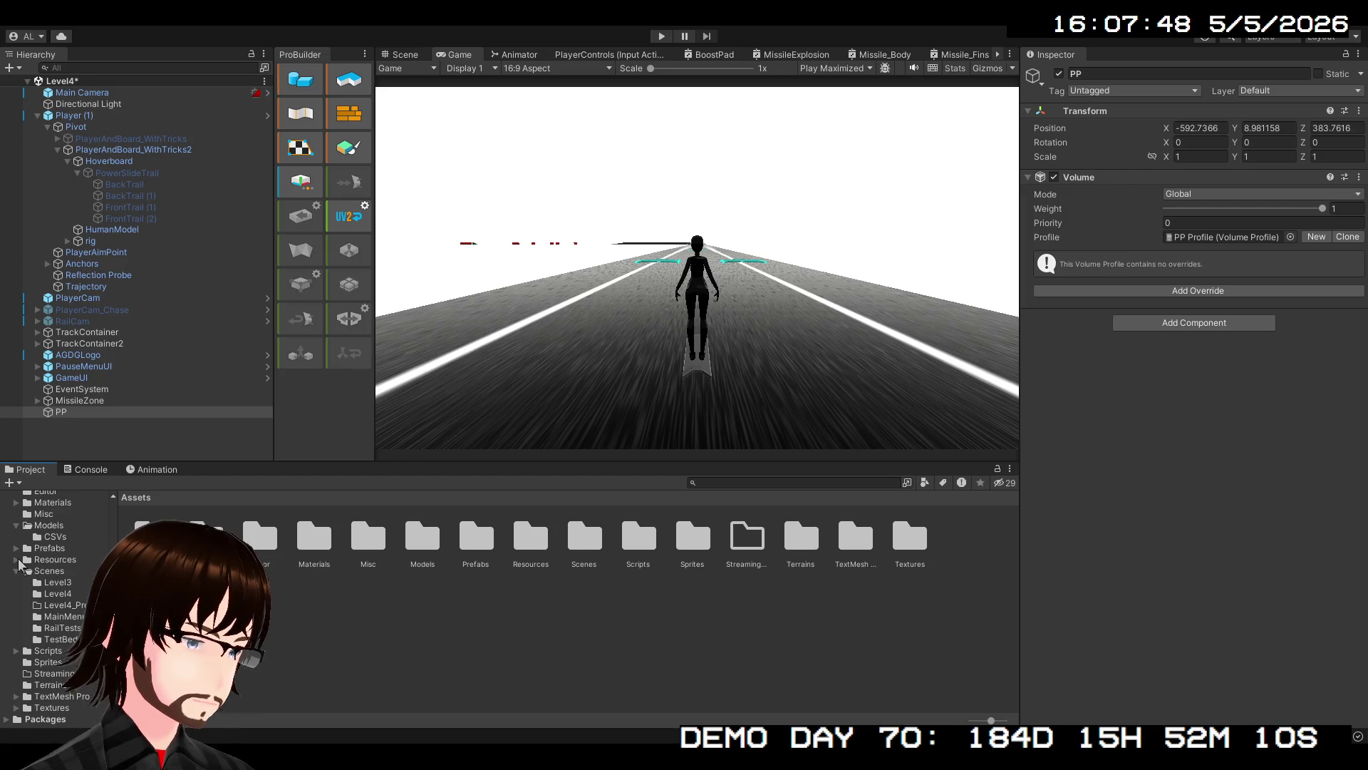
left_click(40, 561)
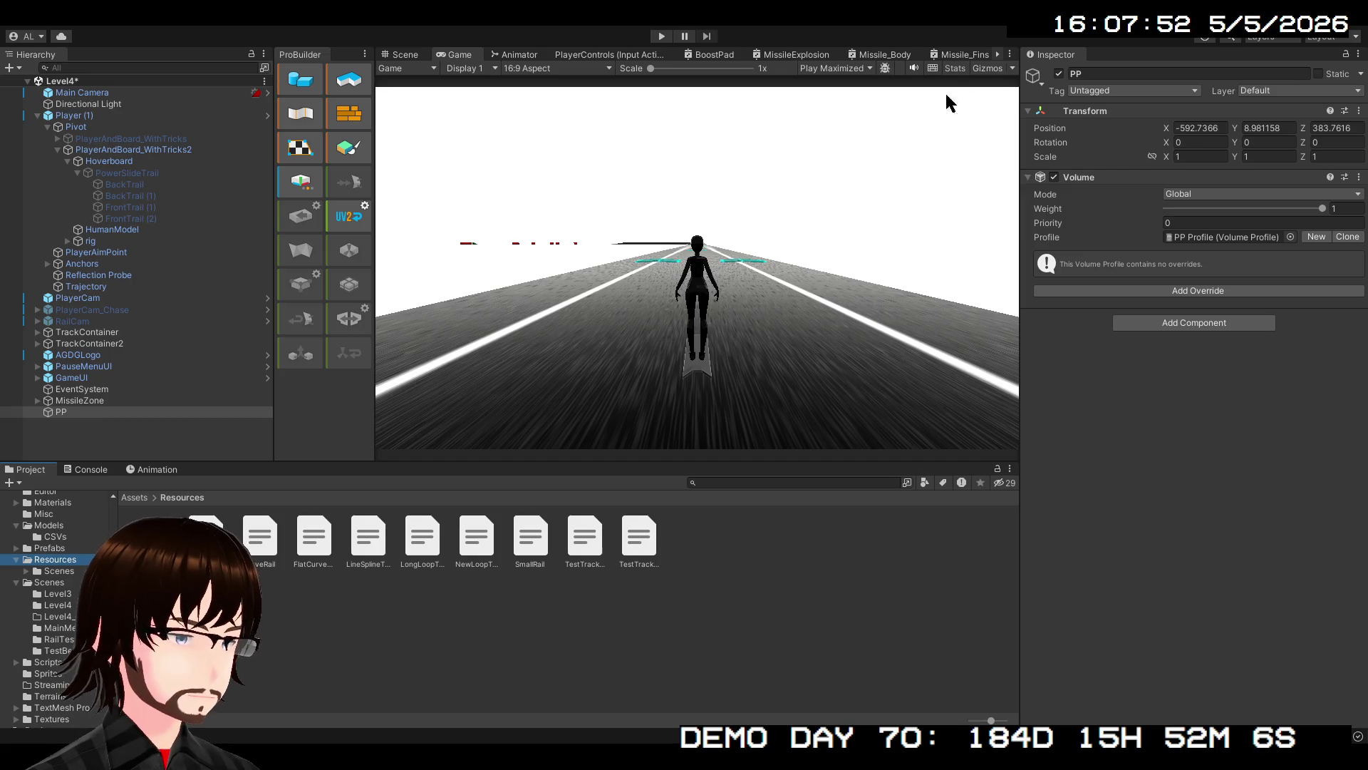
left_click(28, 570)
left_click(27, 571)
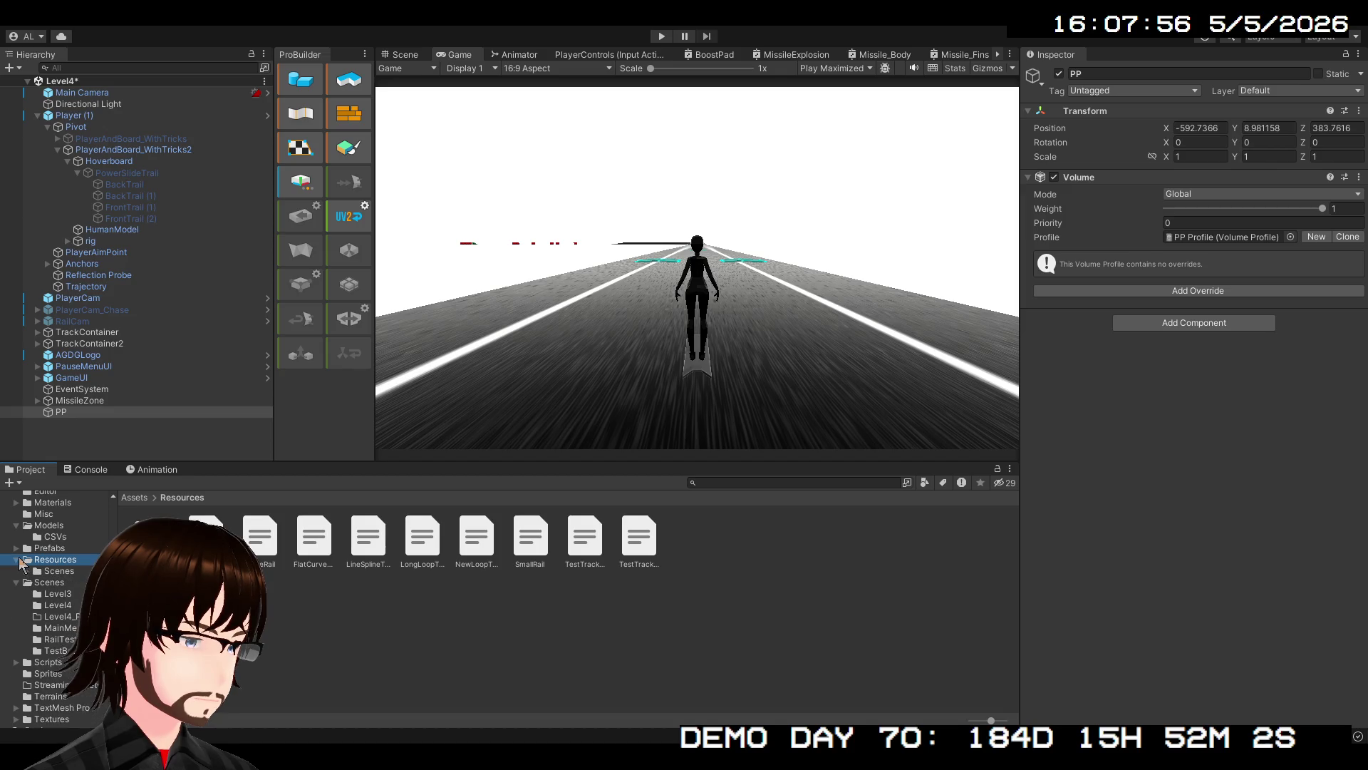
left_click(16, 562)
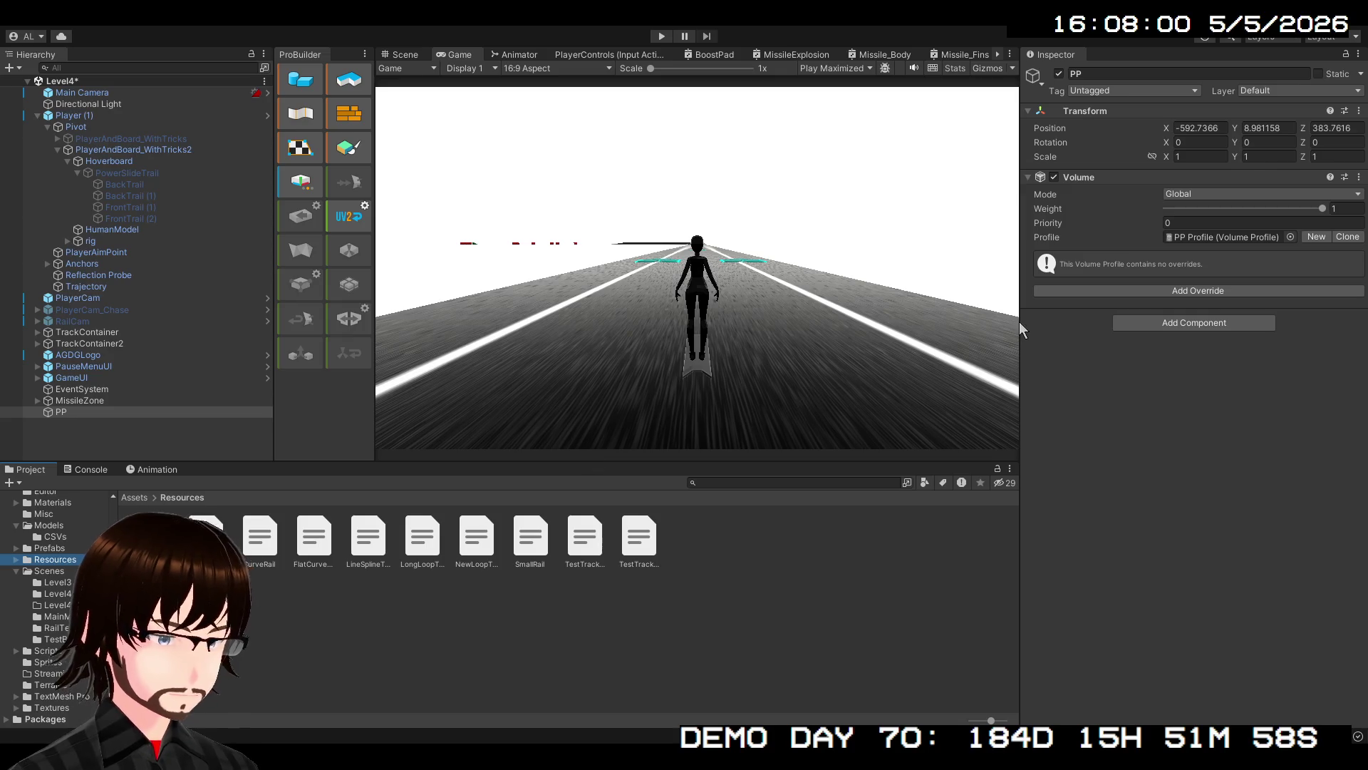
key("Left")
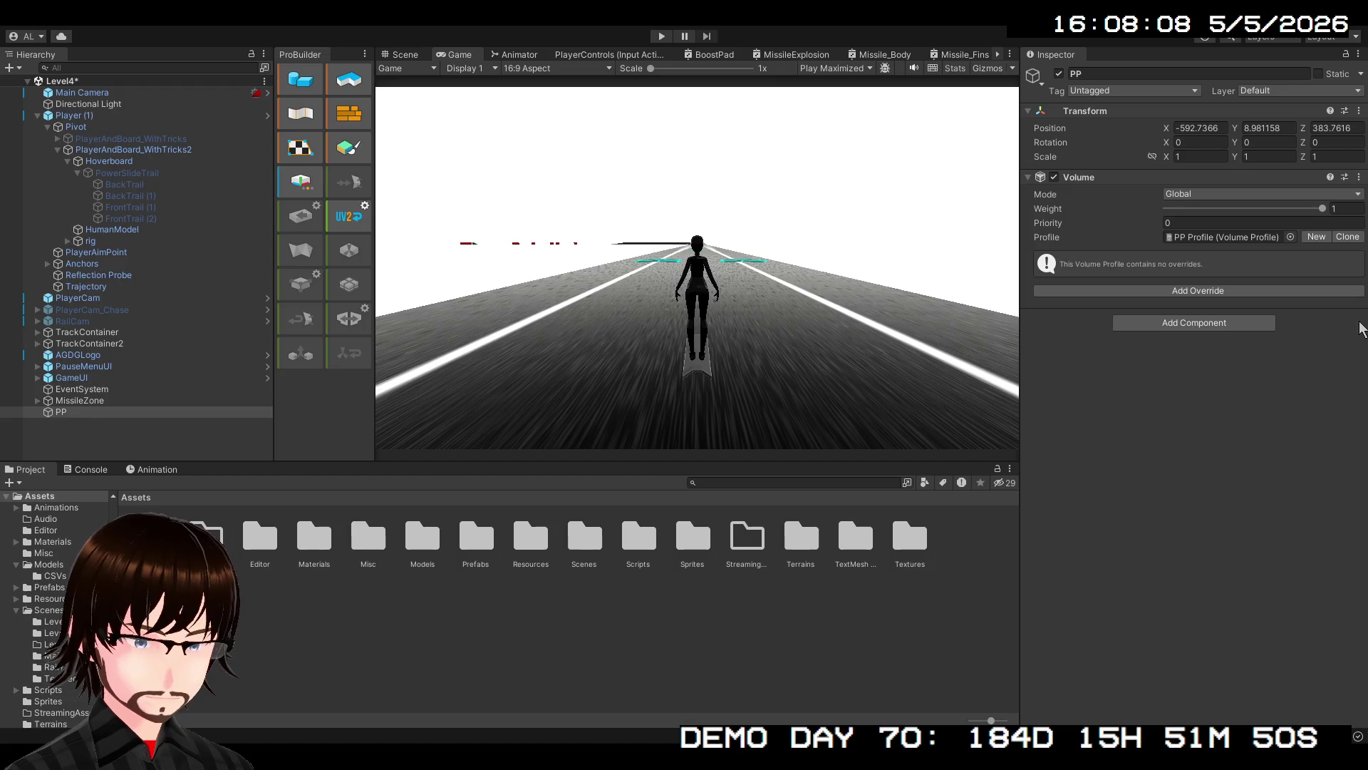
scroll(6, 724, "down", 2)
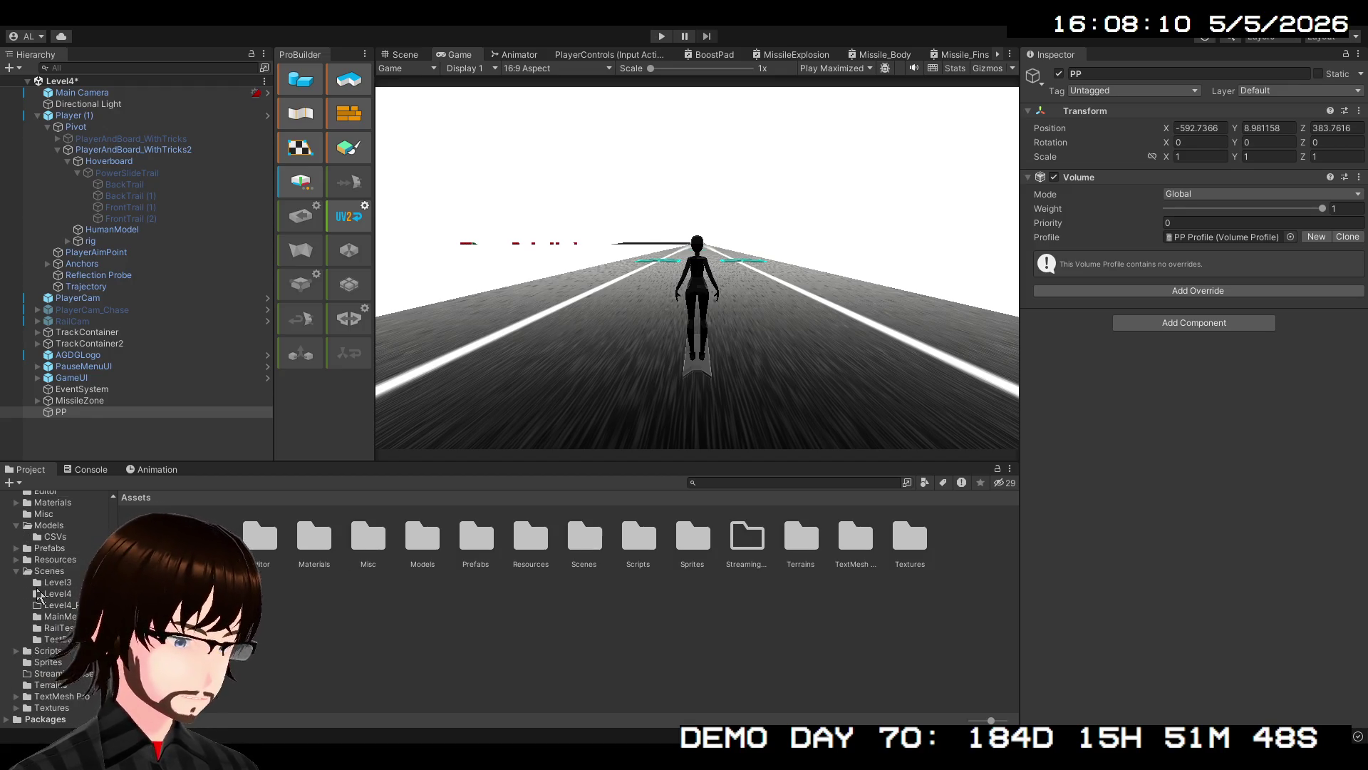
Expand Packages > Universal RP > Shaders > 2D in the Project window to list its shaders
scroll(7, 732, "down", 5)
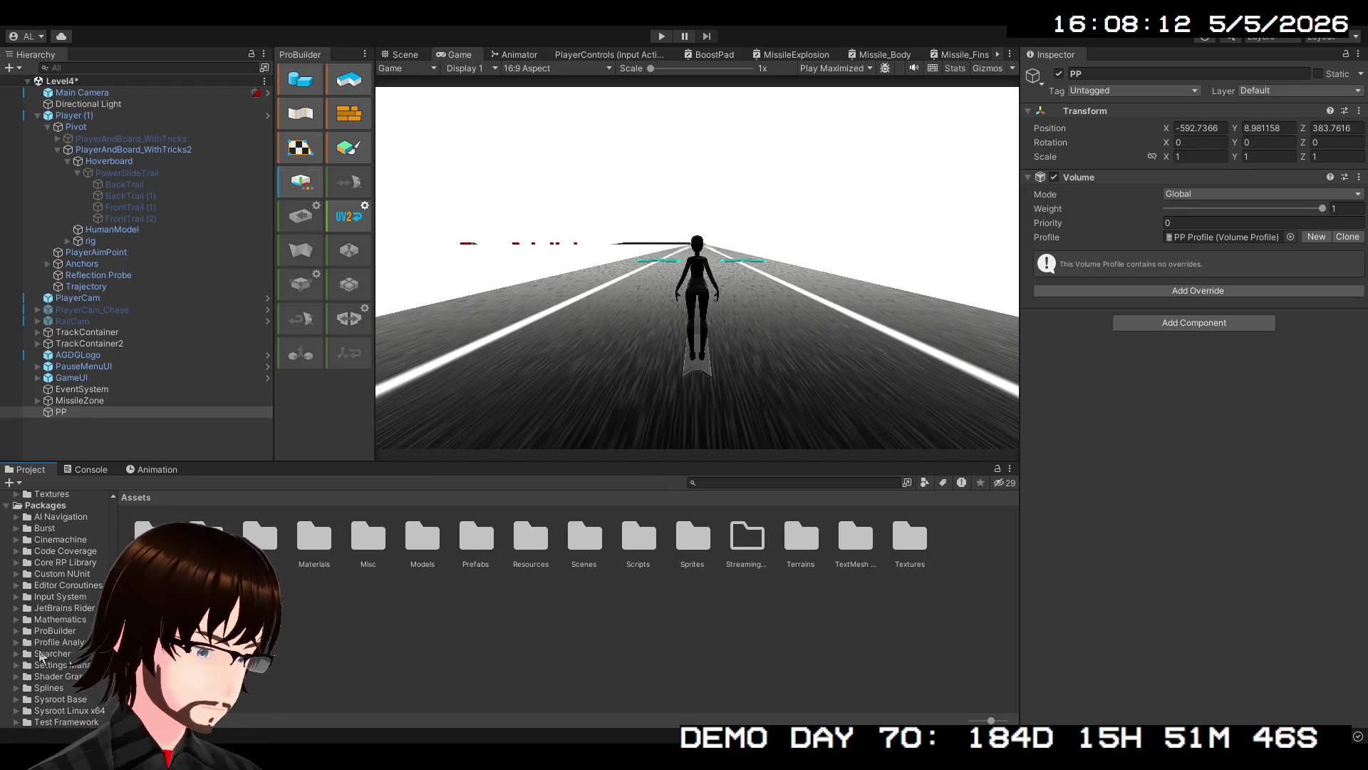
scroll(19, 668, "down", 5)
scroll(20, 668, "down", 3)
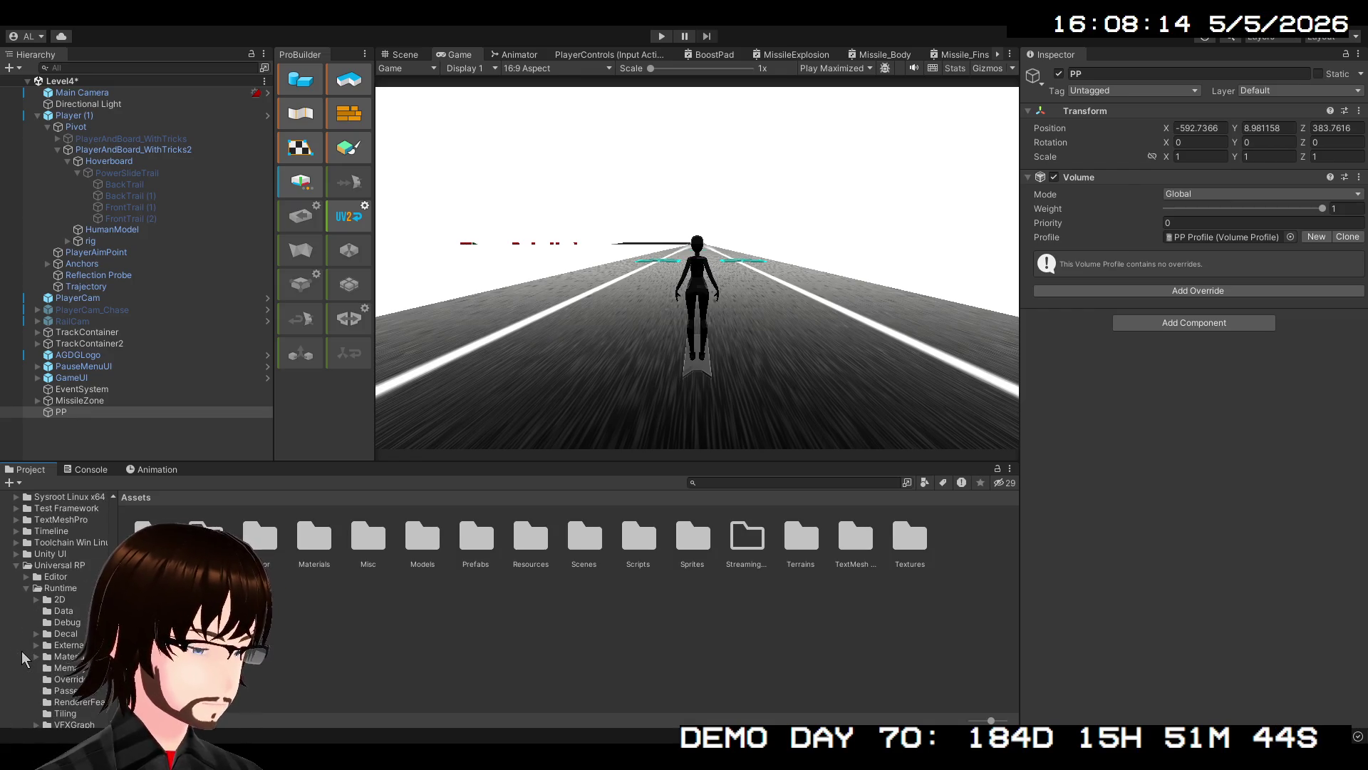
scroll(47, 614, "down", 3)
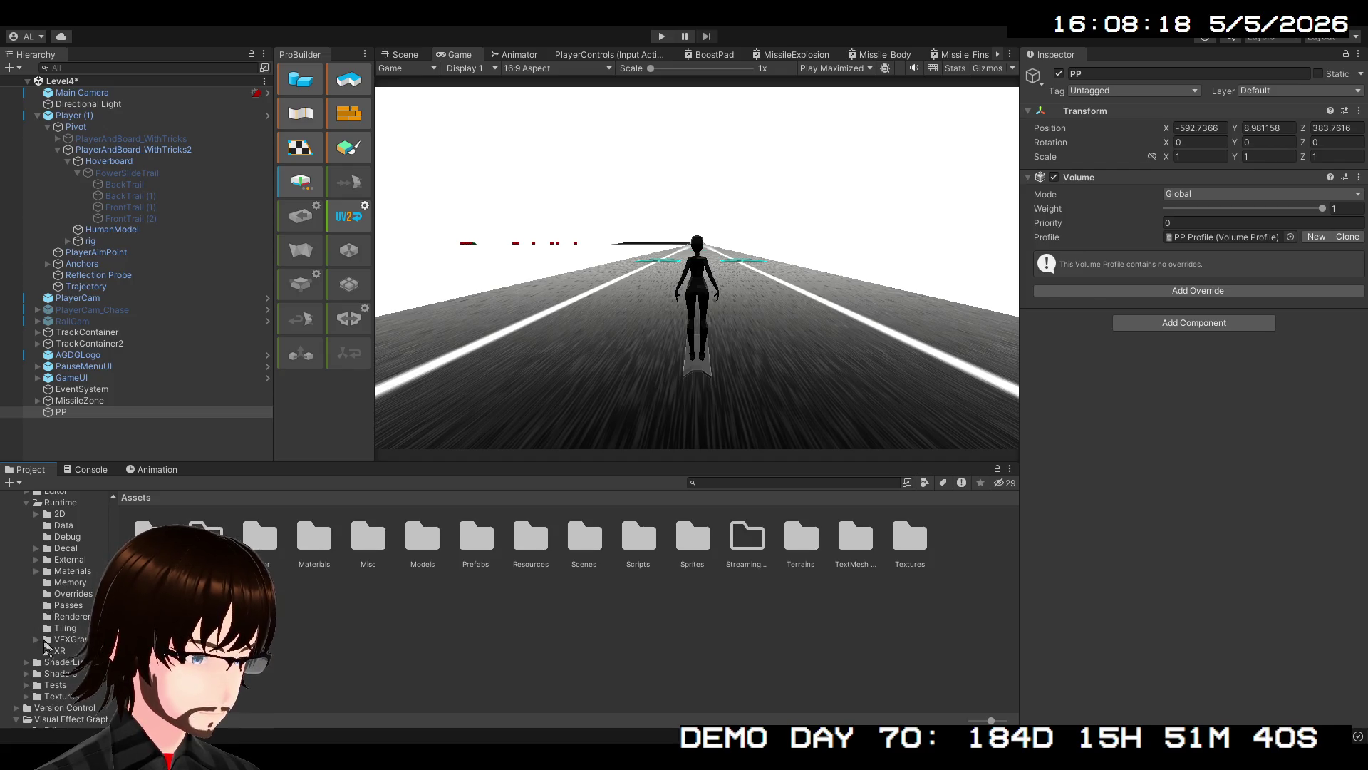
left_click(27, 674)
scroll(57, 656, "down", 3)
left_click(37, 600)
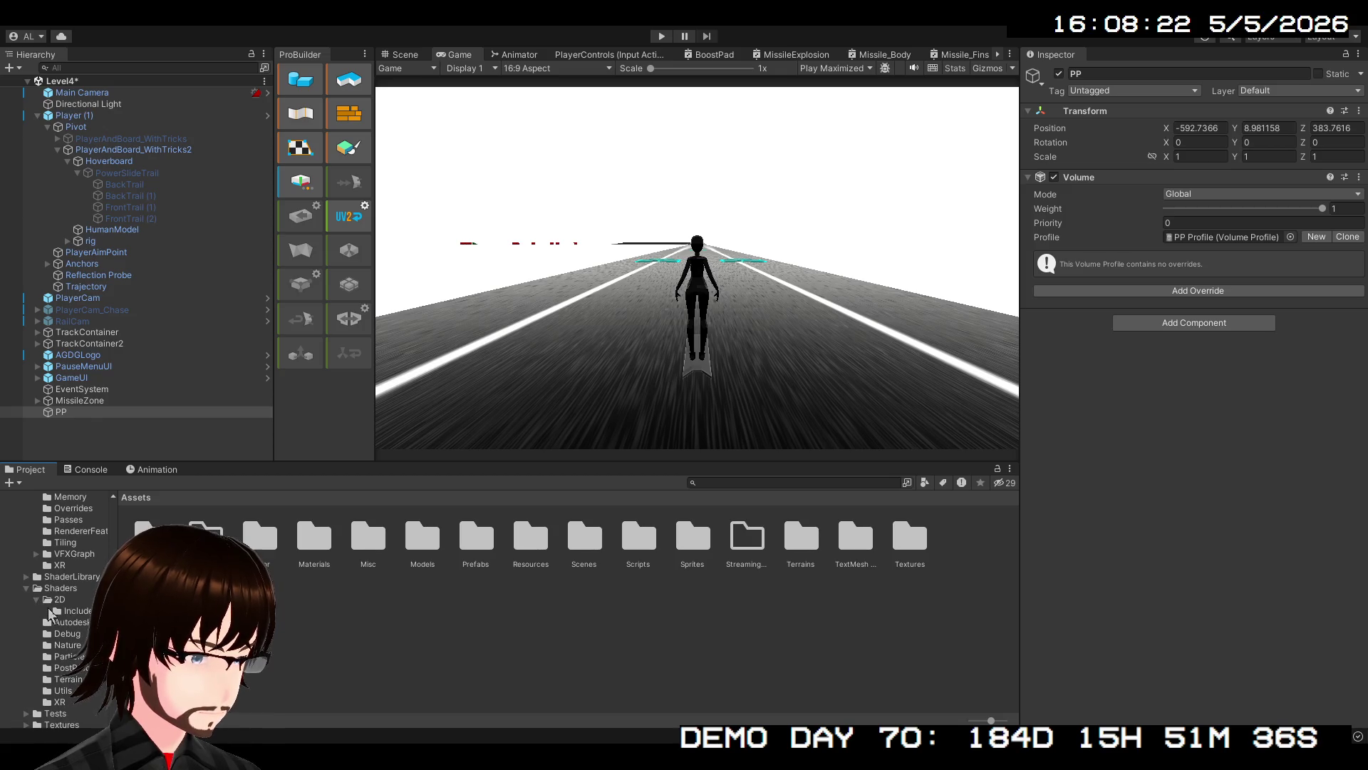
left_click(59, 612)
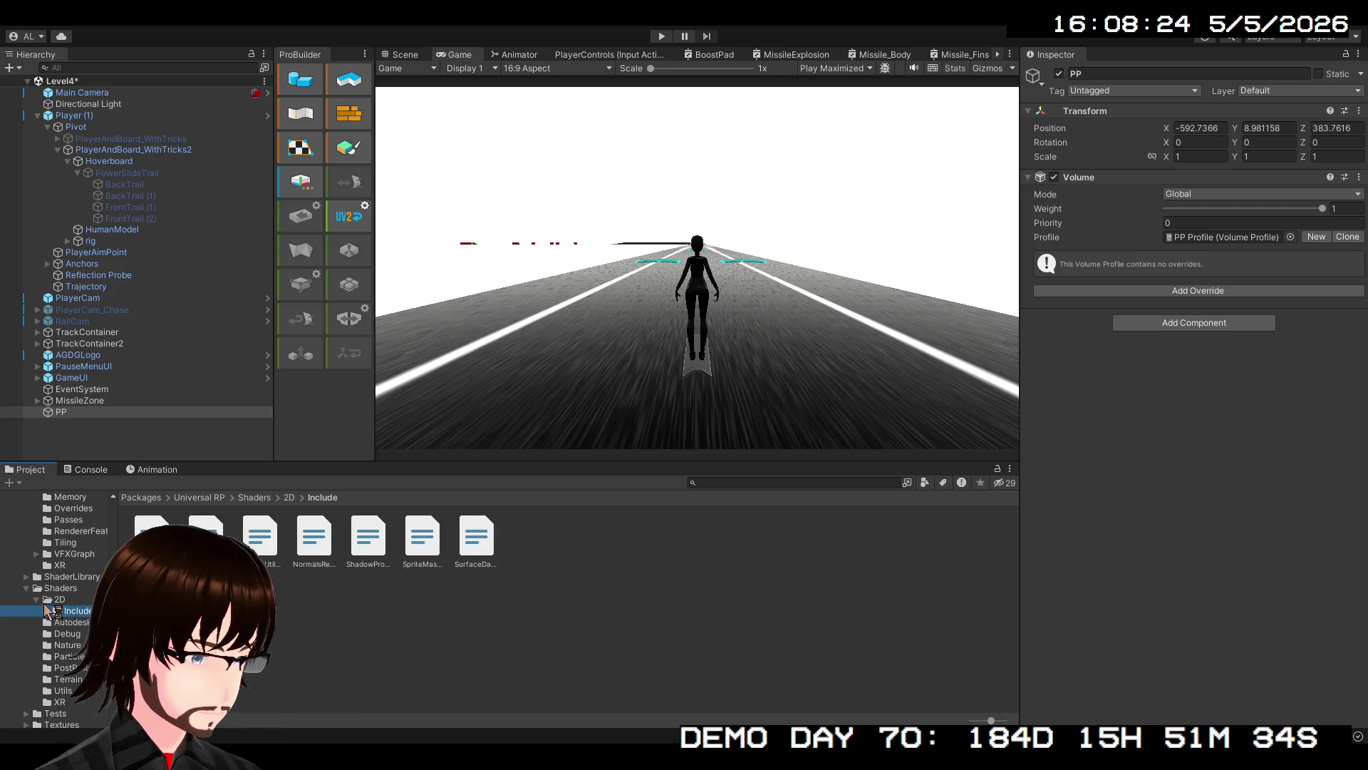
left_click(43, 601)
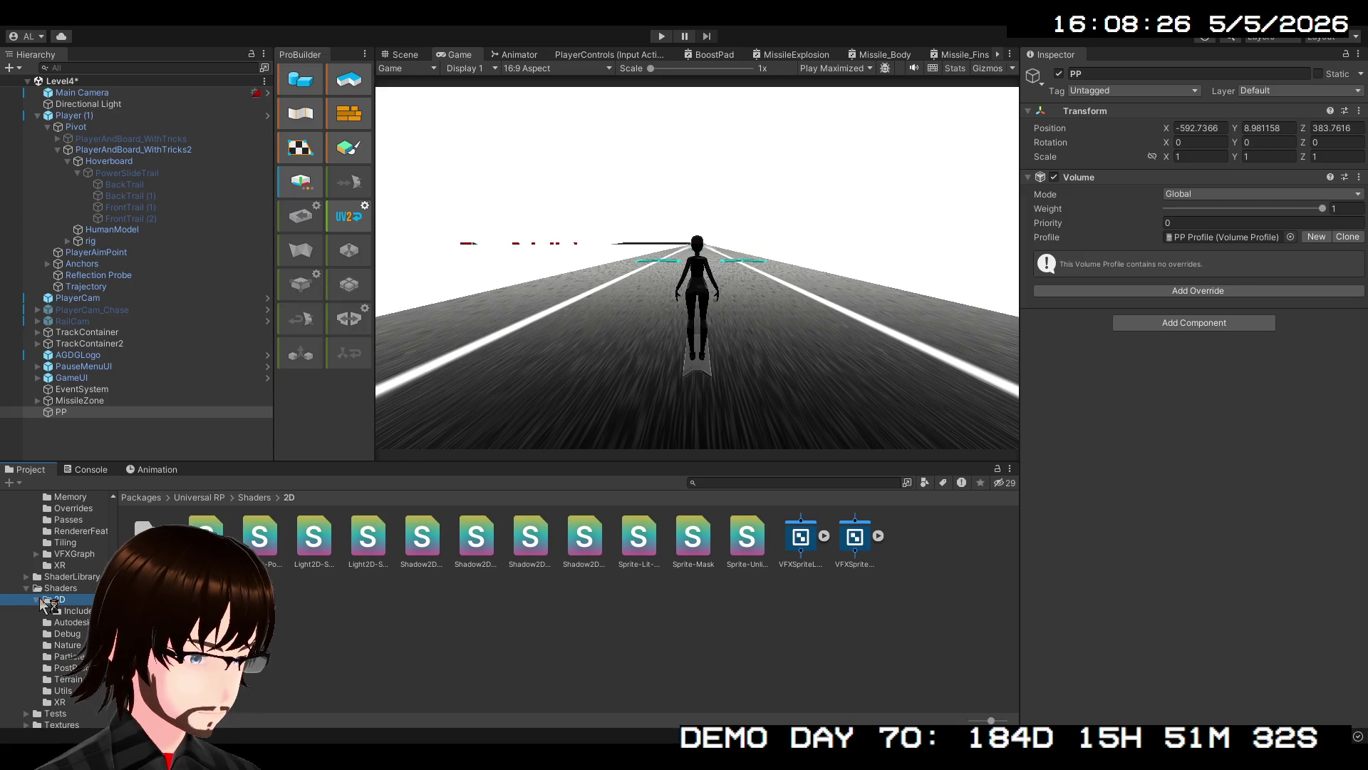
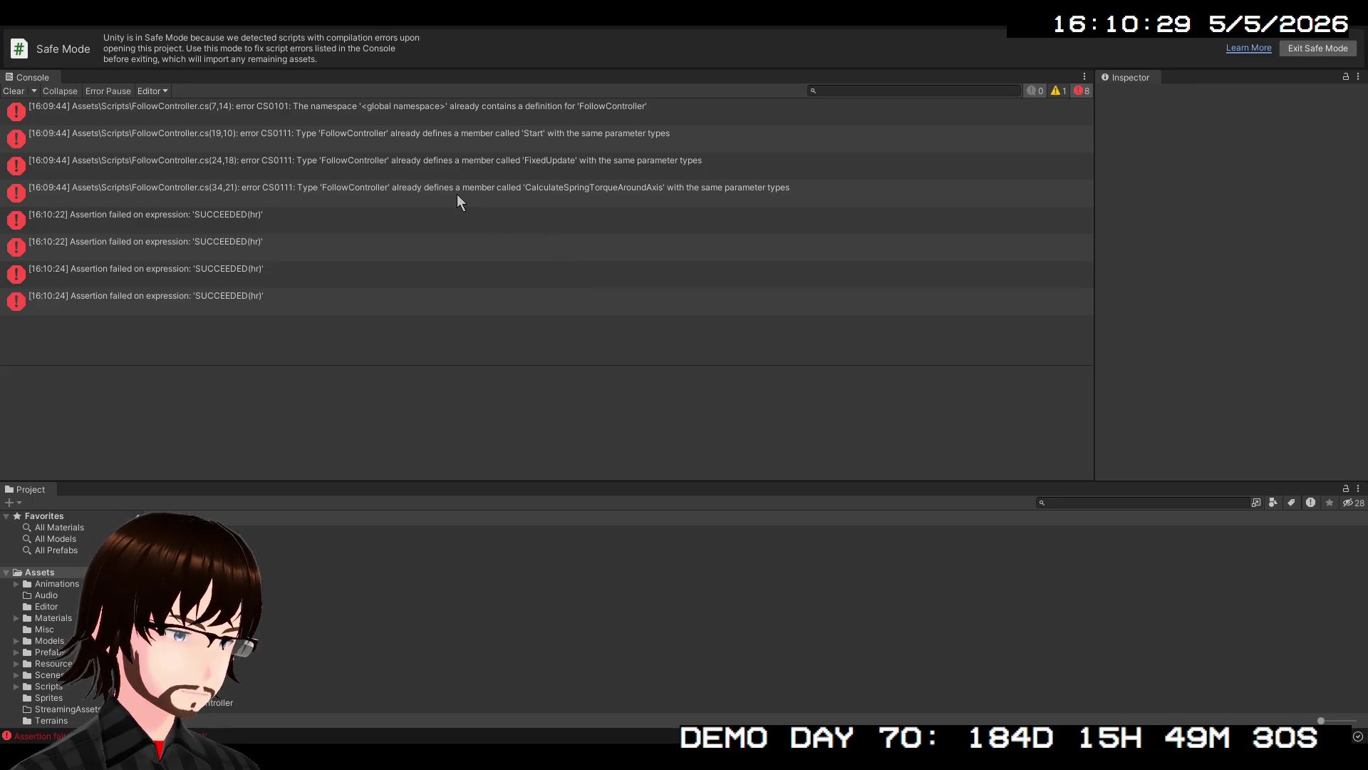
Review the FollowController compile errors, including the duplicate definition and CalculateSpringTorqueAroundAxis errors
left_click(453, 170)
left_click(461, 132)
left_click(476, 104)
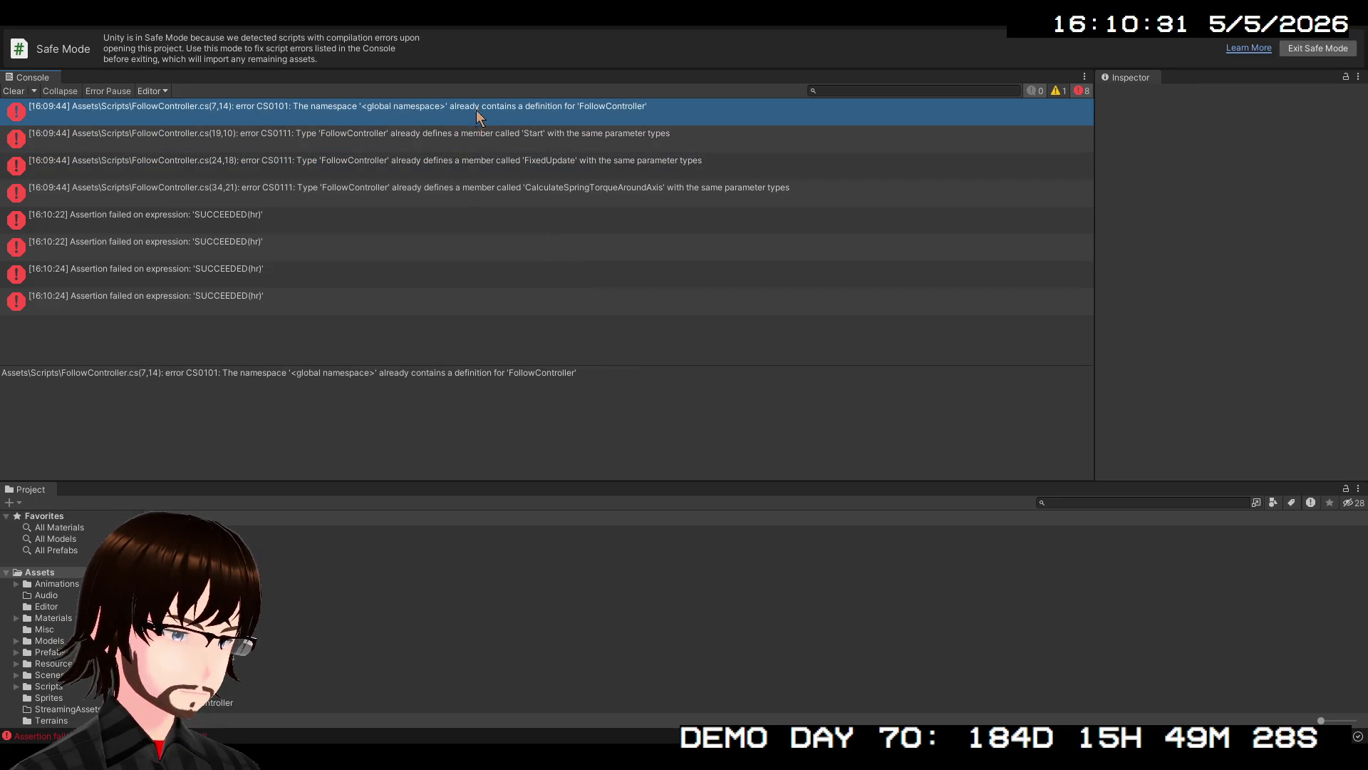
left_click(472, 190)
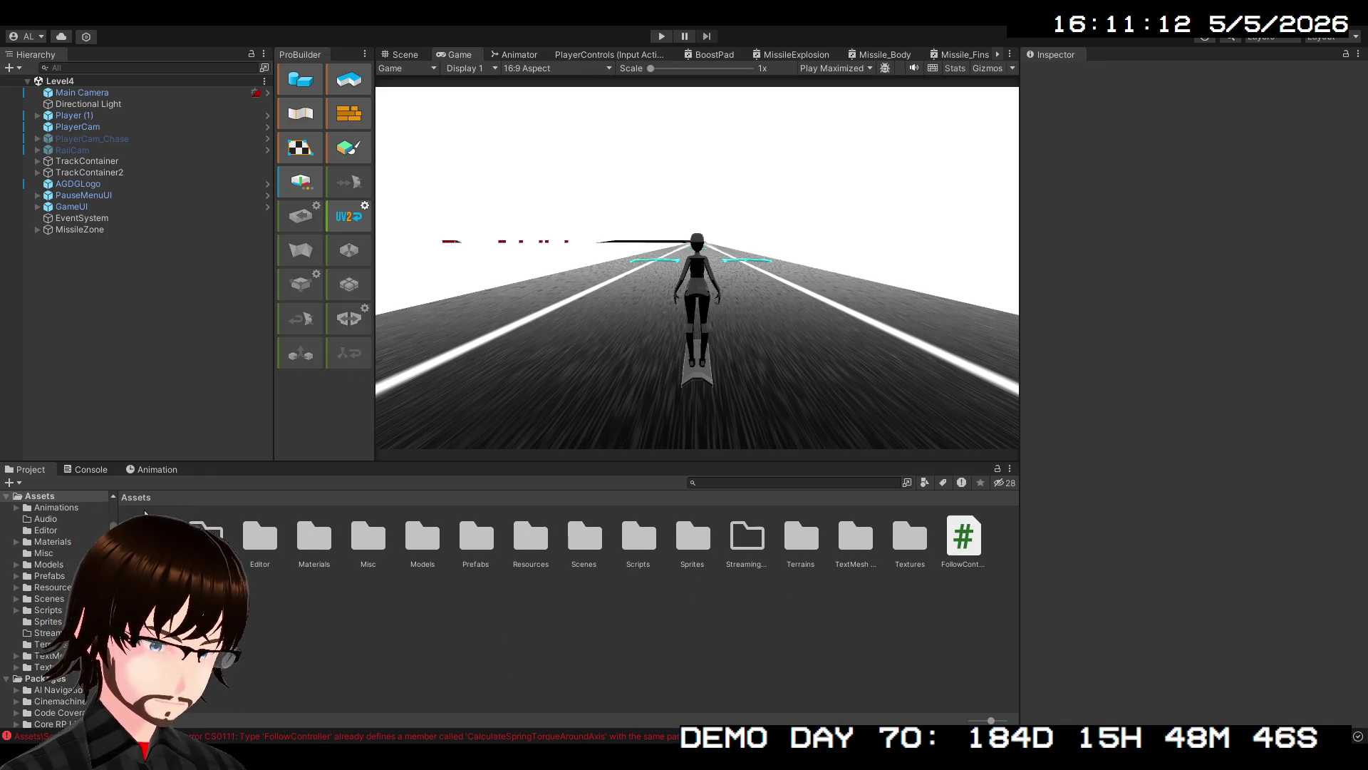
Remove the stray FollowController script from the Assets root and confirm the Console shows no errors
left_click(268, 738)
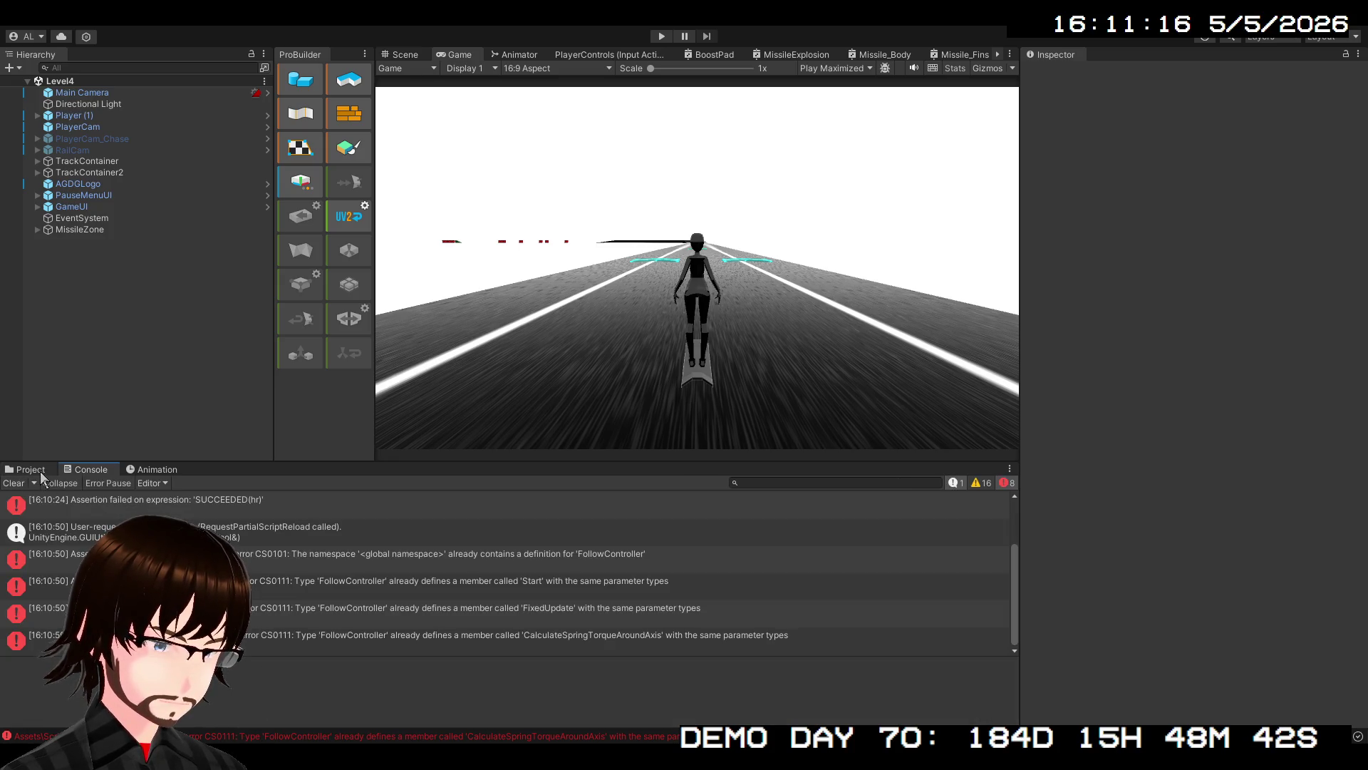
left_click(37, 470)
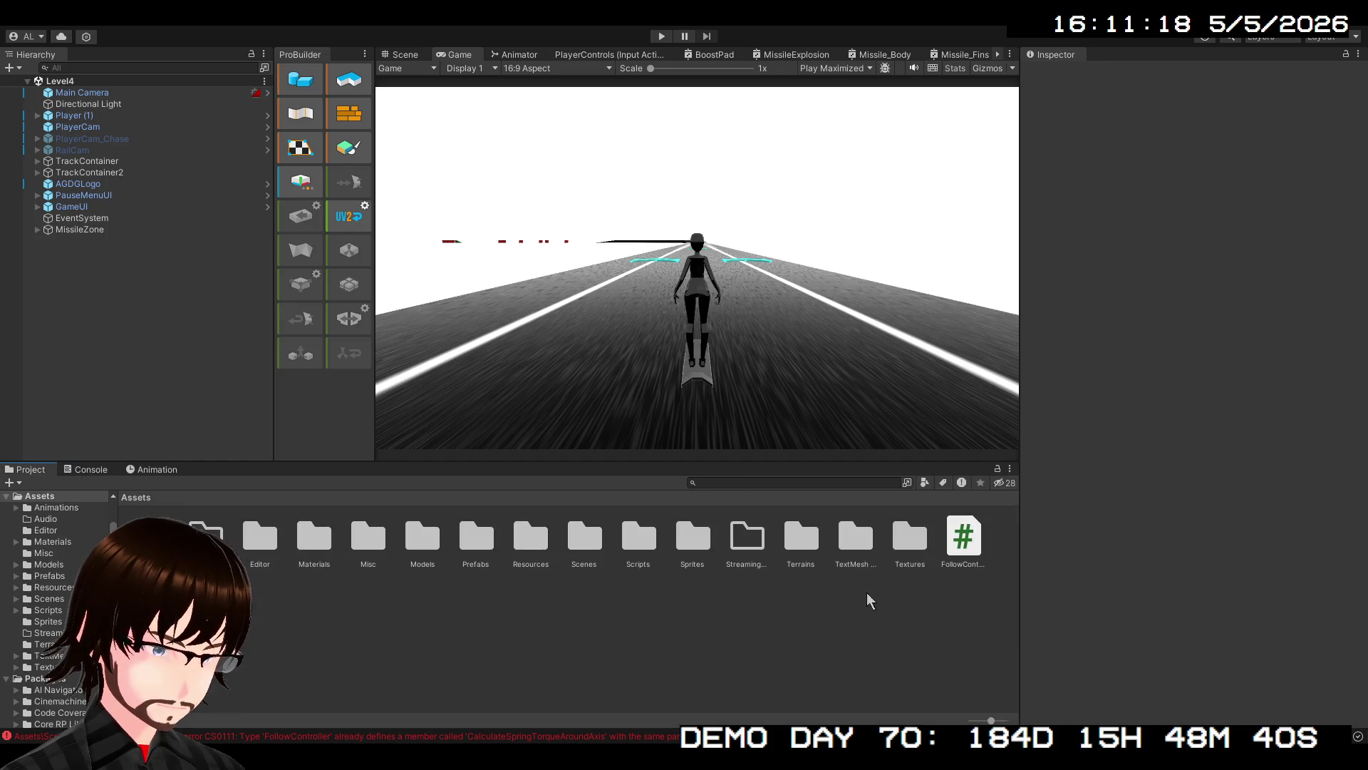
left_click(961, 545)
mouse_move(961, 549)
left_mouse_down()
mouse_move(960, 595)
mouse_move(969, 556)
mouse_move(927, 584)
mouse_move(684, 583)
mouse_move(639, 555)
mouse_move(651, 559)
left_mouse_up()
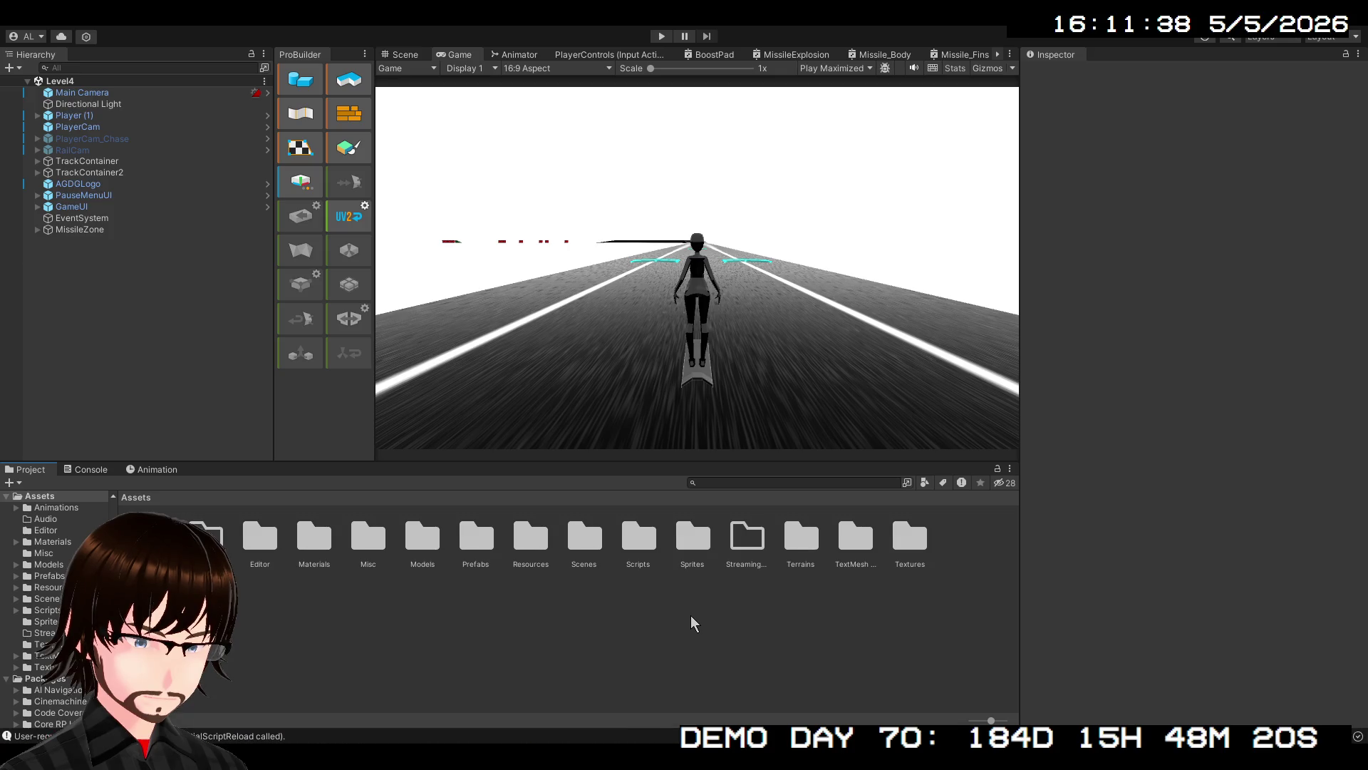
left_click(85, 469)
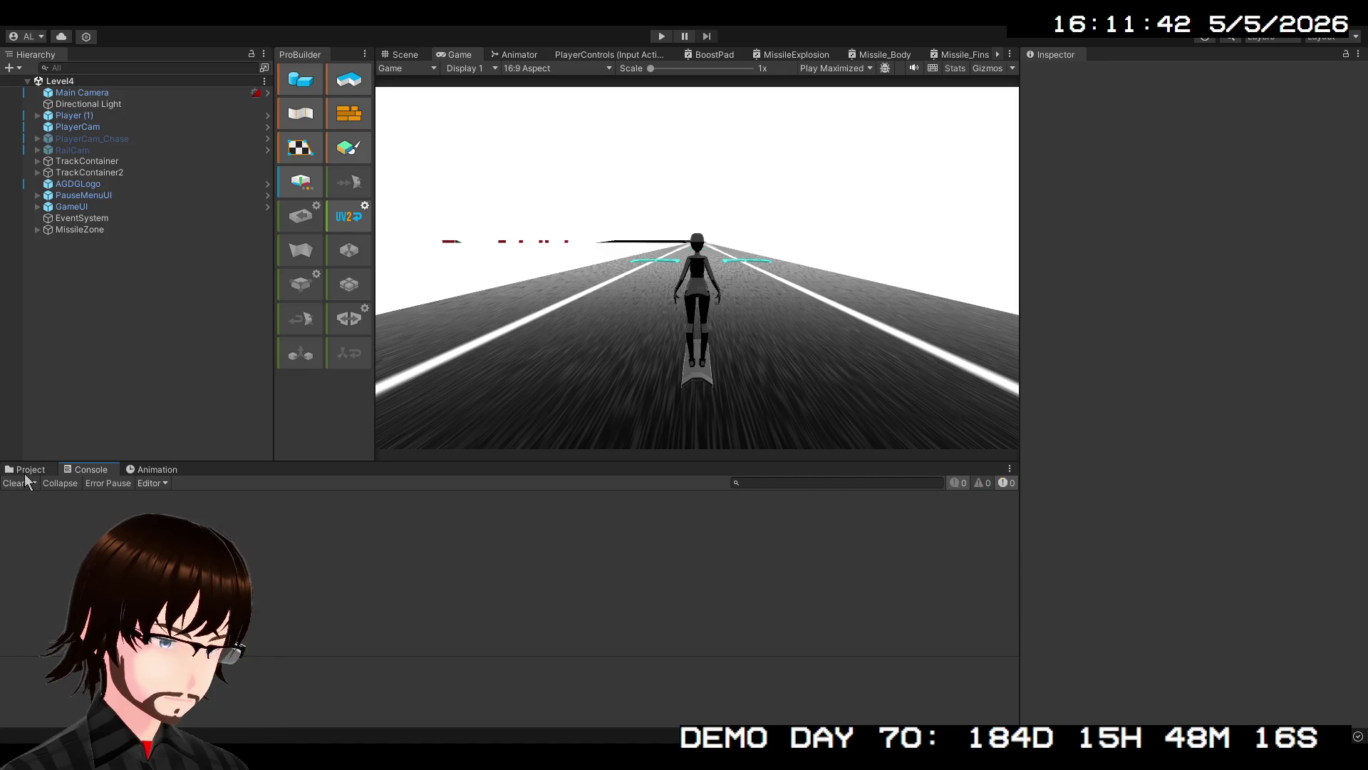
left_click(28, 469)
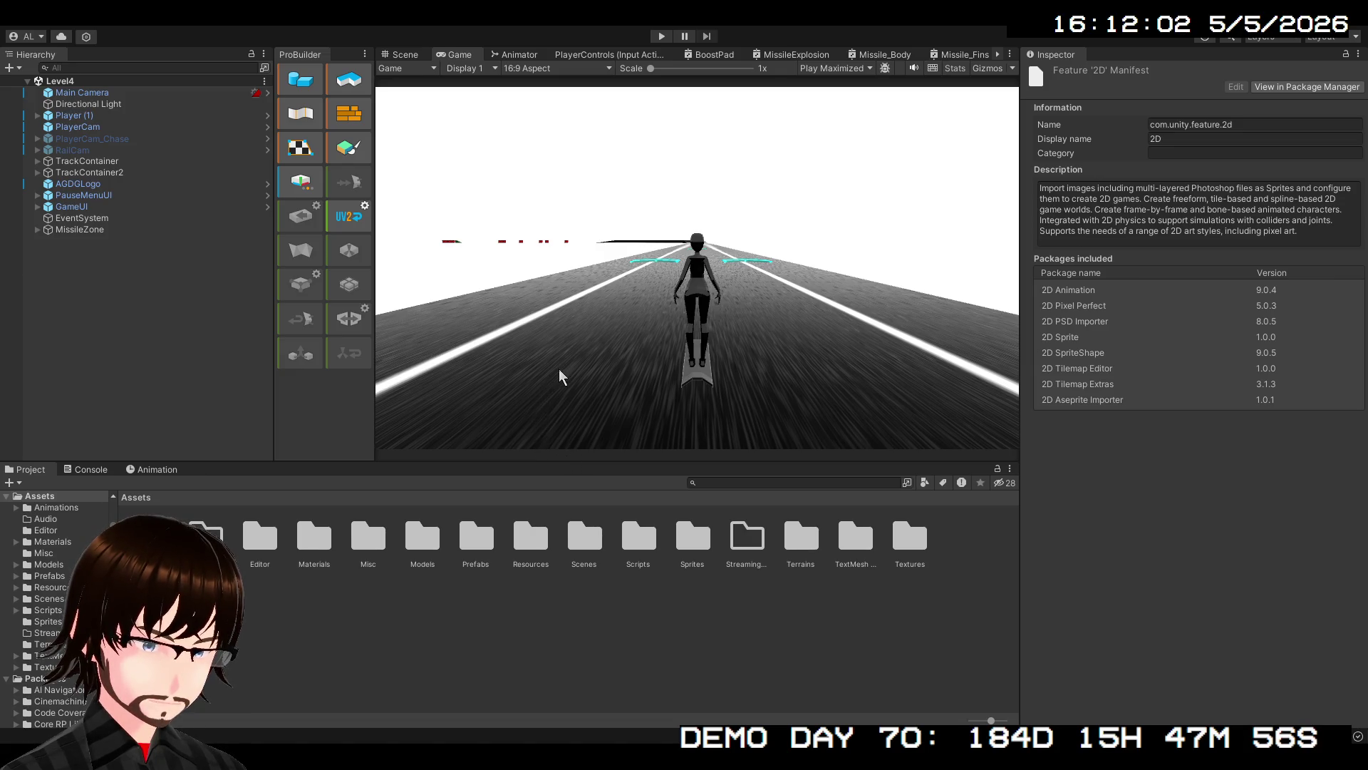
key("Down")
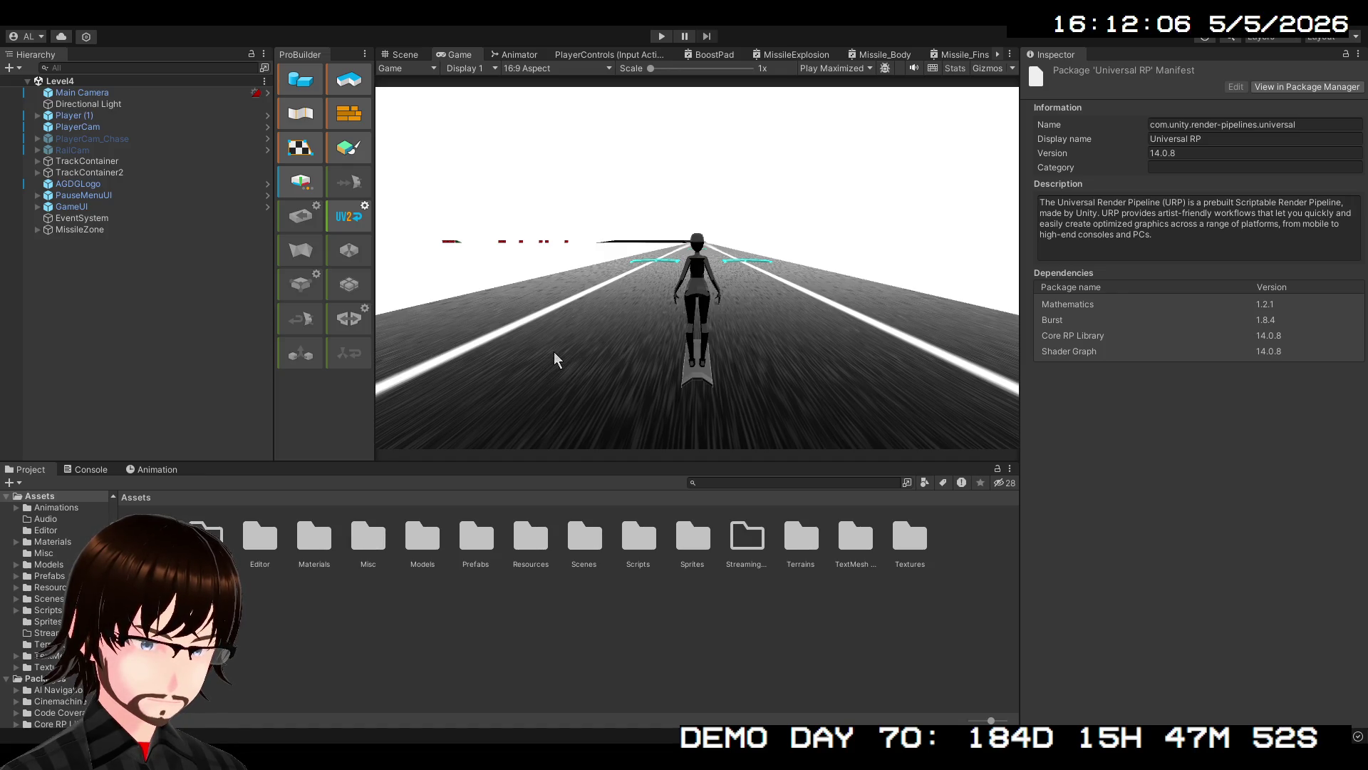
key("Down")
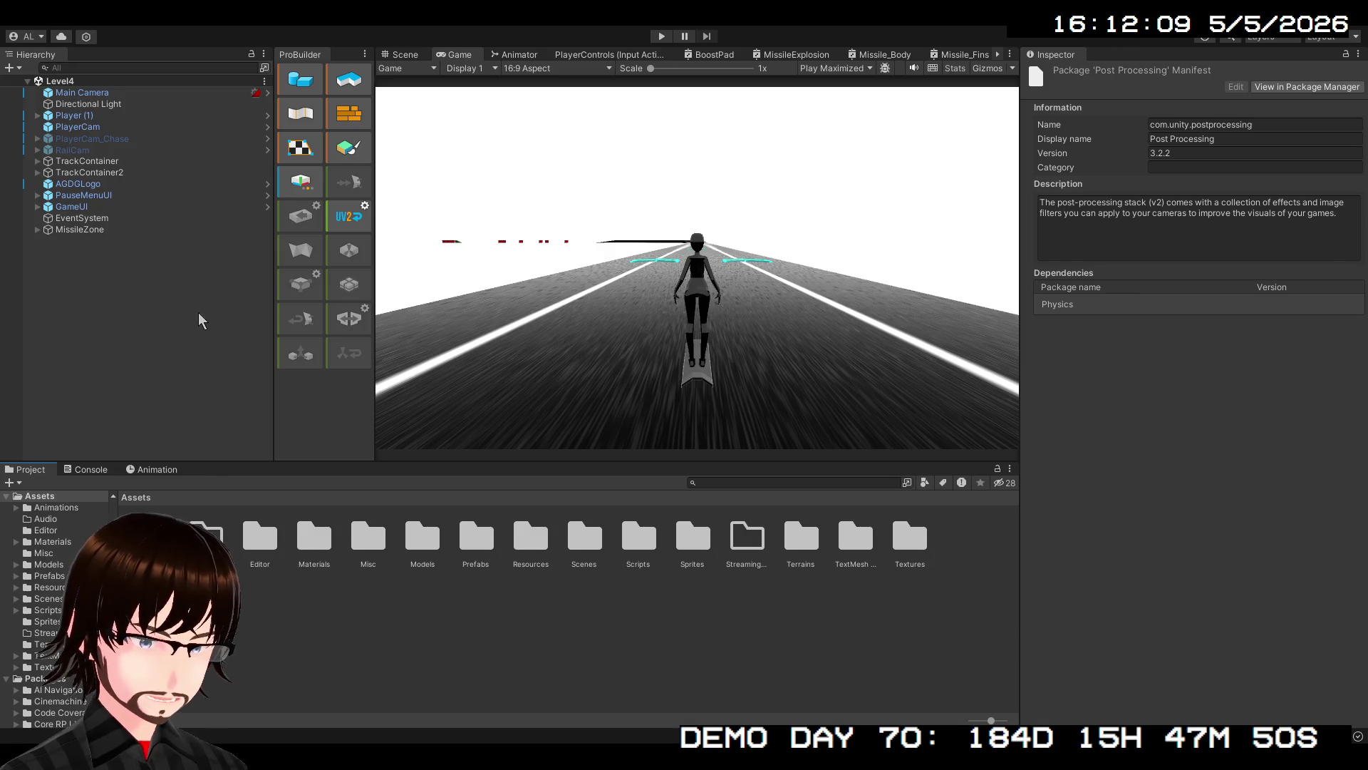
left_click(189, 324)
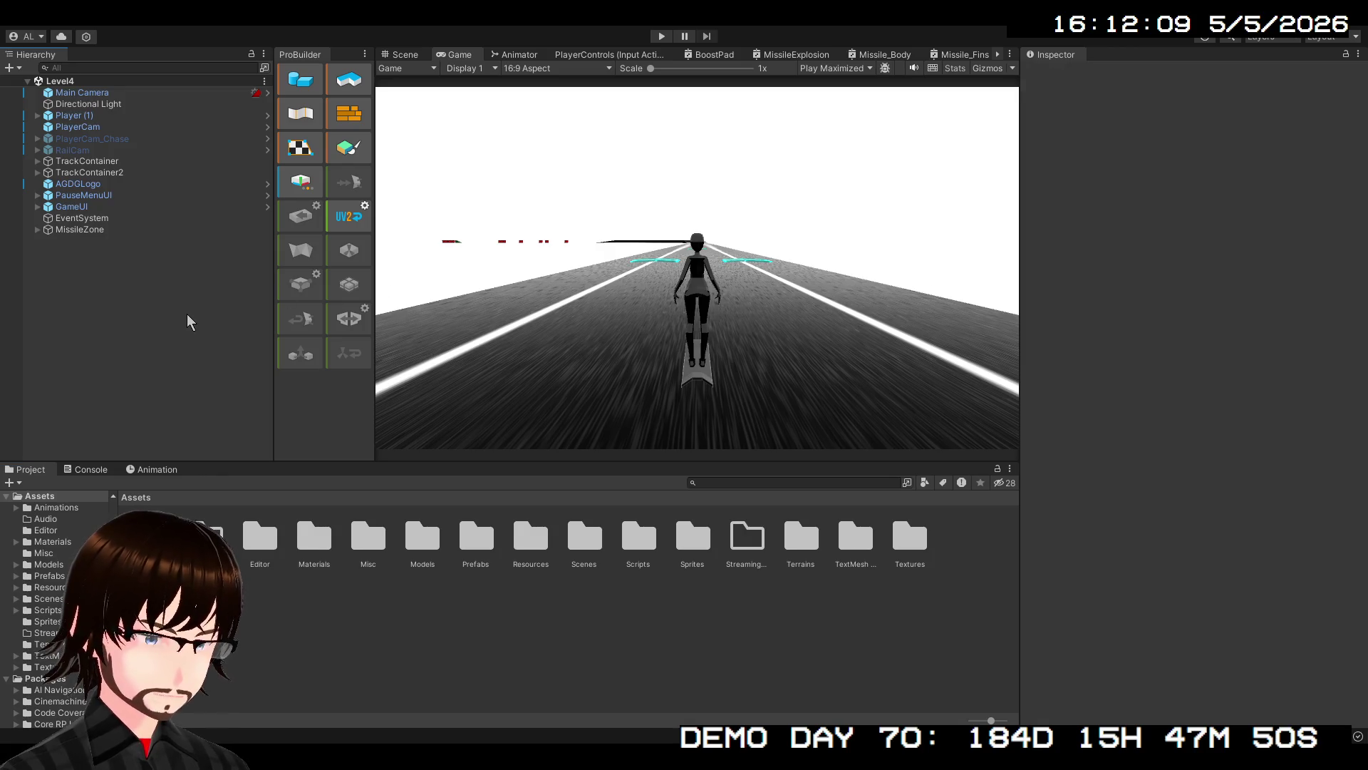
left_click(84, 92)
Add a Post-process Layer to Main Camera using SMAA anti-aliasing, rendering directly to the camera target
scroll(1183, 499, "down", 2)
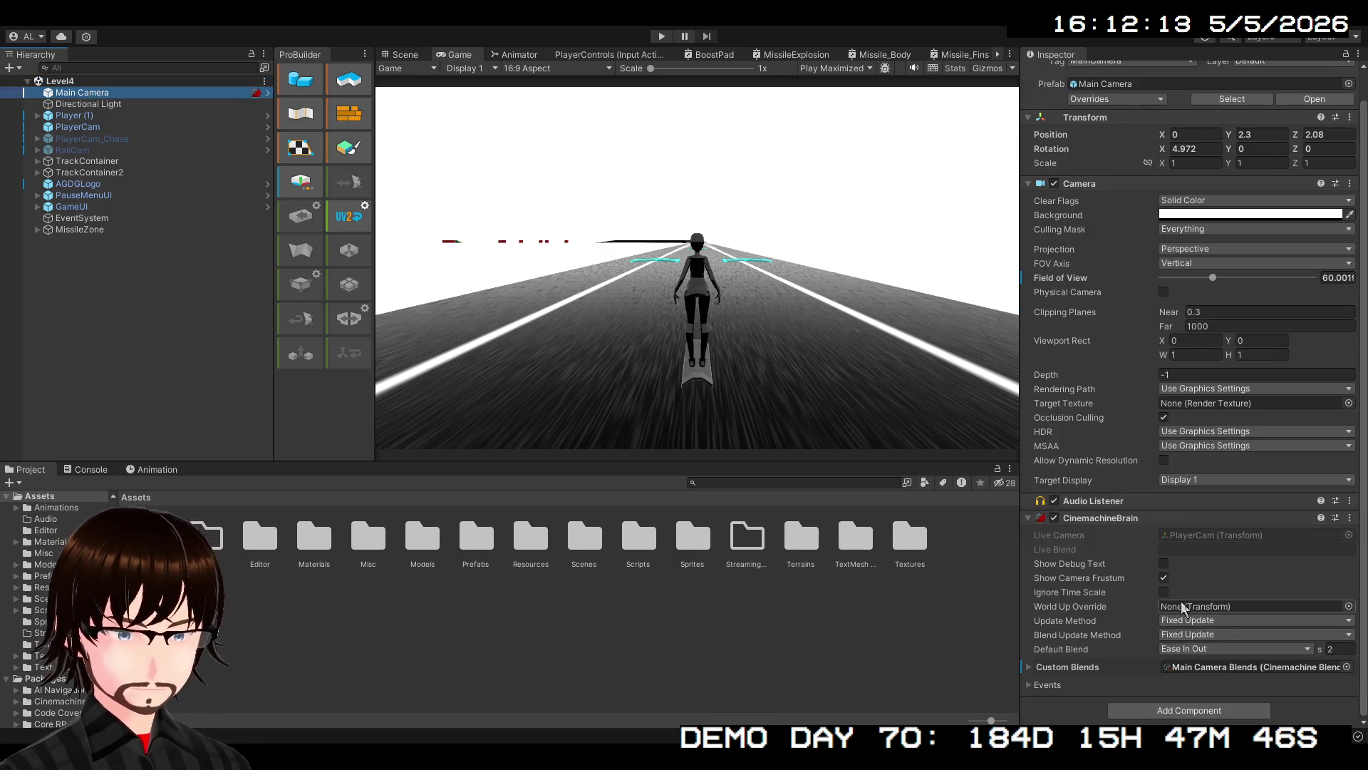
left_click(1166, 713)
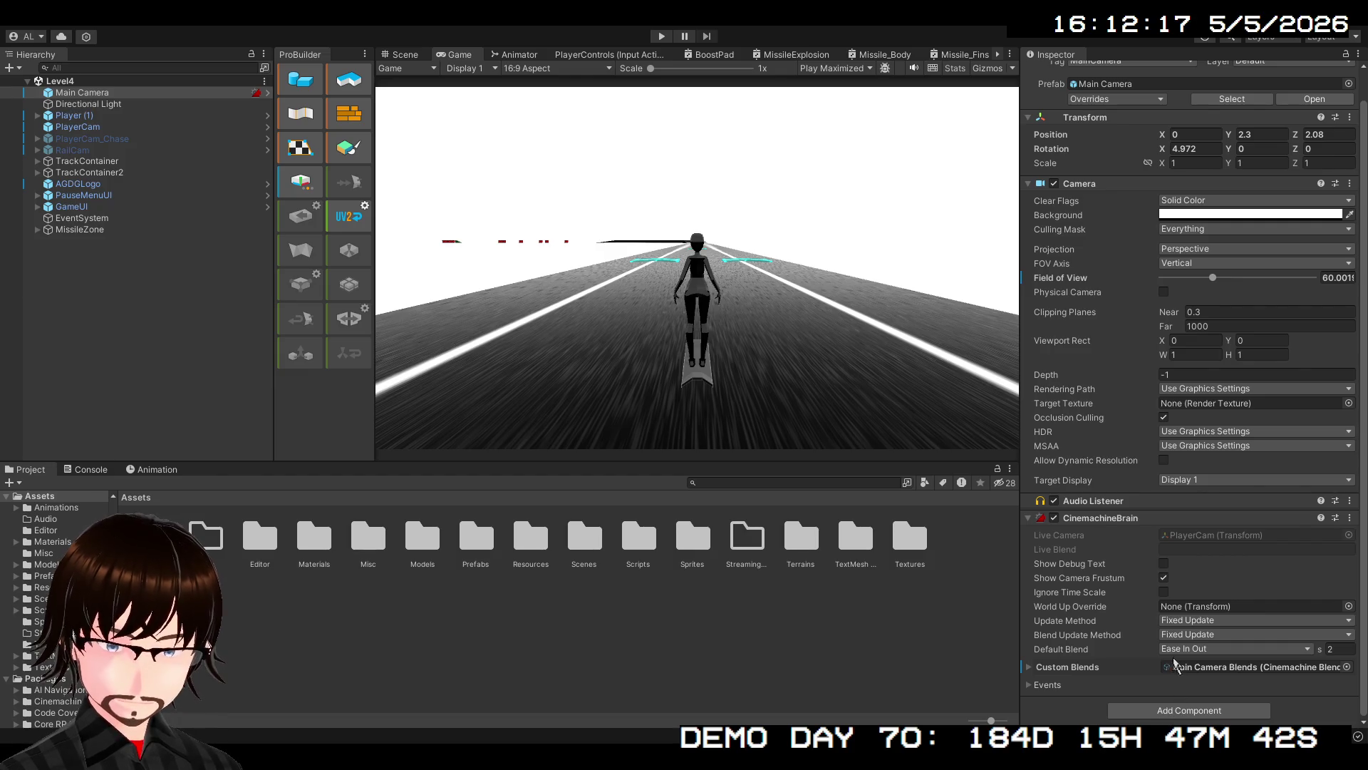
scroll(1226, 549, "down", 6)
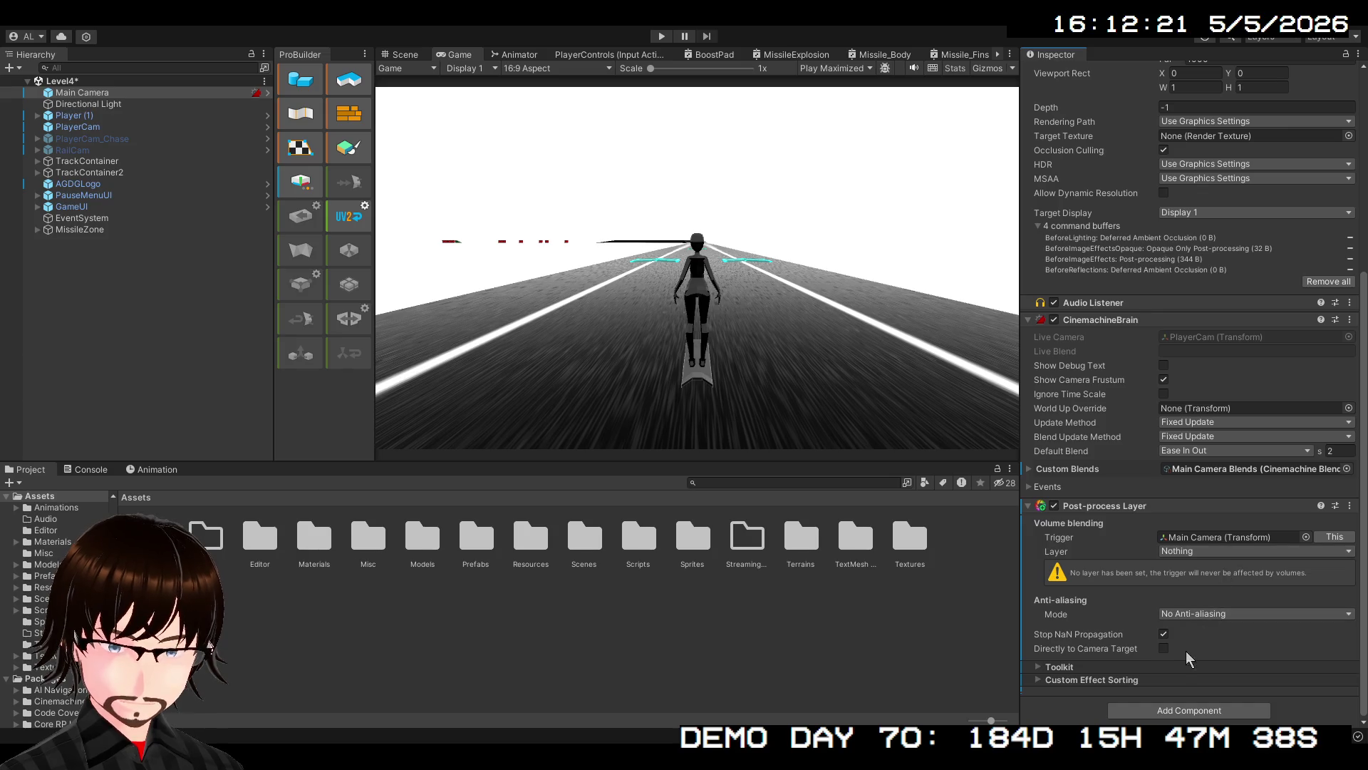
left_click(1198, 614)
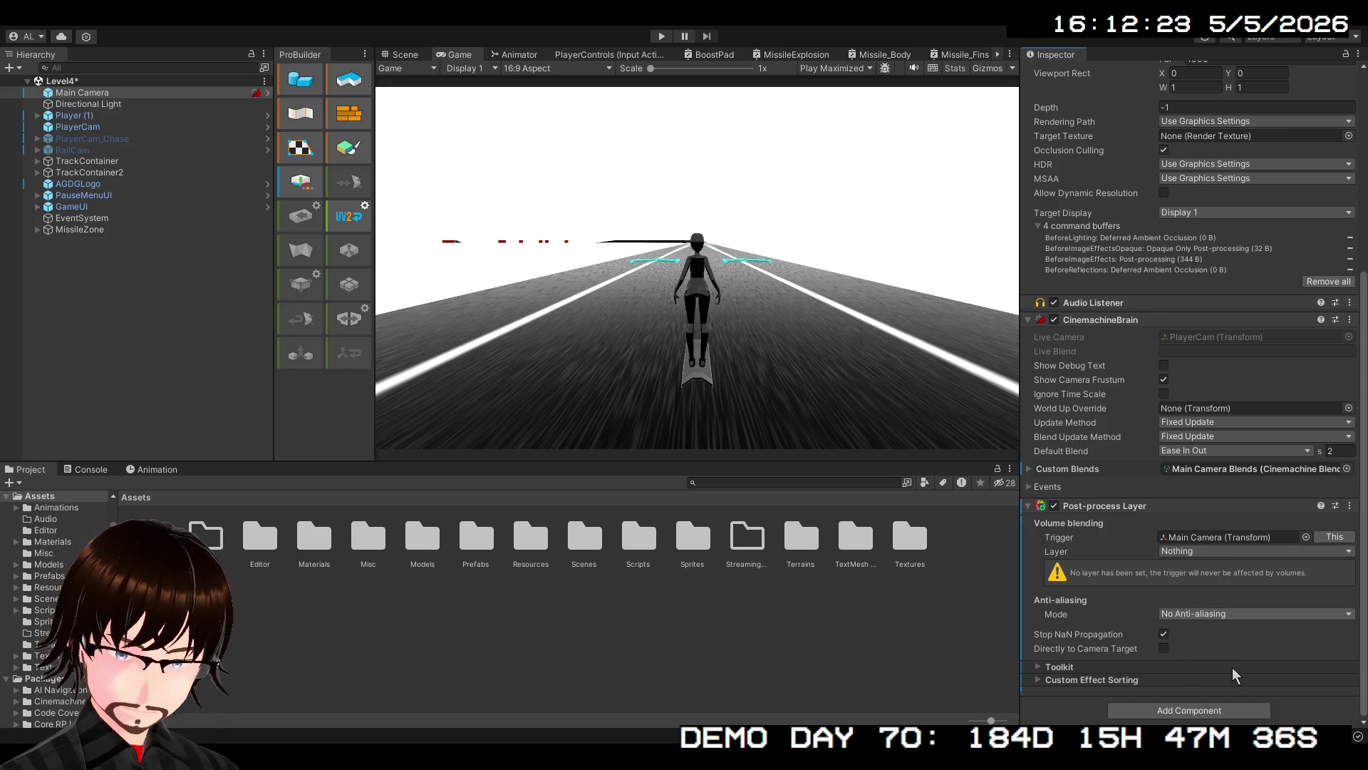
left_click(1233, 668)
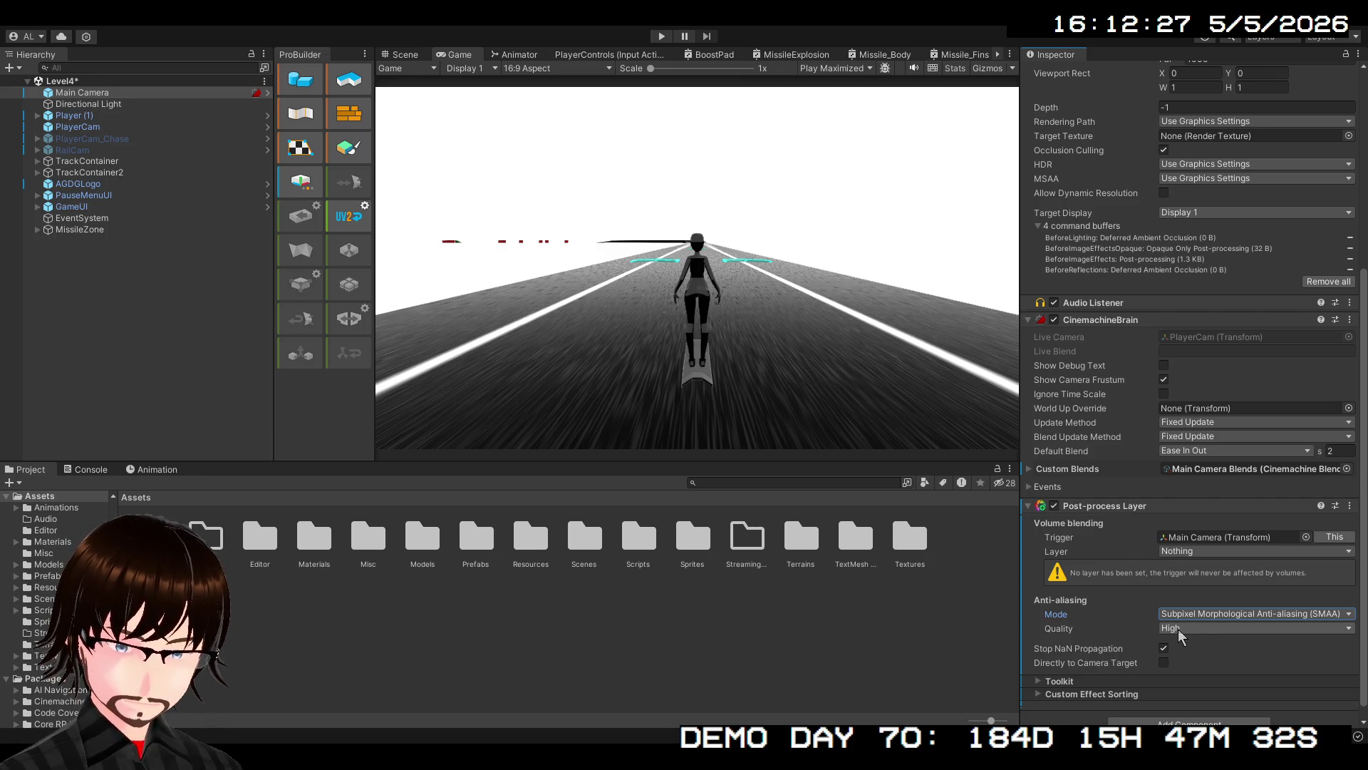
left_click(1165, 663)
left_click(1164, 664)
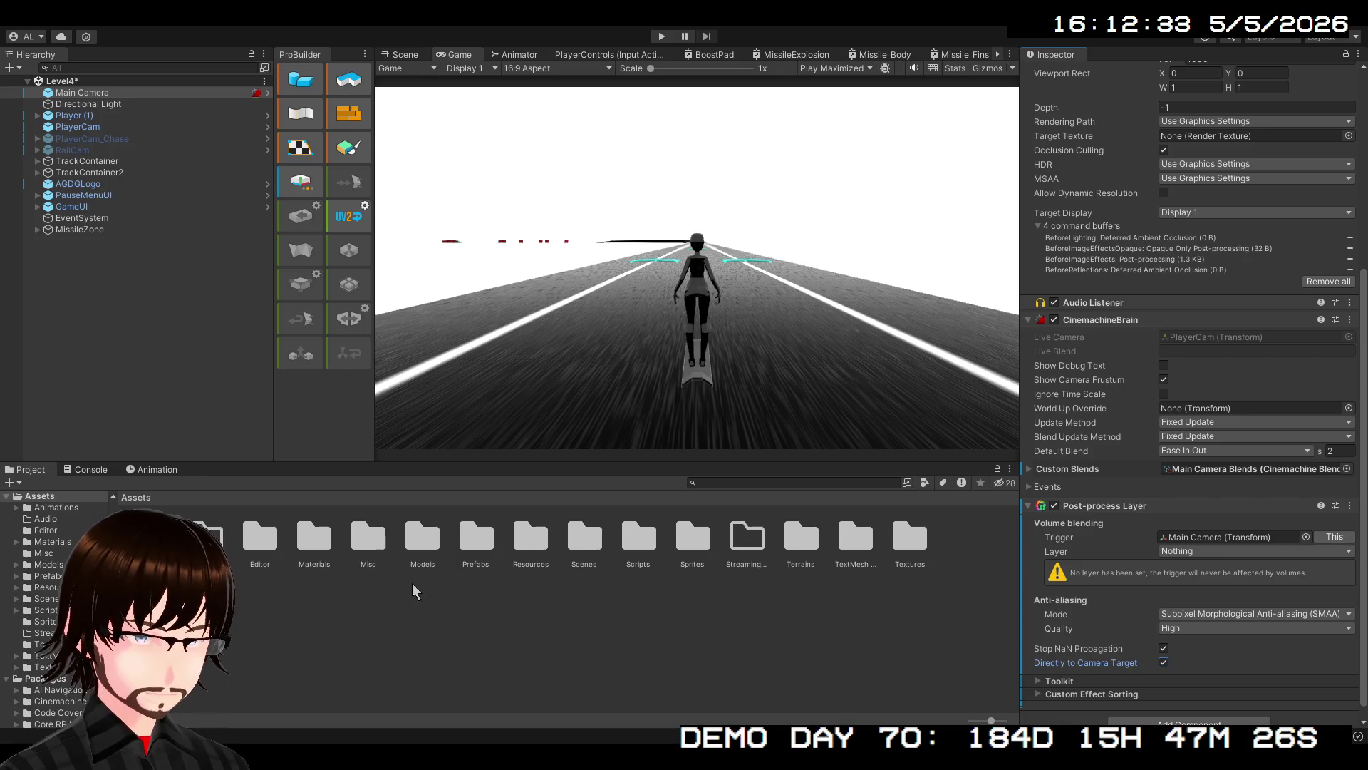
left_click(145, 374)
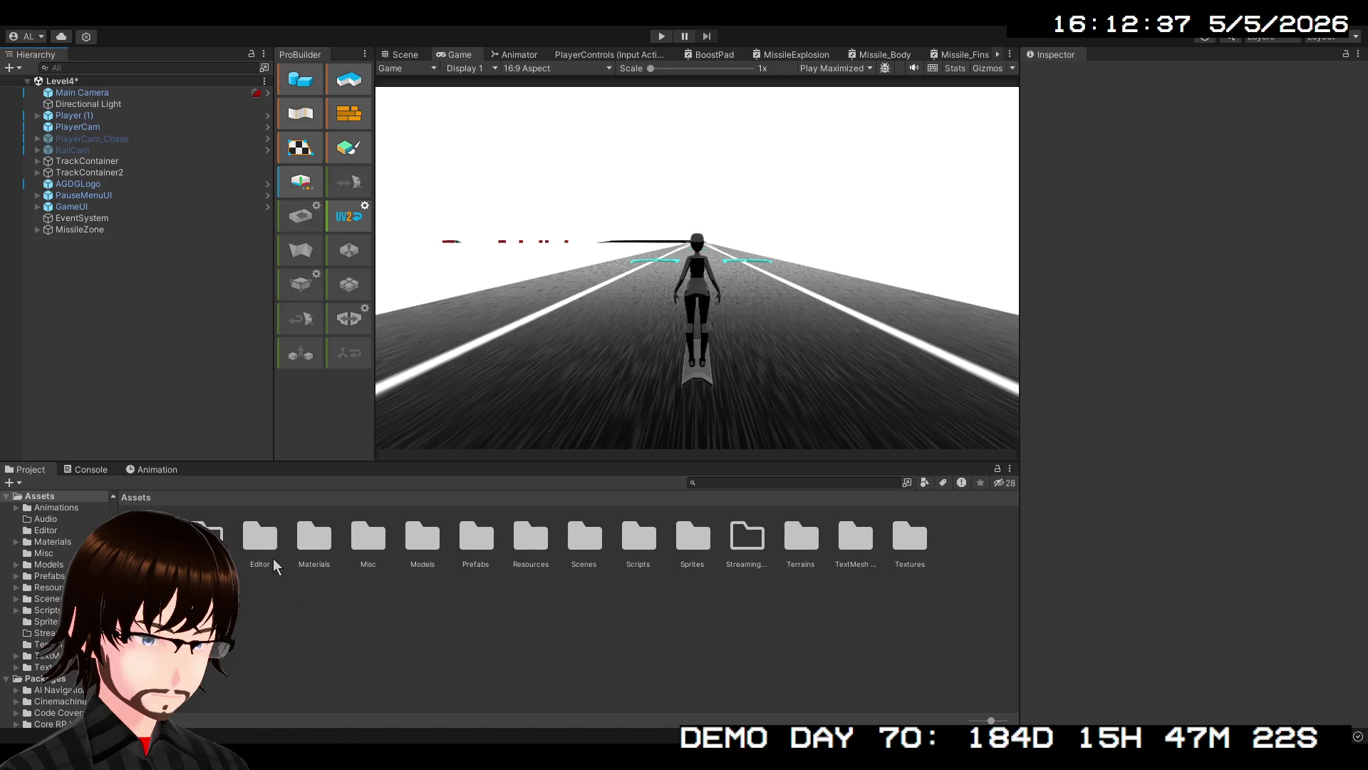
Create a PP object with a Post-process Volume and a new PP Profile
key("ctrl+z")
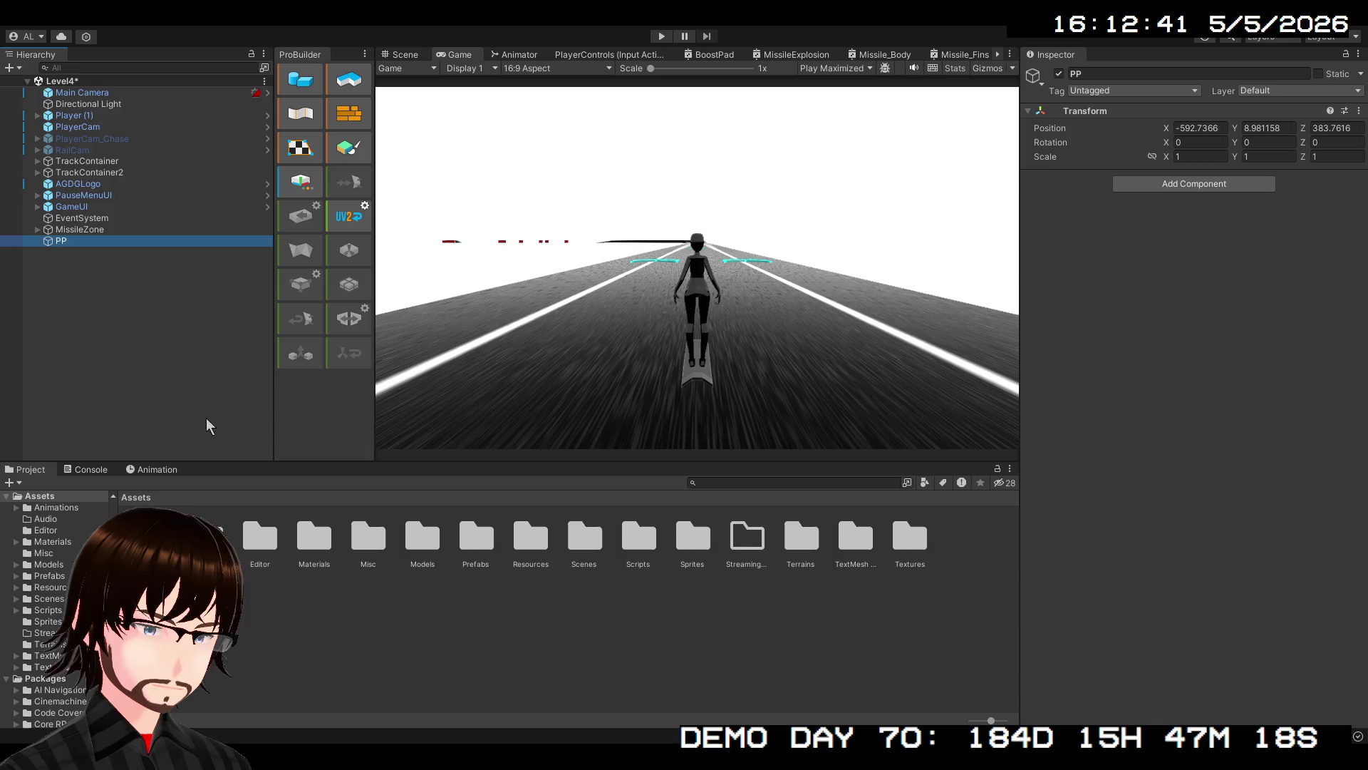
left_click(1126, 206)
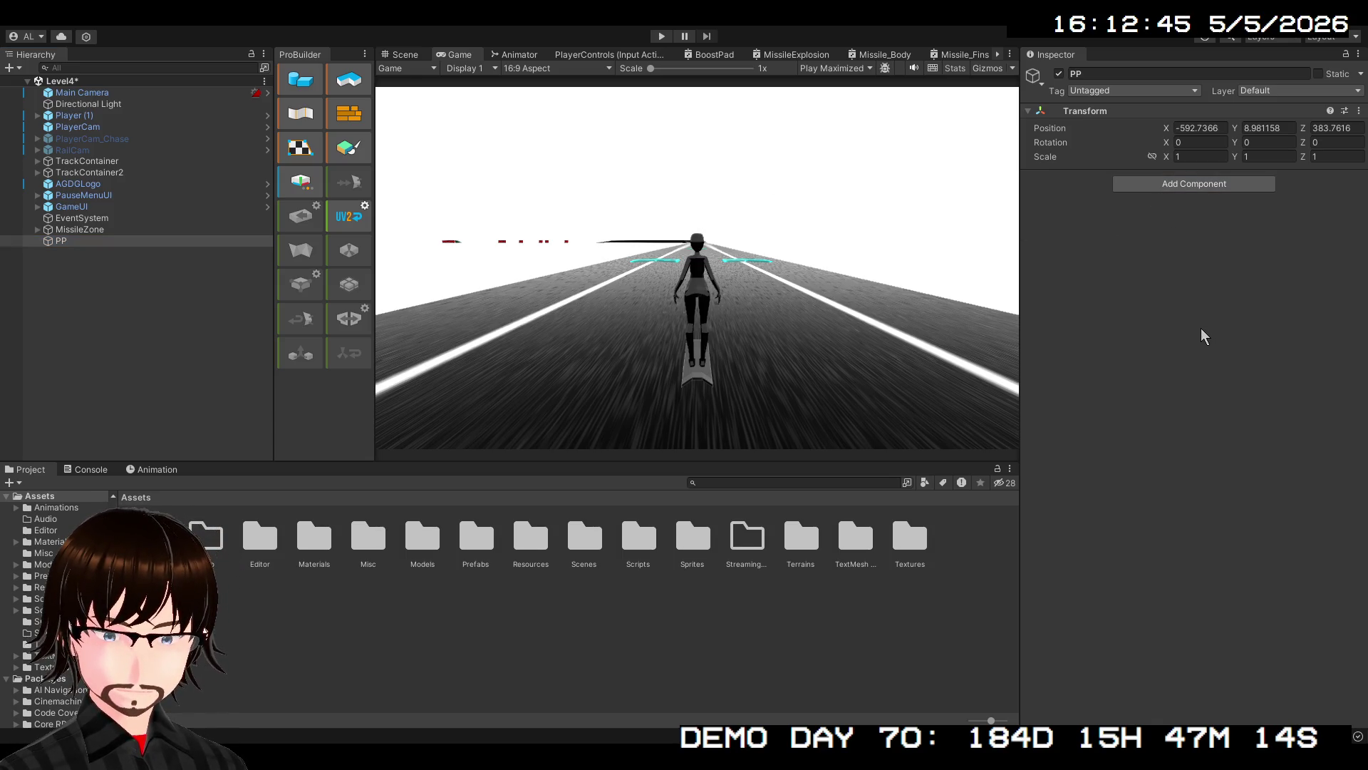
key("ctrl+y")
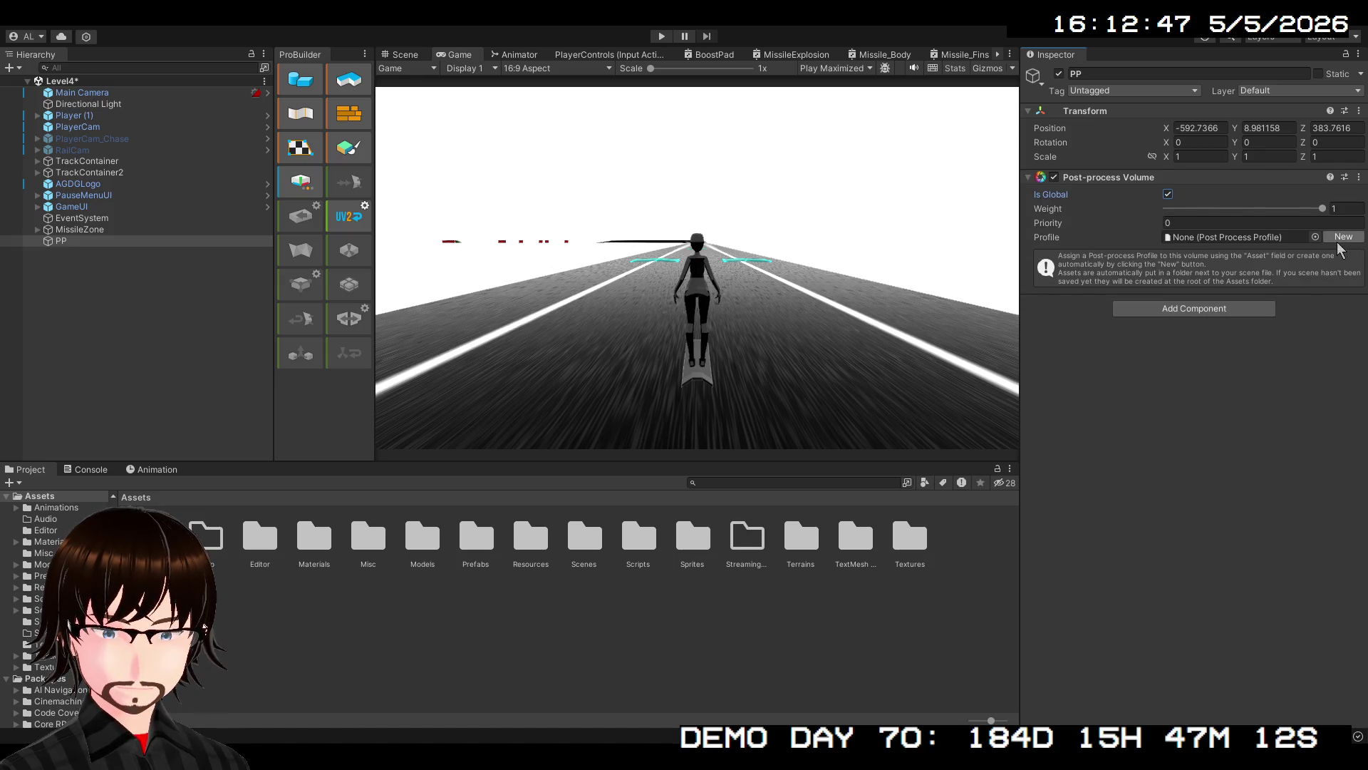
left_click(1346, 236)
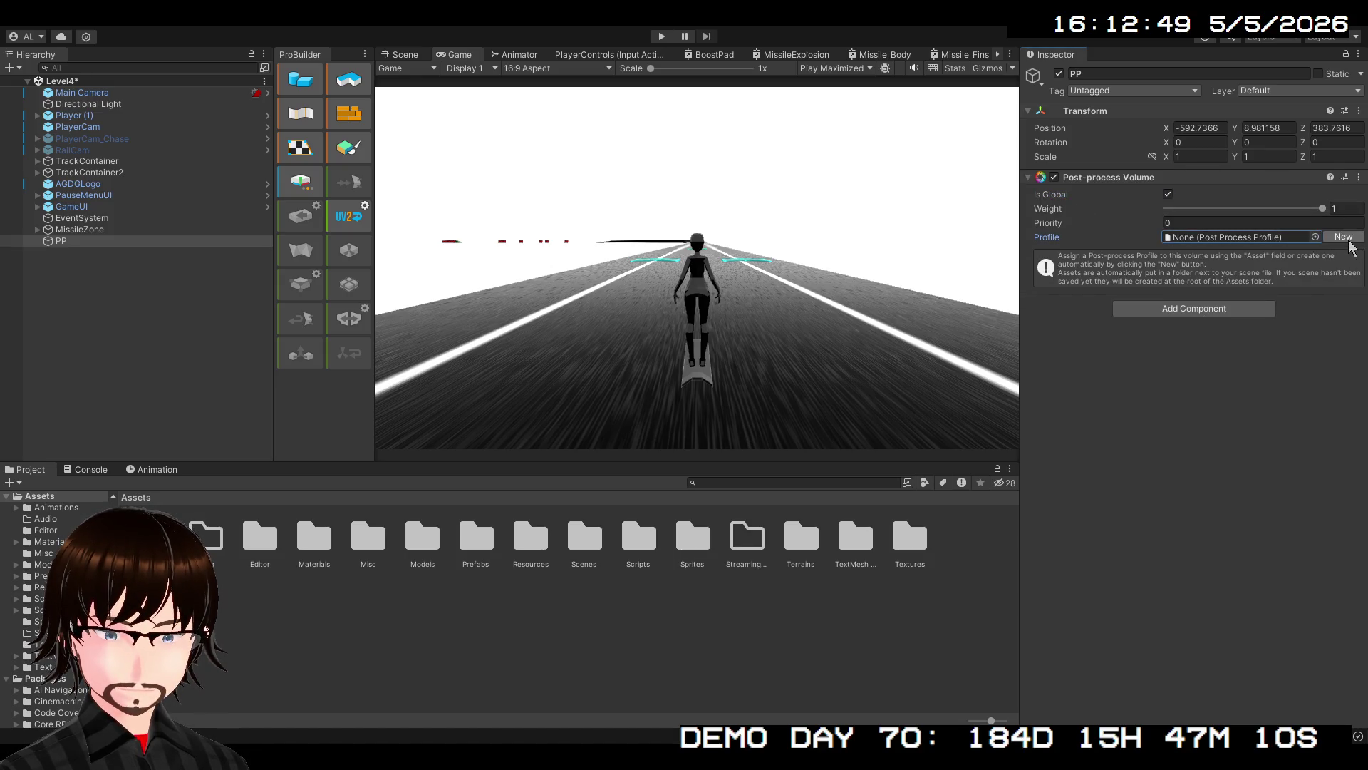
Add Screen Space Reflections to the profile, overriding Preset and Maximum March Distance
left_click(1197, 299)
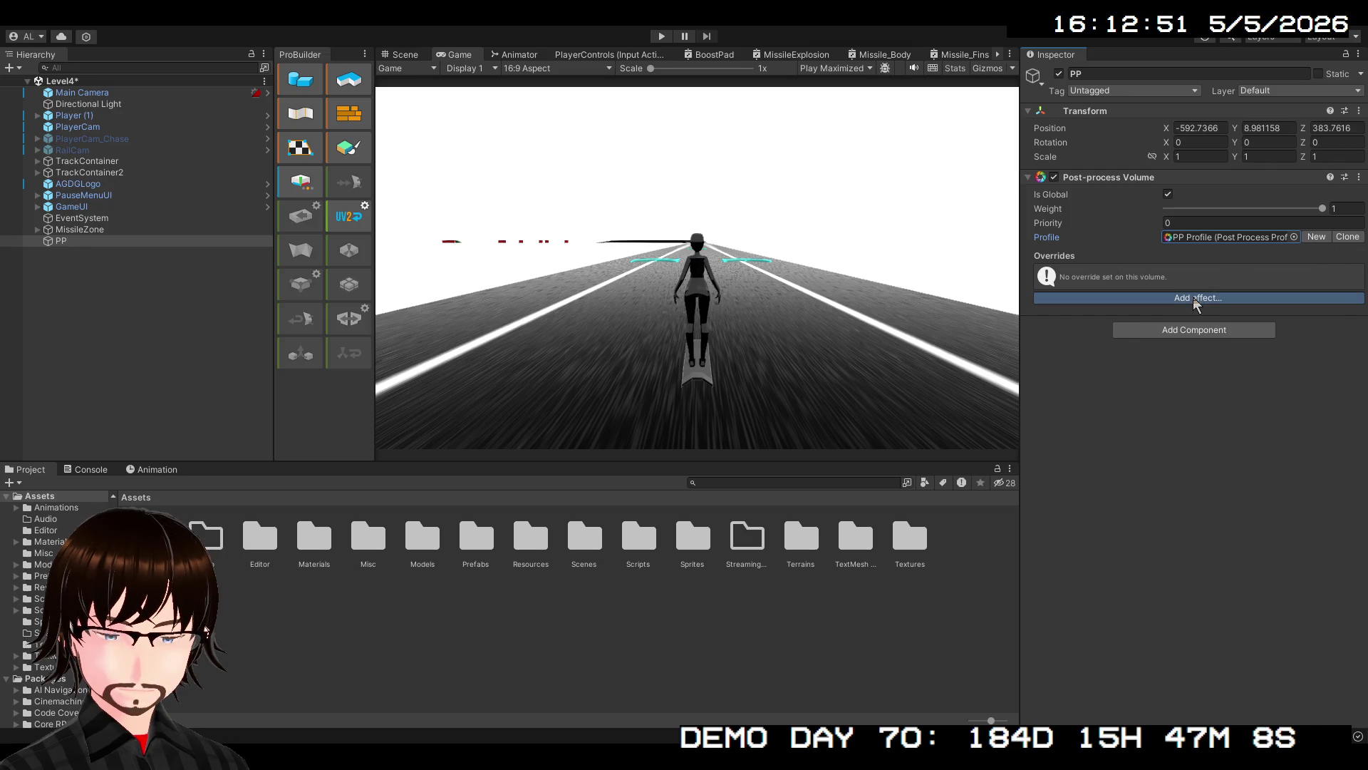
left_click(1101, 450)
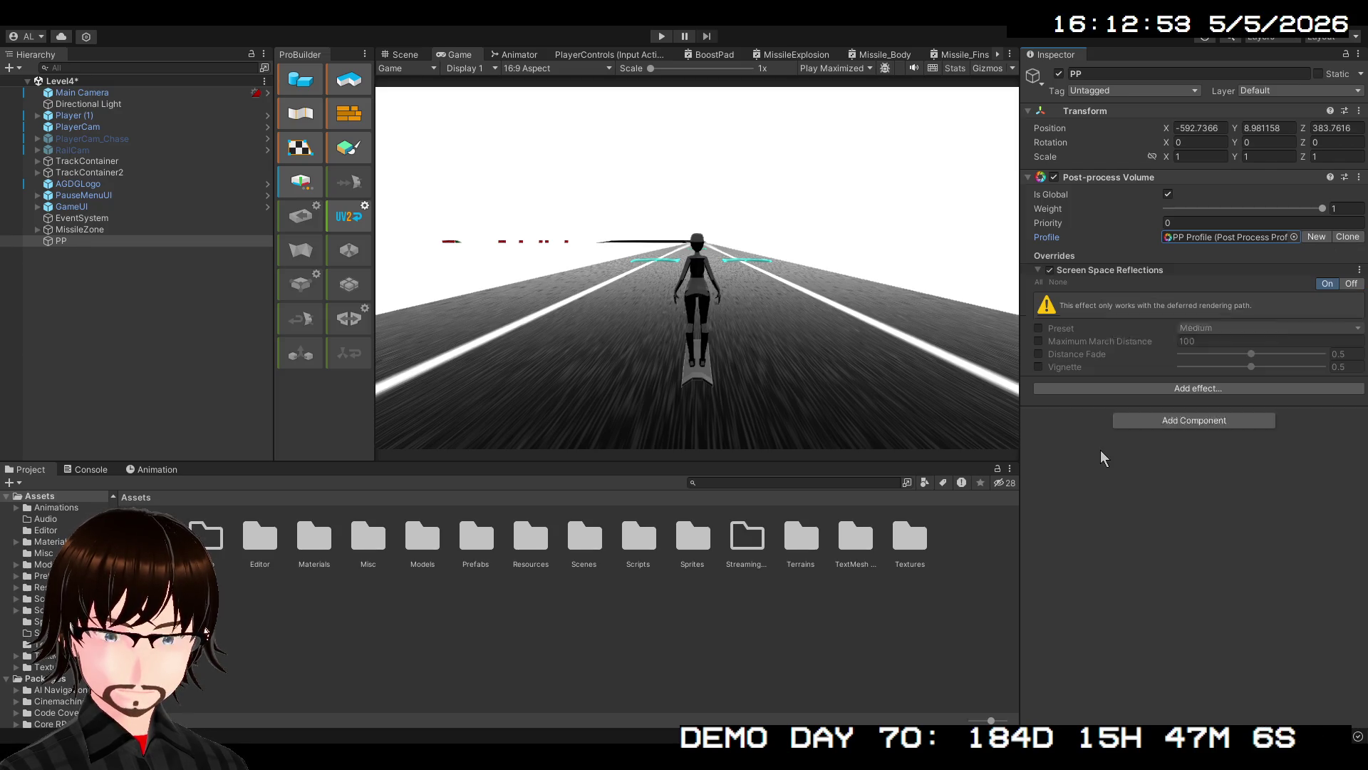
left_click(1038, 328)
left_click(1039, 341)
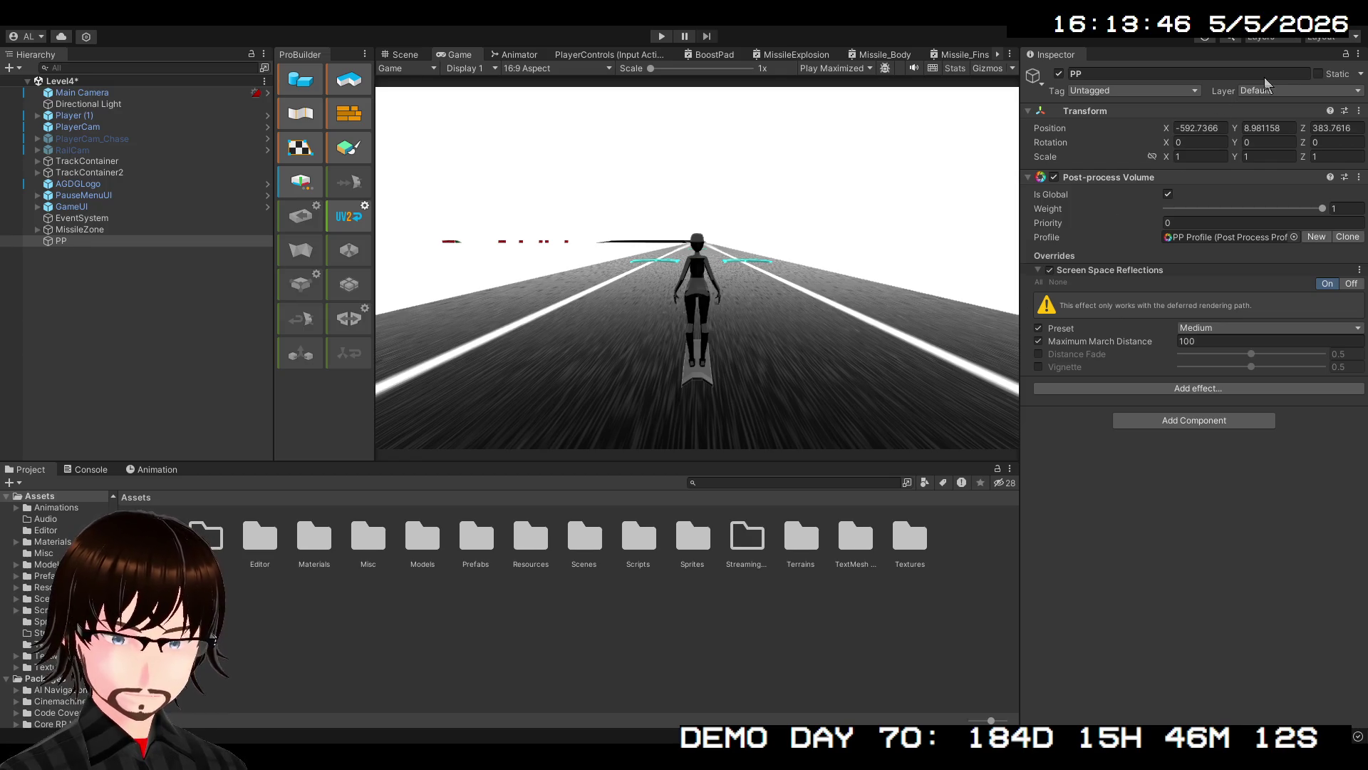
left_click(1225, 236)
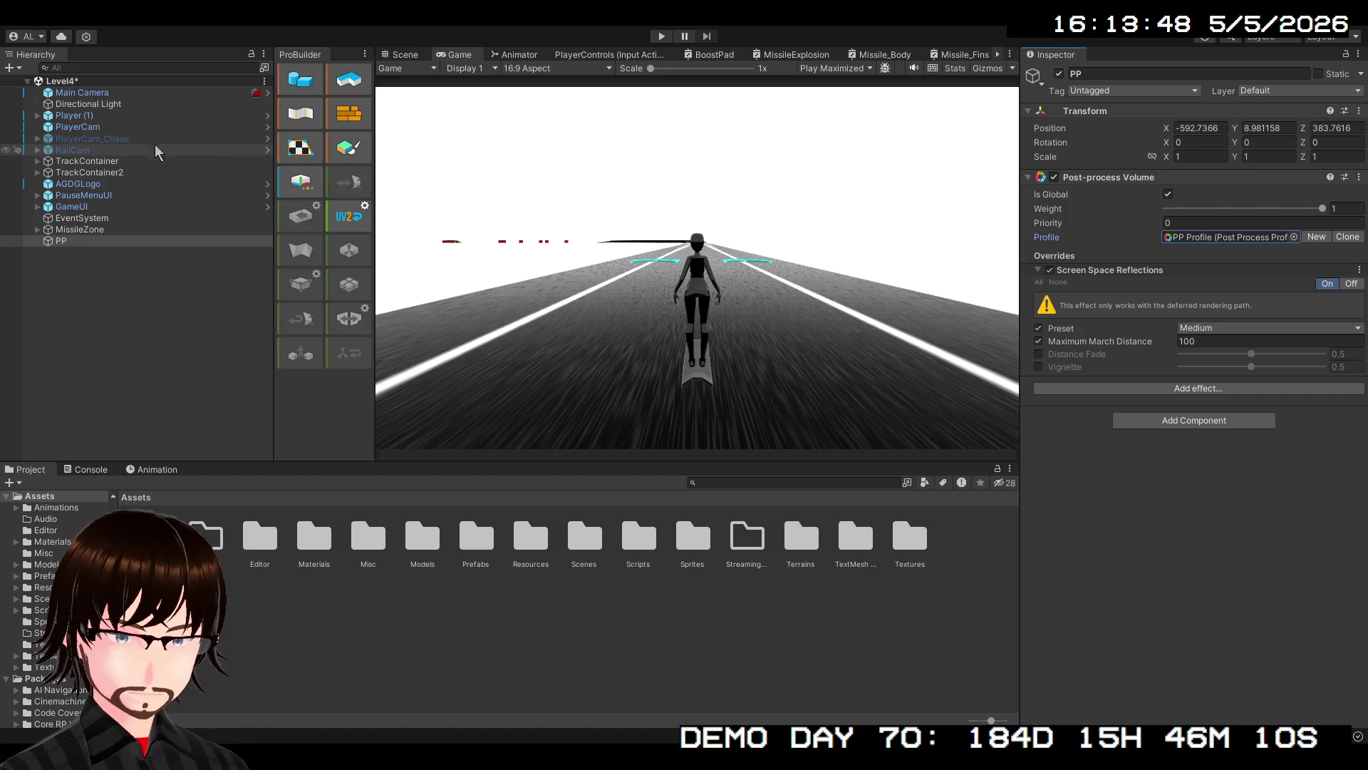
Deactivate the Reflection Probe under Player (1)
left_click(37, 115)
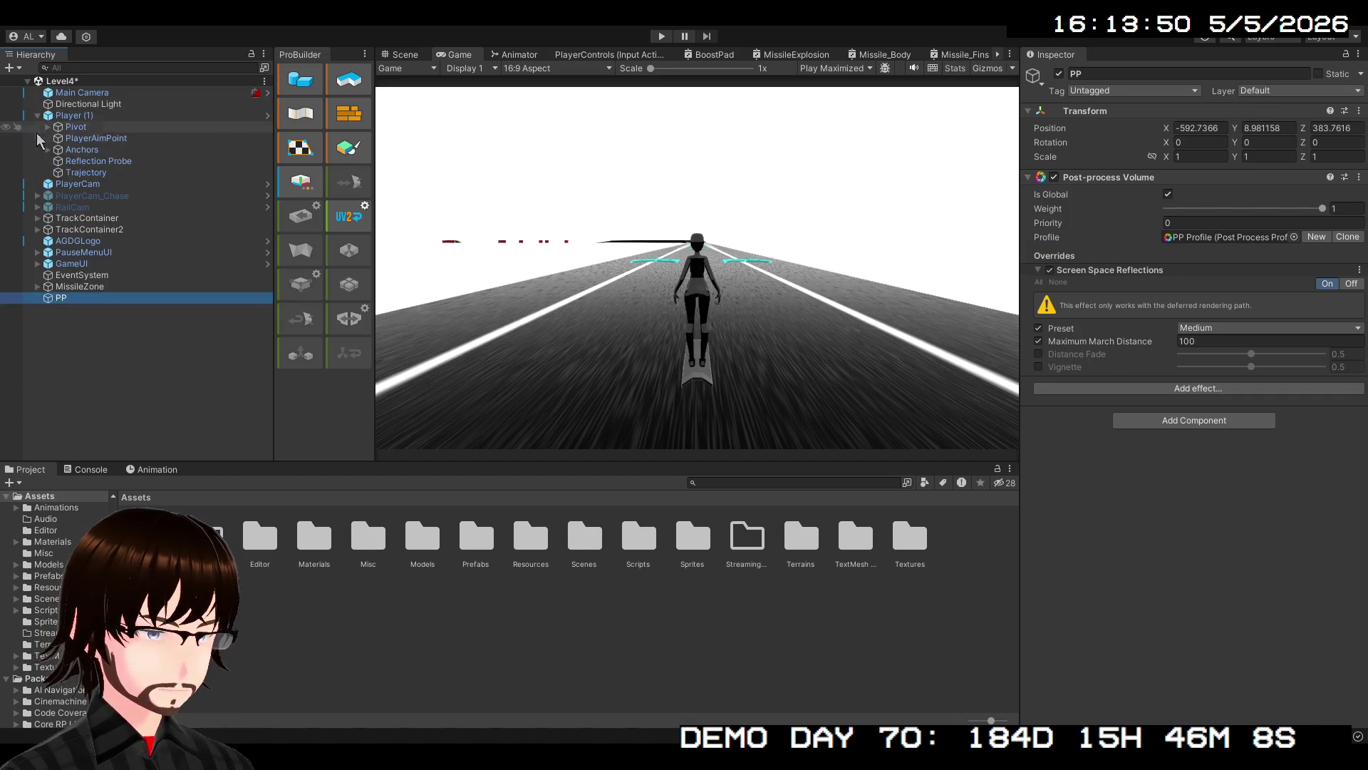
left_click(98, 161)
left_click(1059, 74)
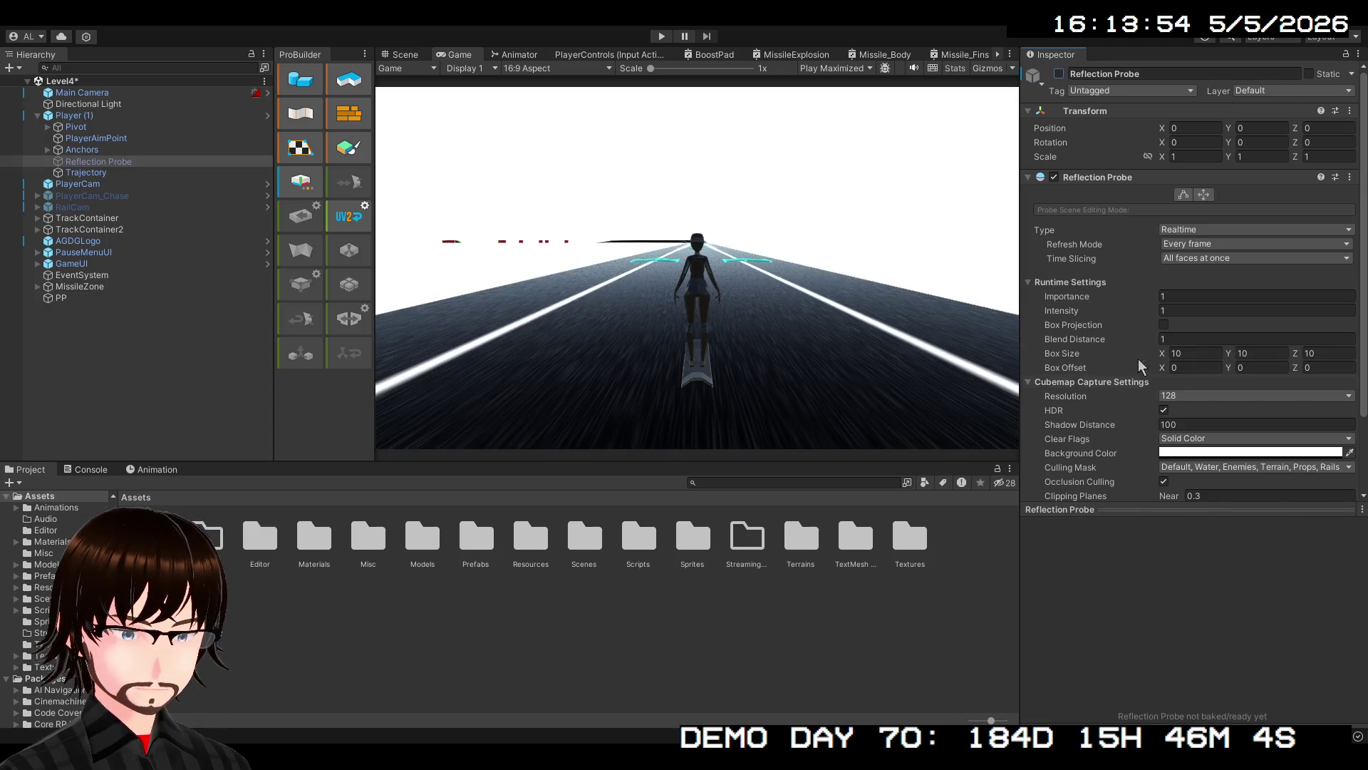
Override Distance Fade in the PP volume's Screen Space Reflections, then browse the Materials folder
left_click(71, 298)
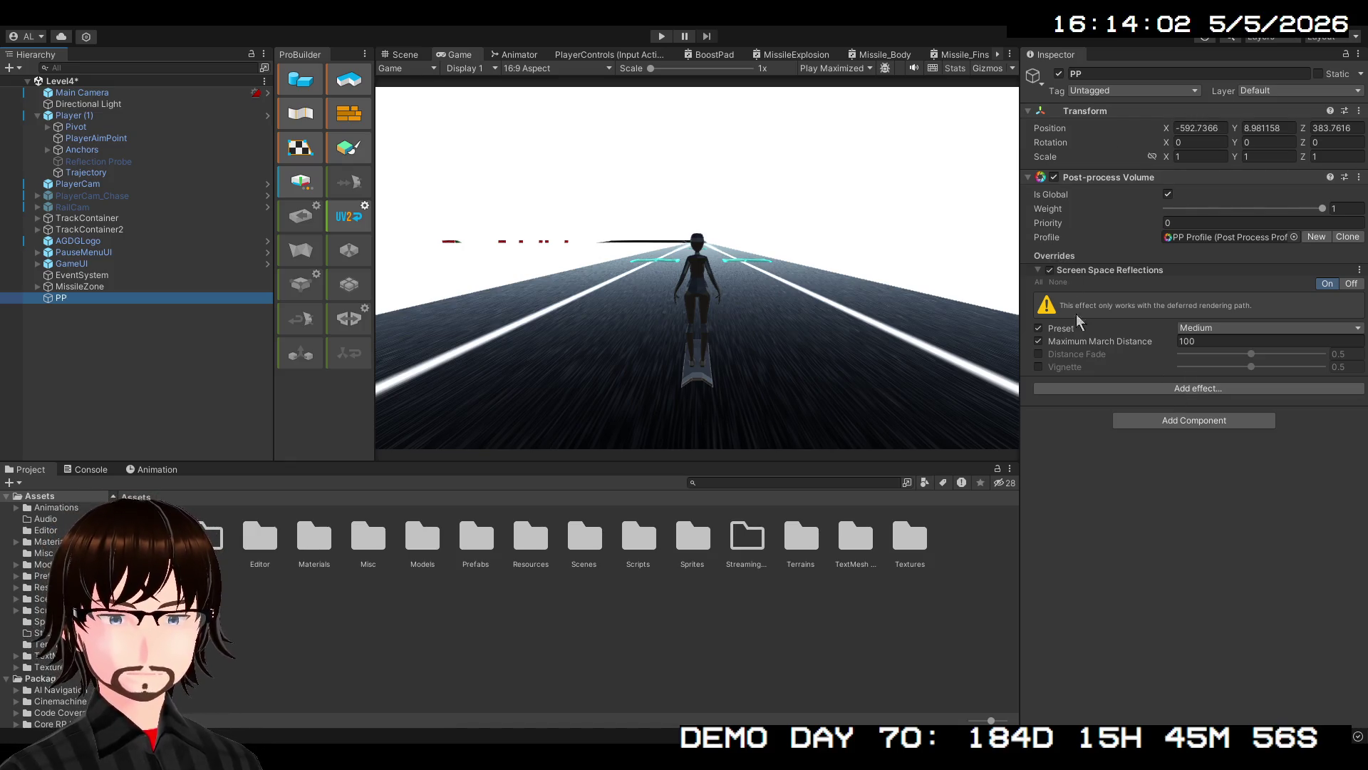
left_click(1039, 354)
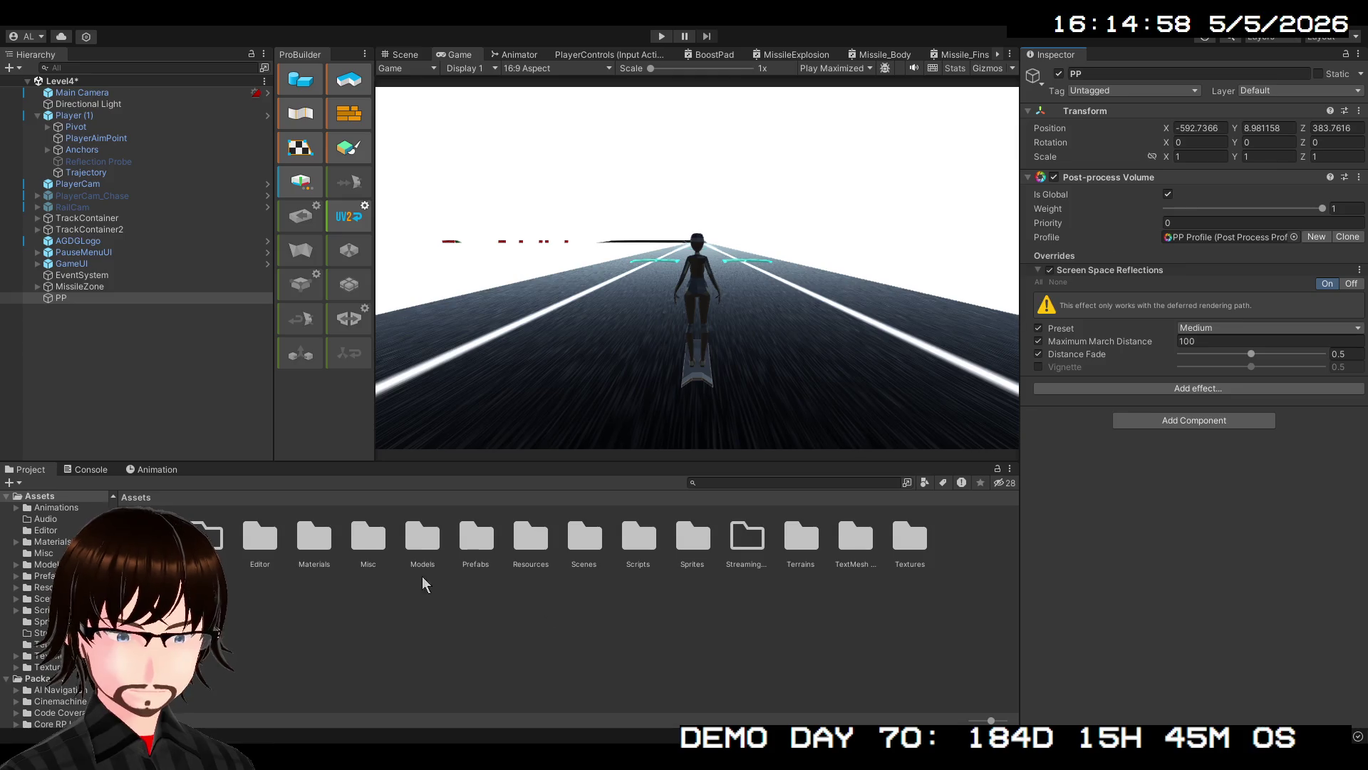
double_click(322, 546)
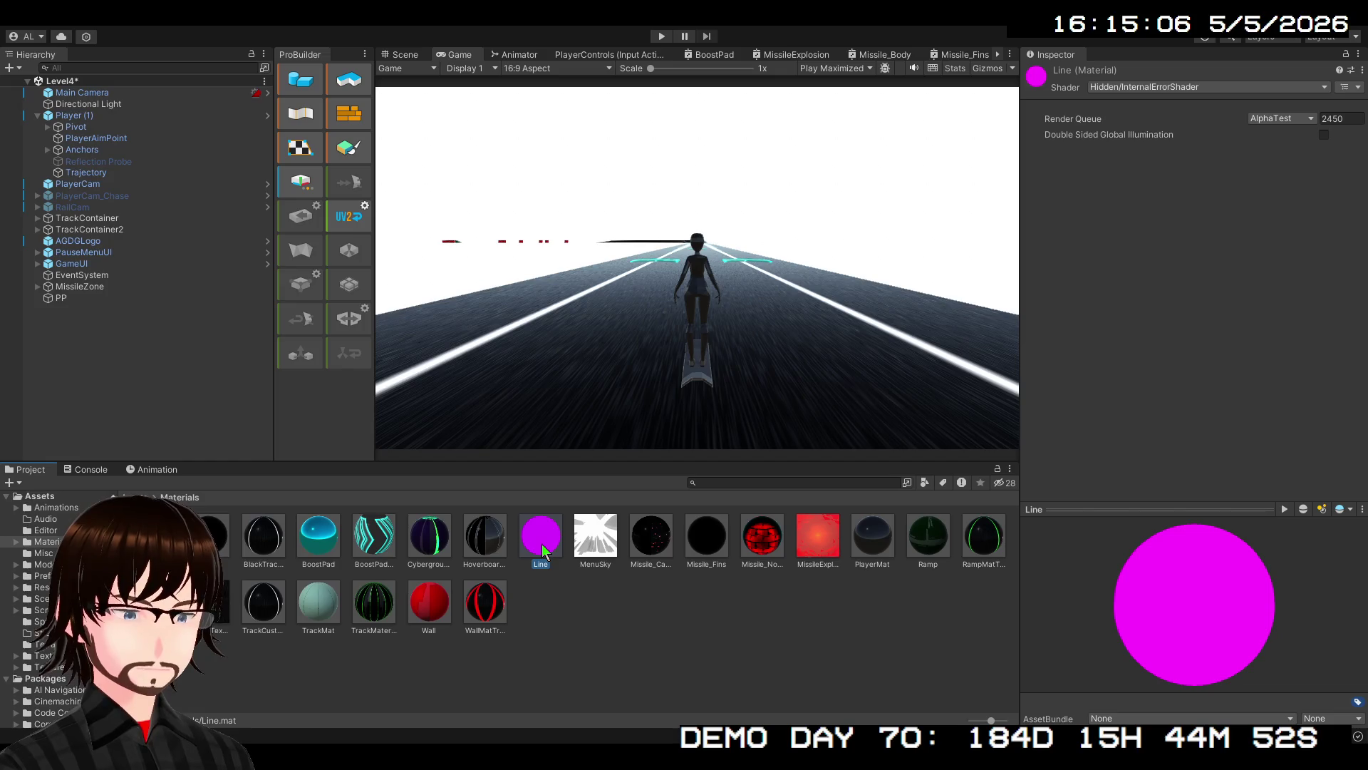
Preview the MenuSky and Line materials, then start a maximized play-test of the level
left_click(593, 541)
left_click(545, 549)
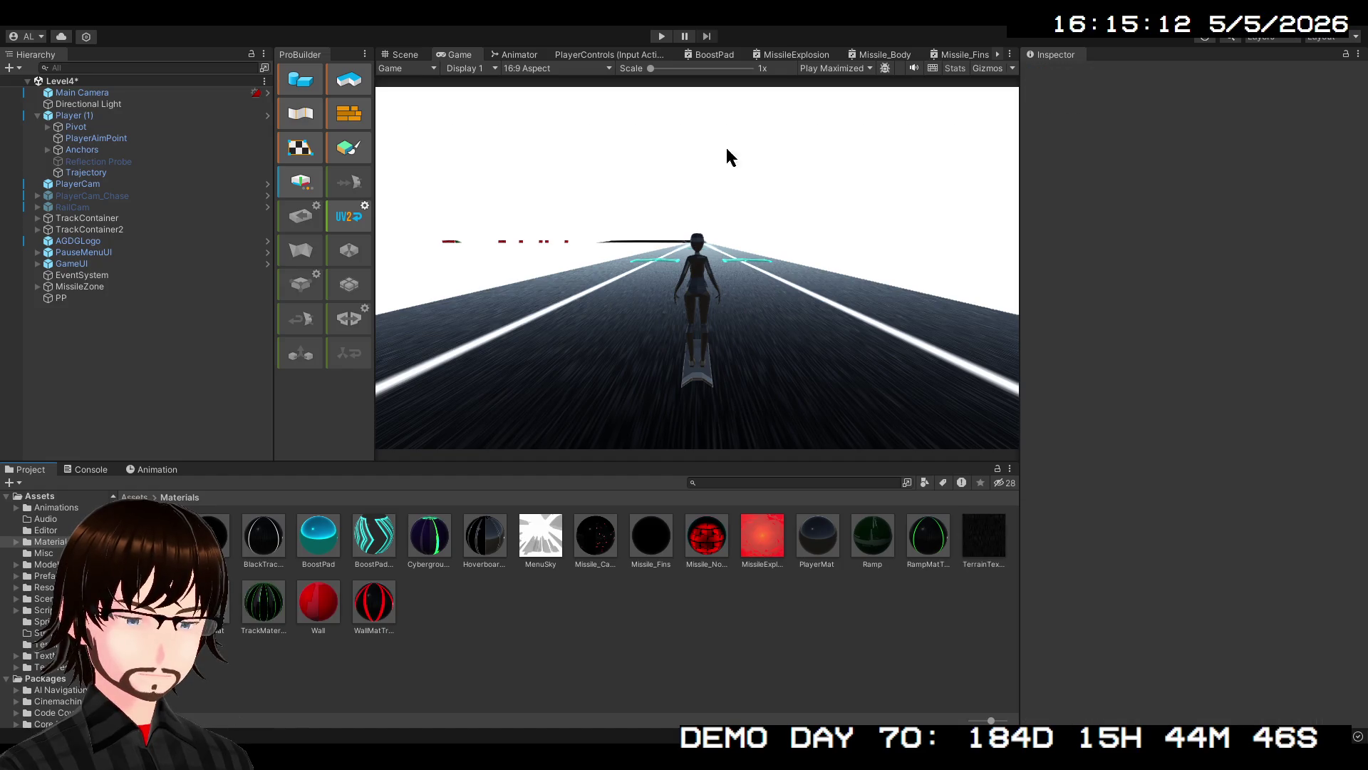
left_click(661, 39)
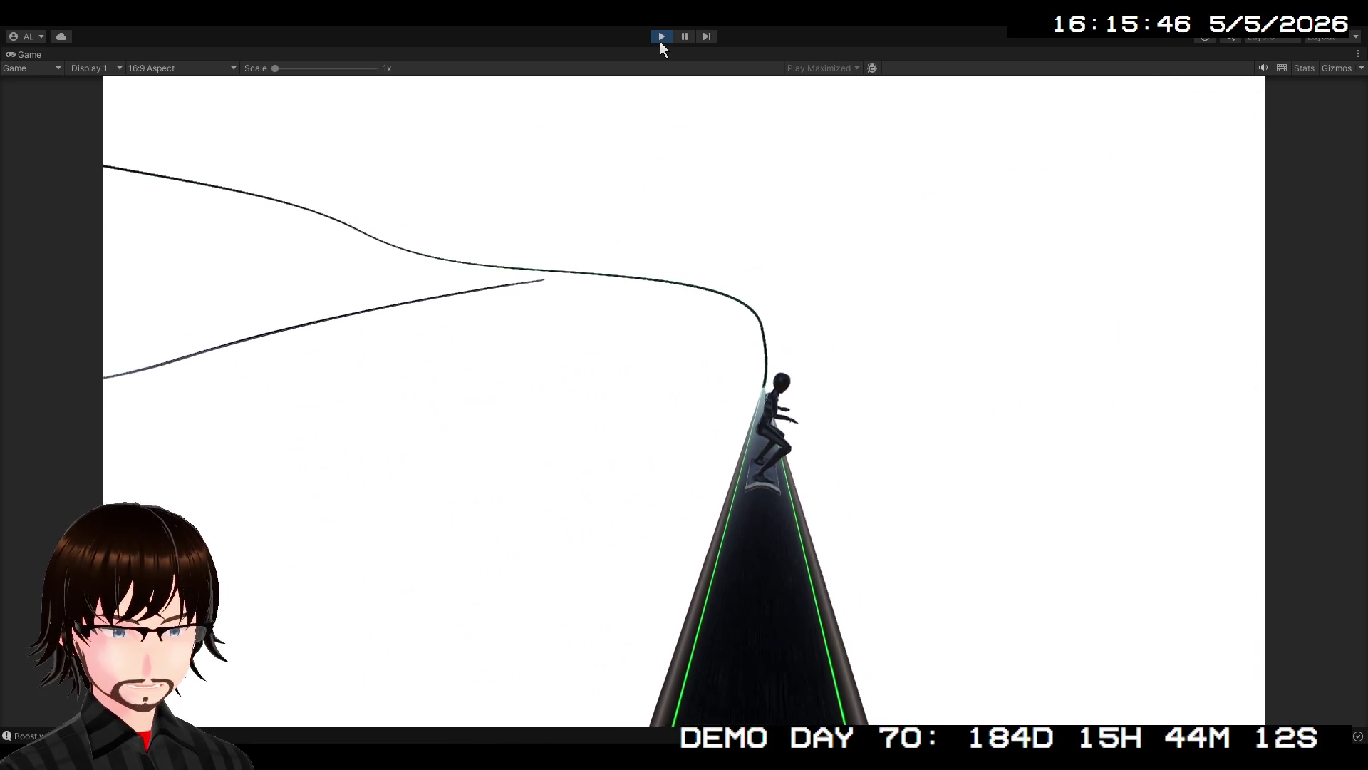
Stop the play-test, re-enable the player's Reflection Probe, and select PP, then Main Camera
left_click(660, 39)
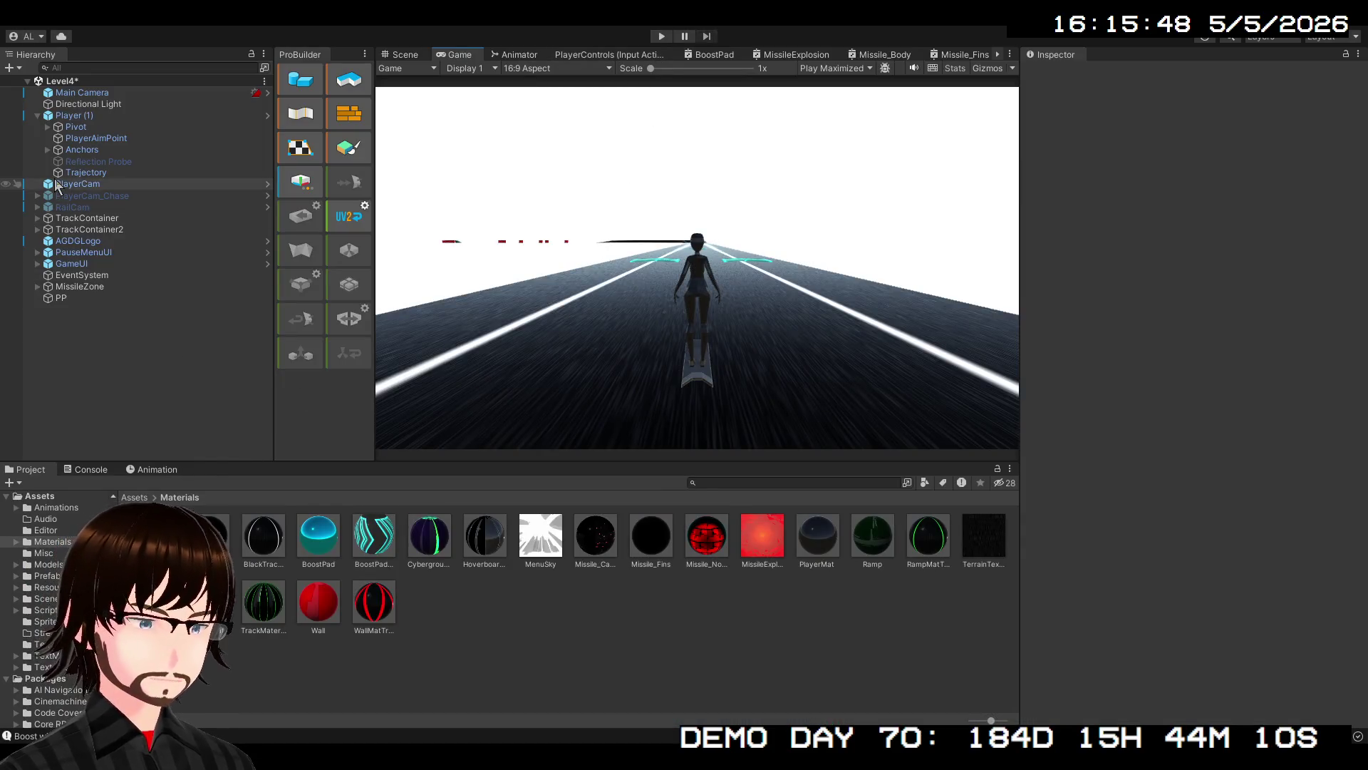
left_click(98, 161)
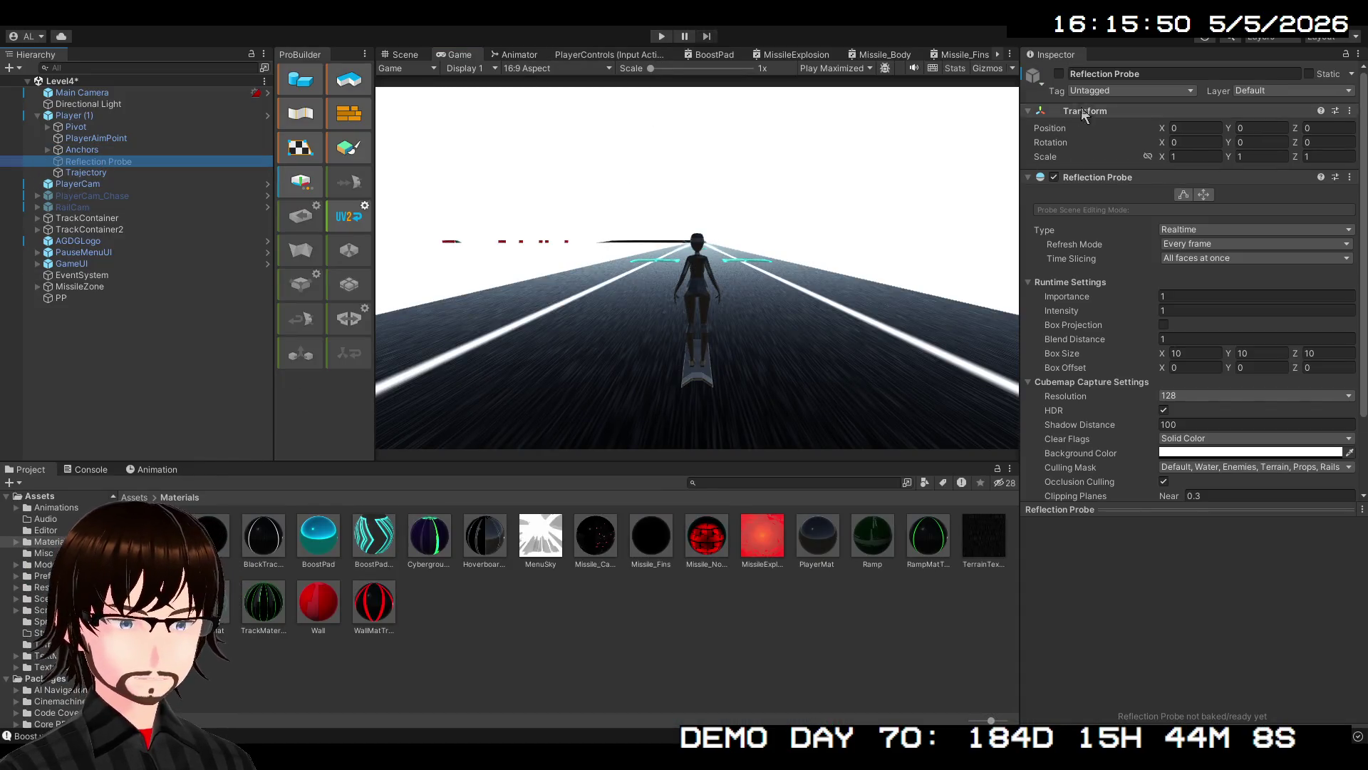
left_click(1059, 74)
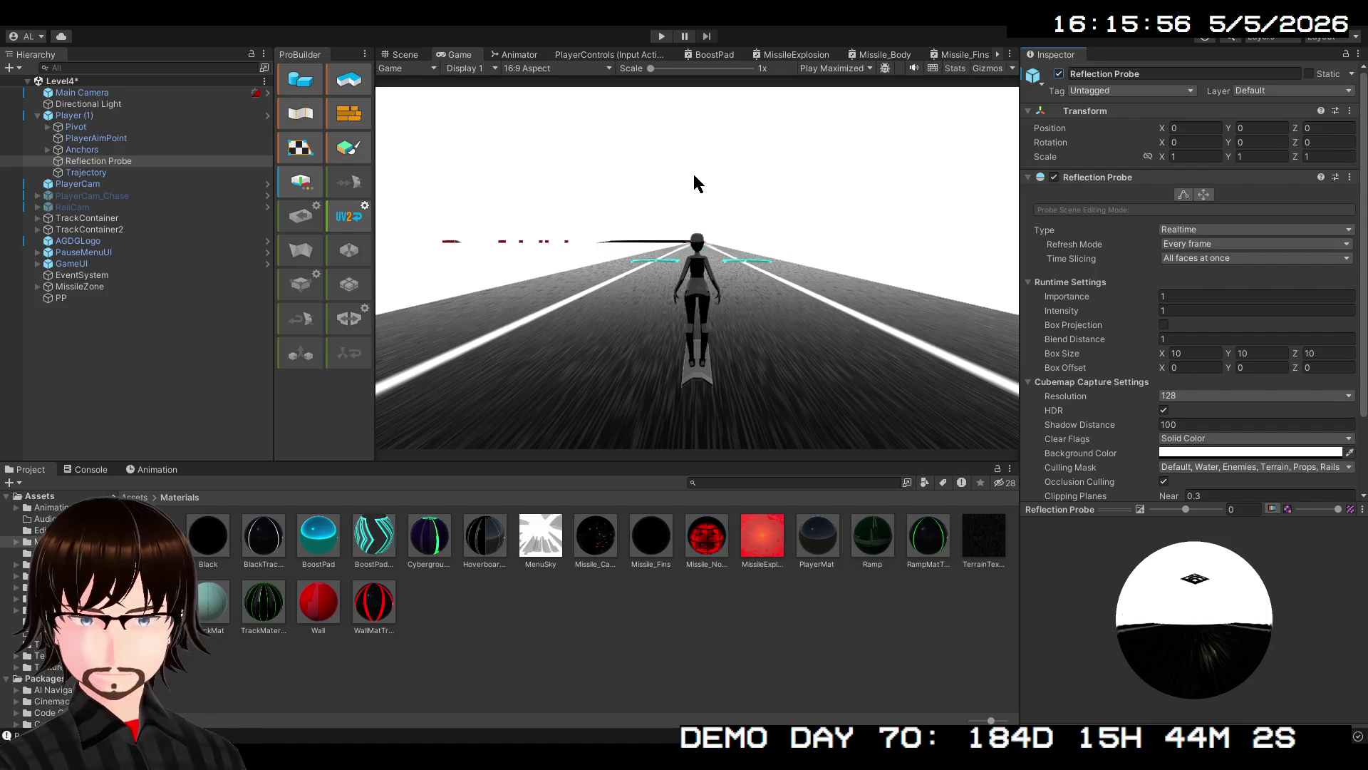
left_click(67, 298)
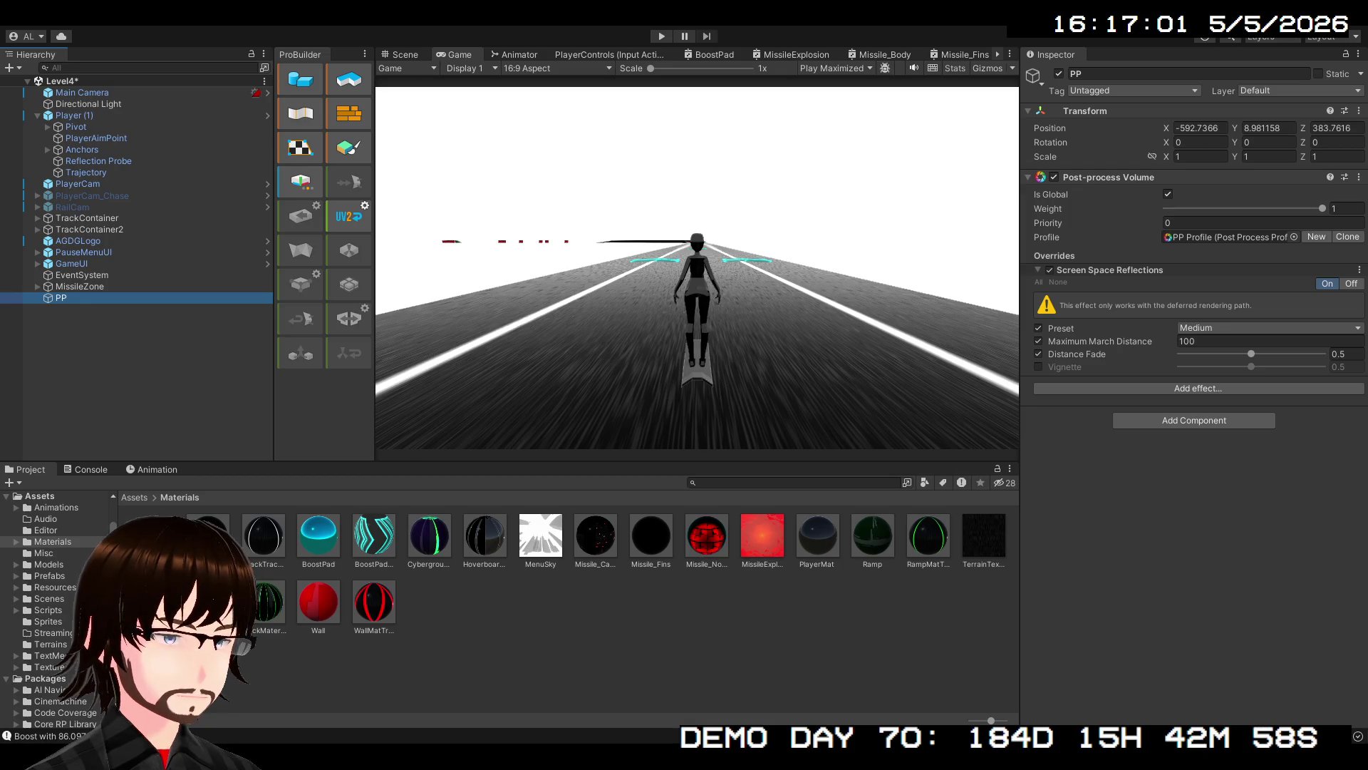
left_click(104, 93)
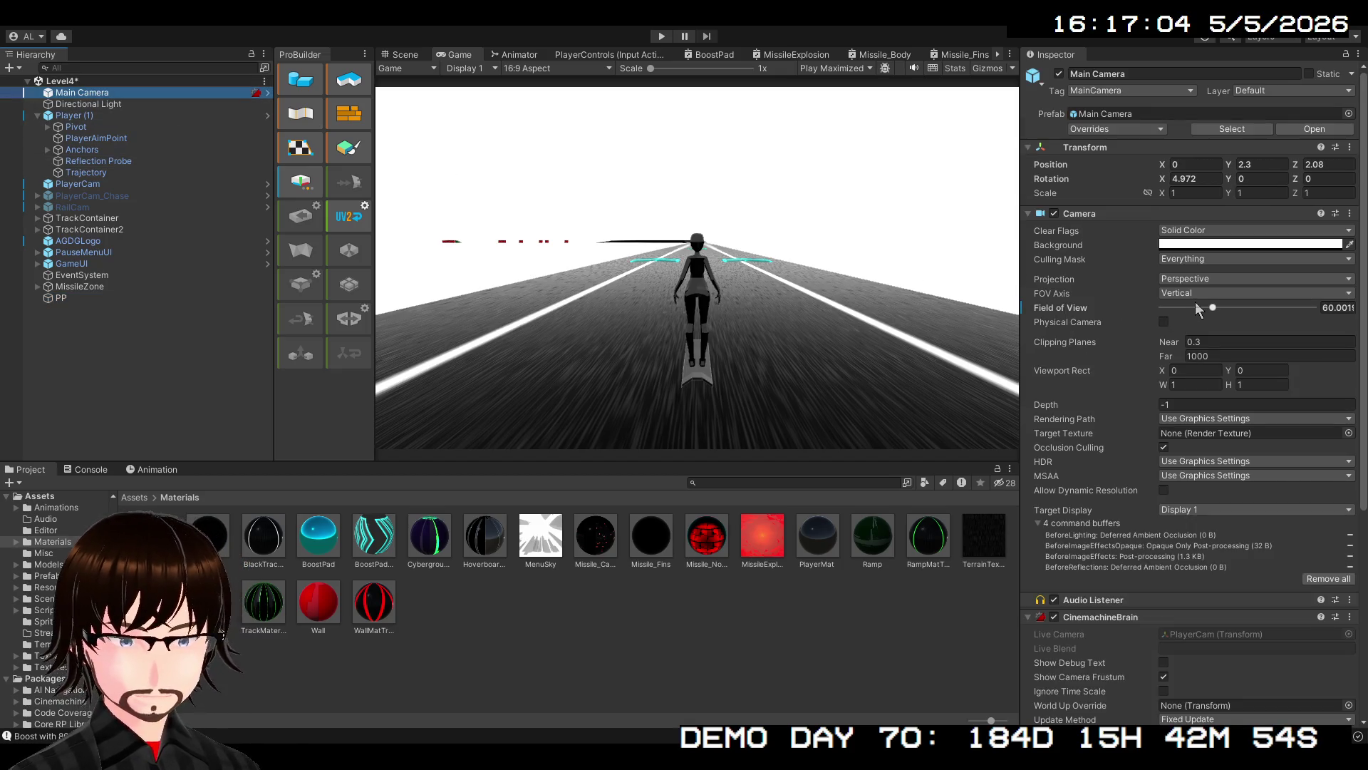
Set the Main Camera's Rendering Path to Deferred, leaving Allow Dynamic Resolution off
left_click(1198, 421)
left_click(1207, 466)
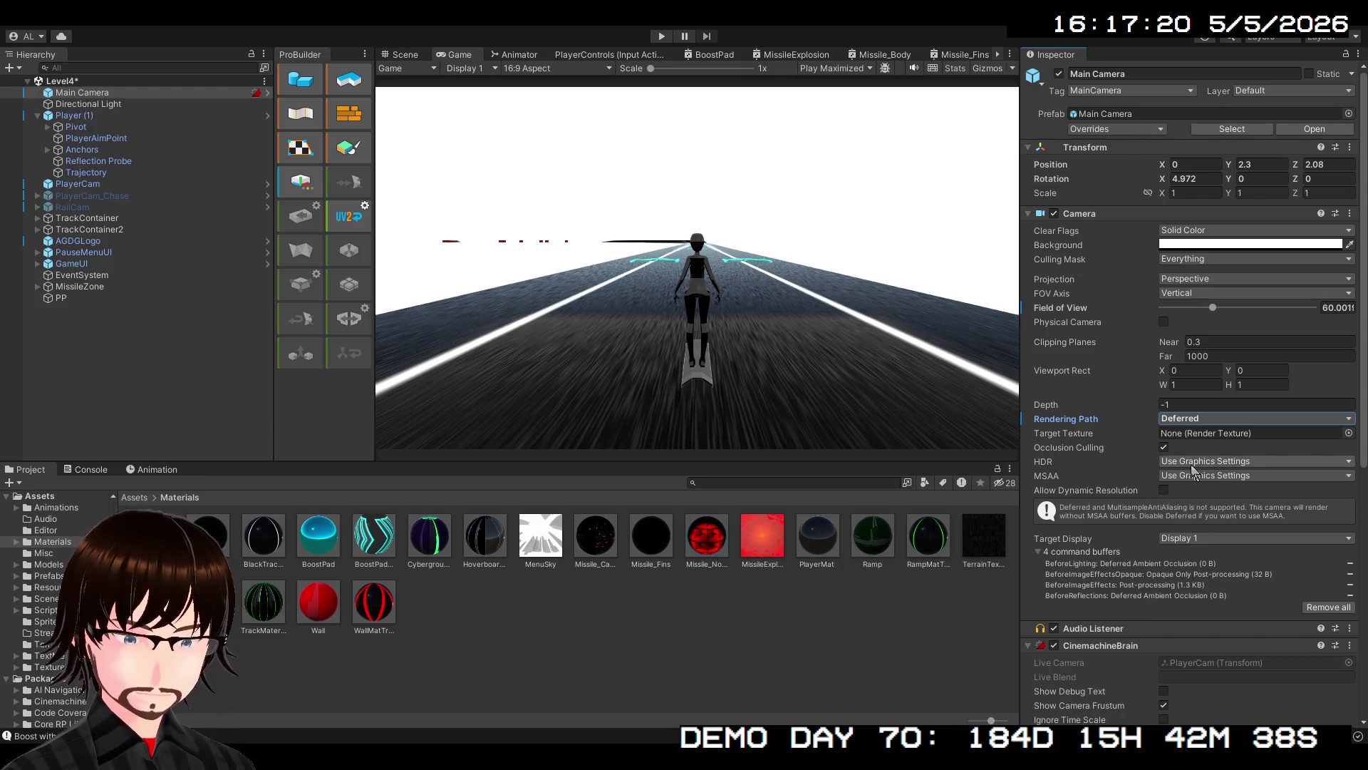
left_click(1164, 476)
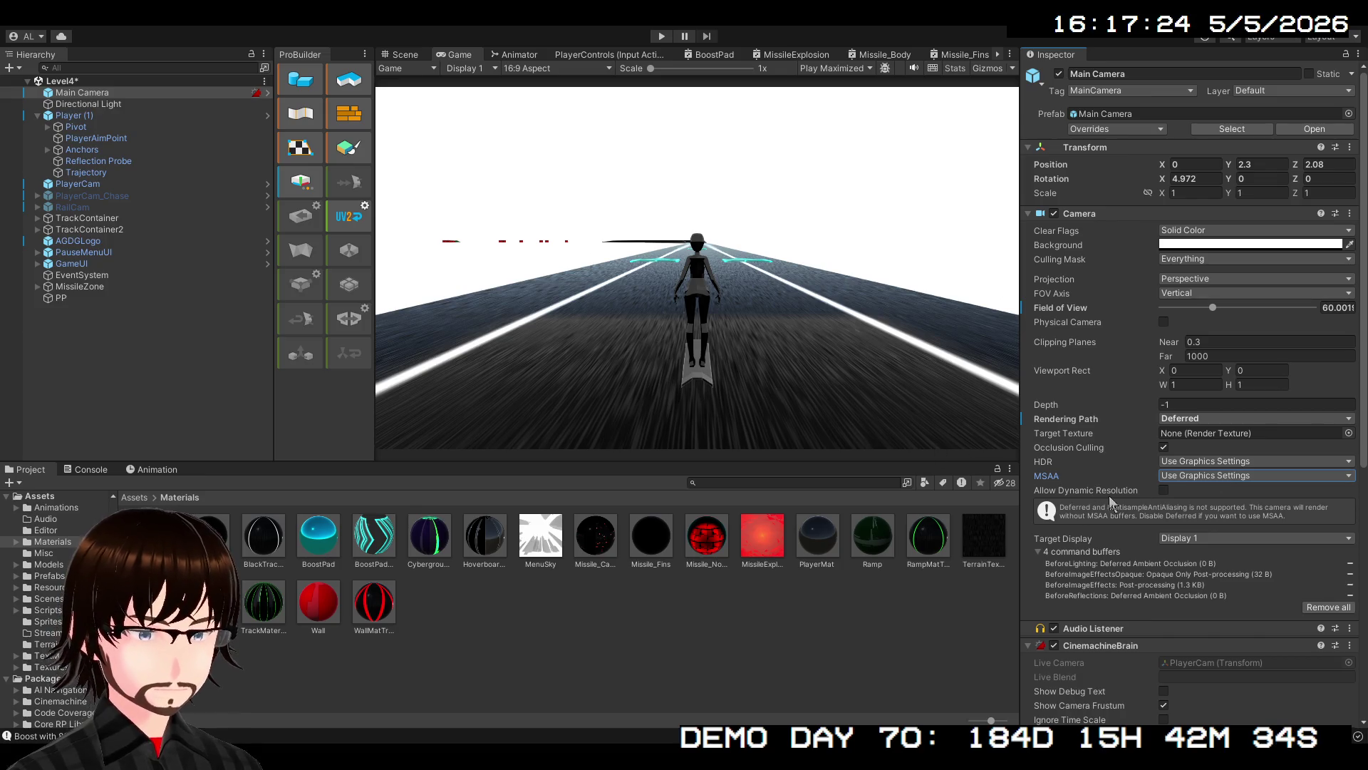
left_click(1164, 490)
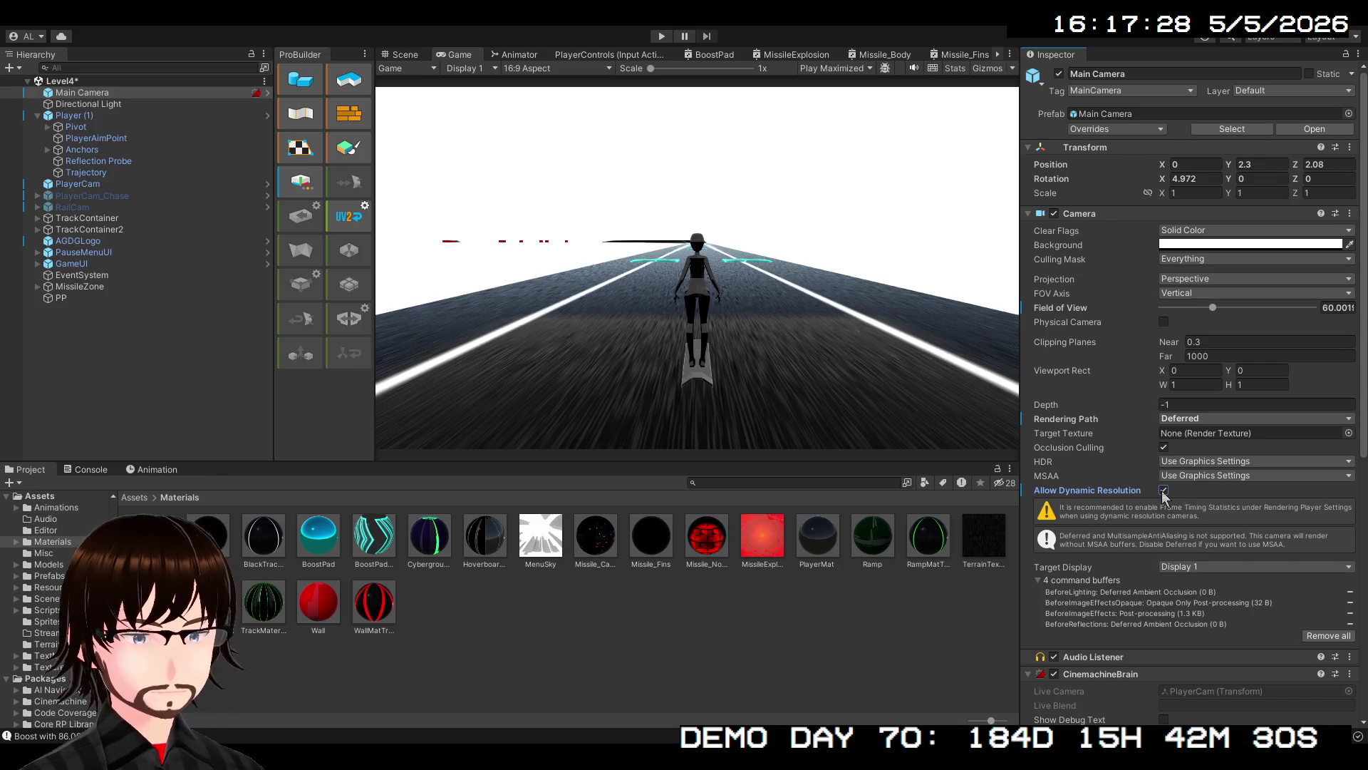
left_click(1164, 490)
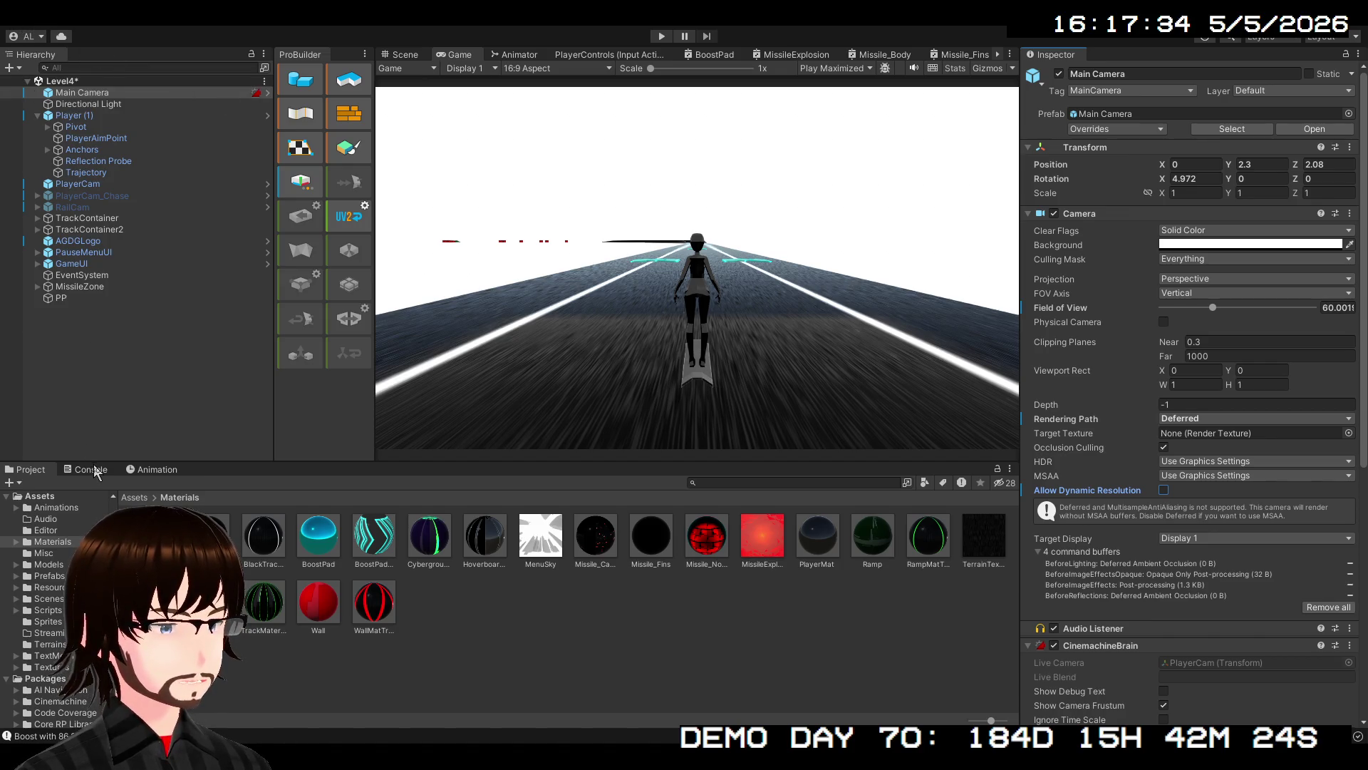
Select PP again to show its post-process volume settings
left_click(677, 181)
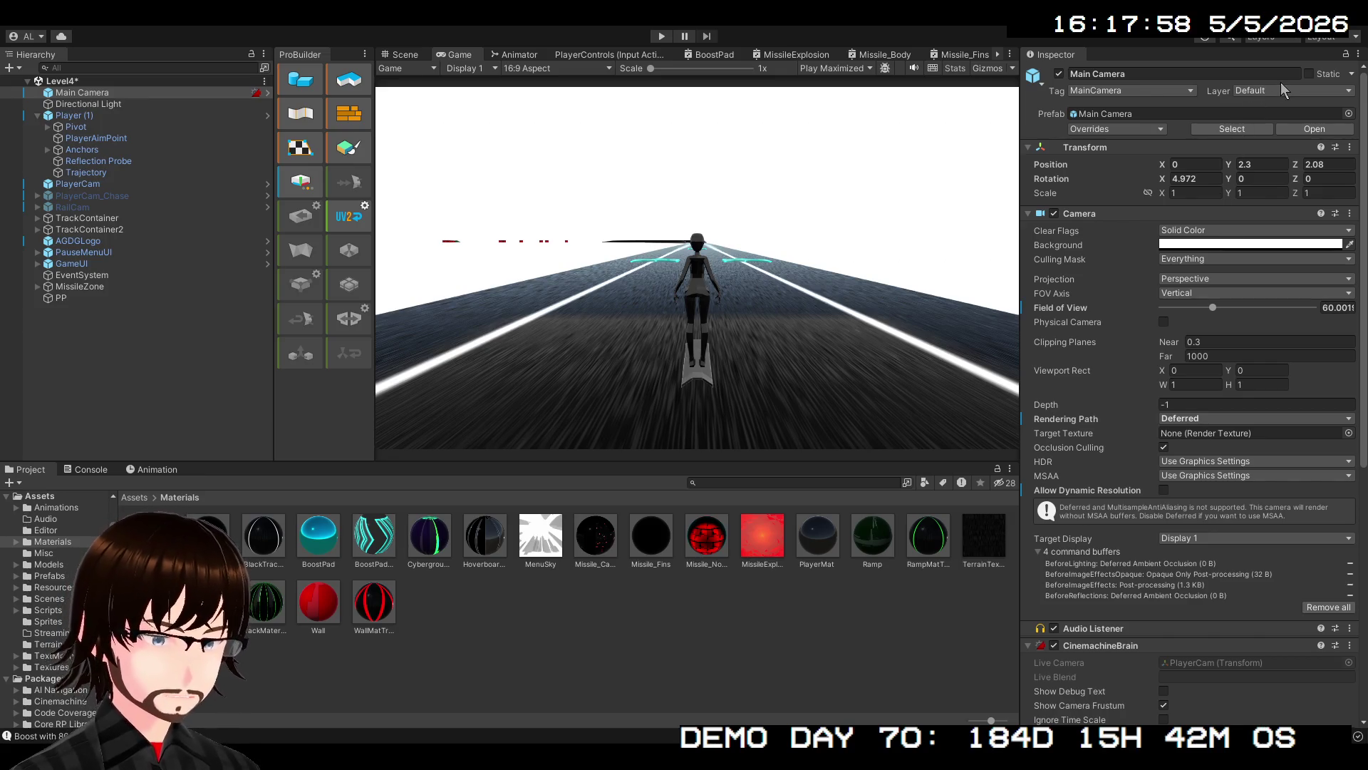
left_click(90, 298)
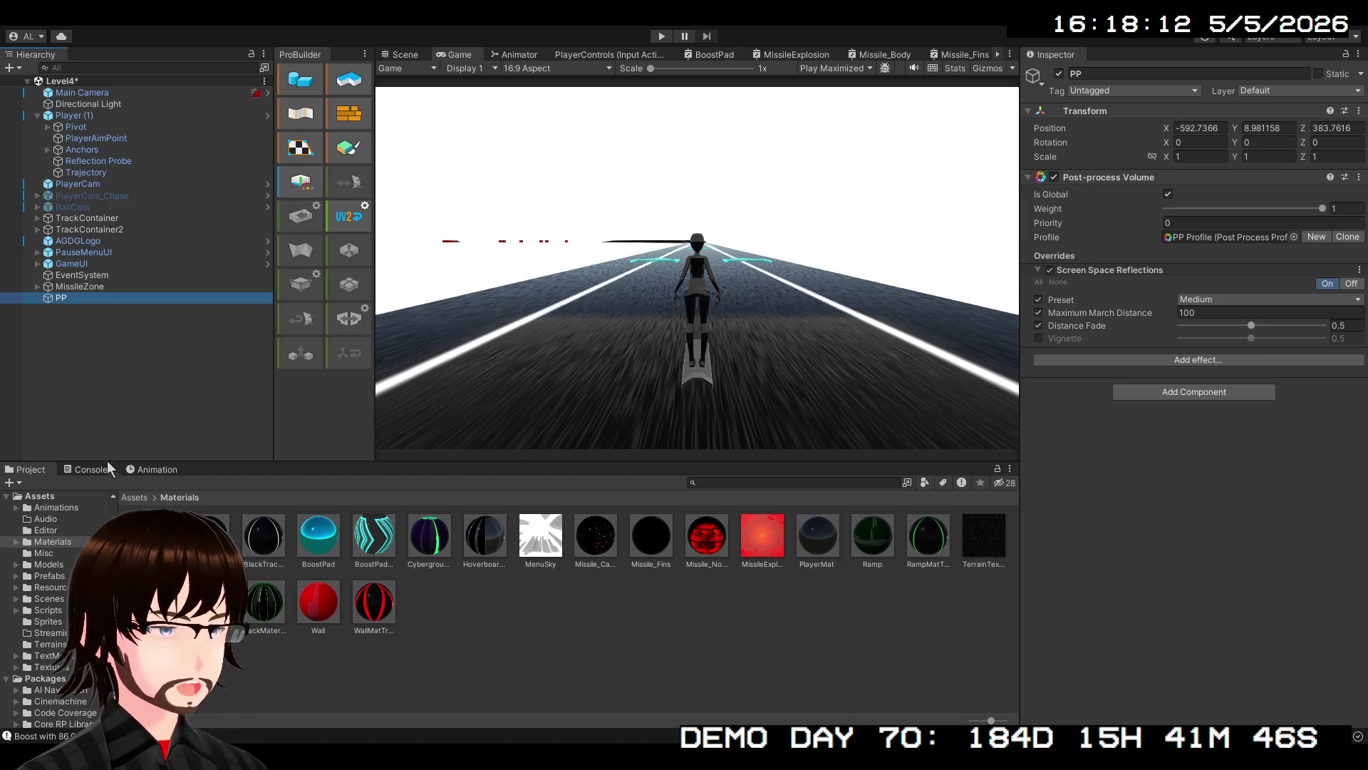
left_click(586, 243)
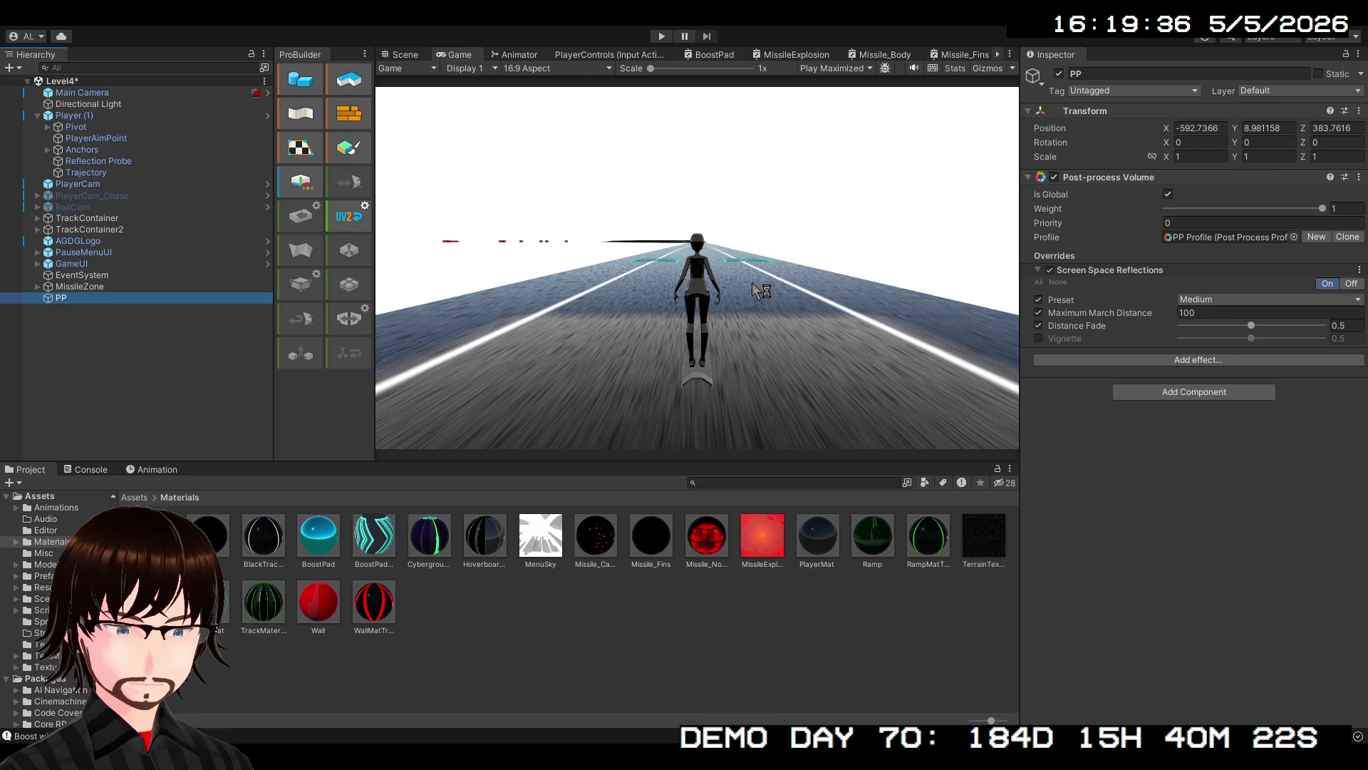
Play-test the track to see it rendered with screen space reflections
left_click(666, 36)
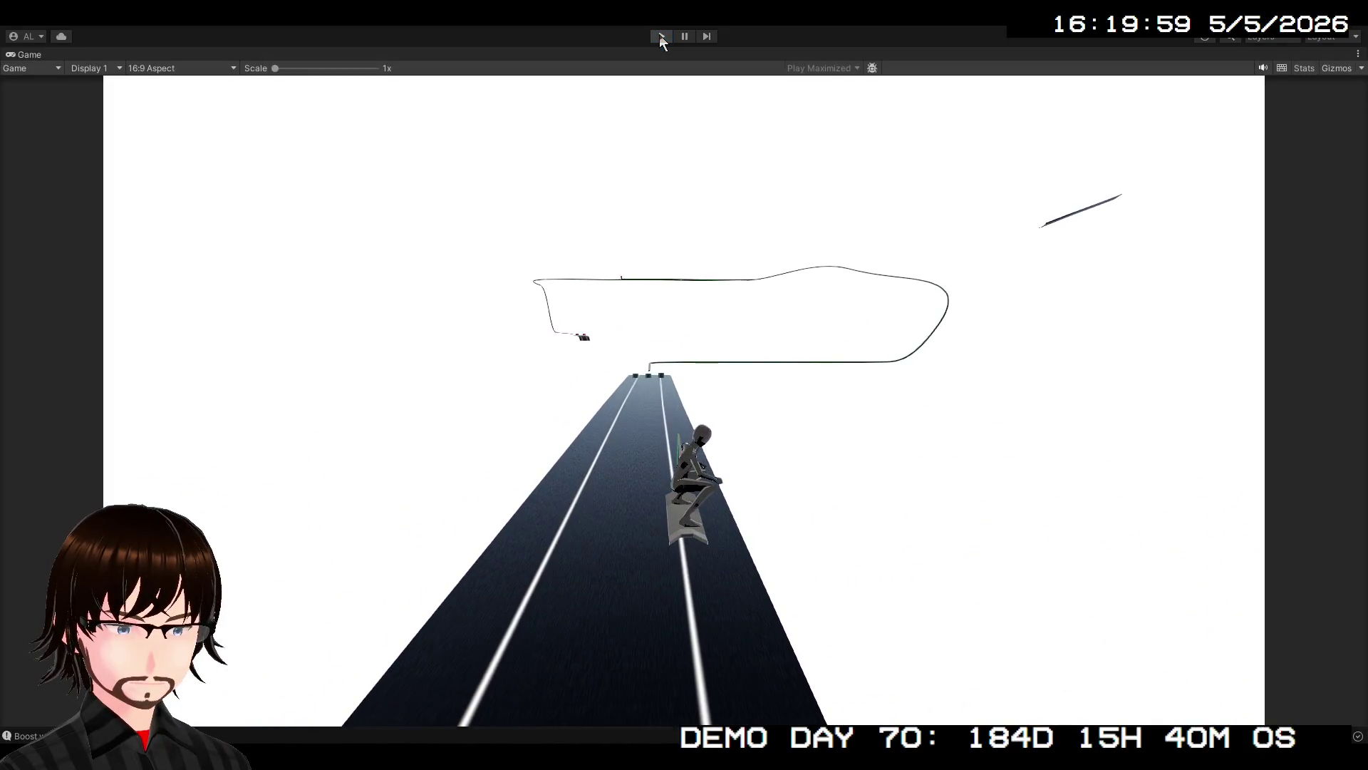
Stop play, set reflection Distance Fade to 1 and Maximum March Distance to 1000, then replay
left_click(660, 35)
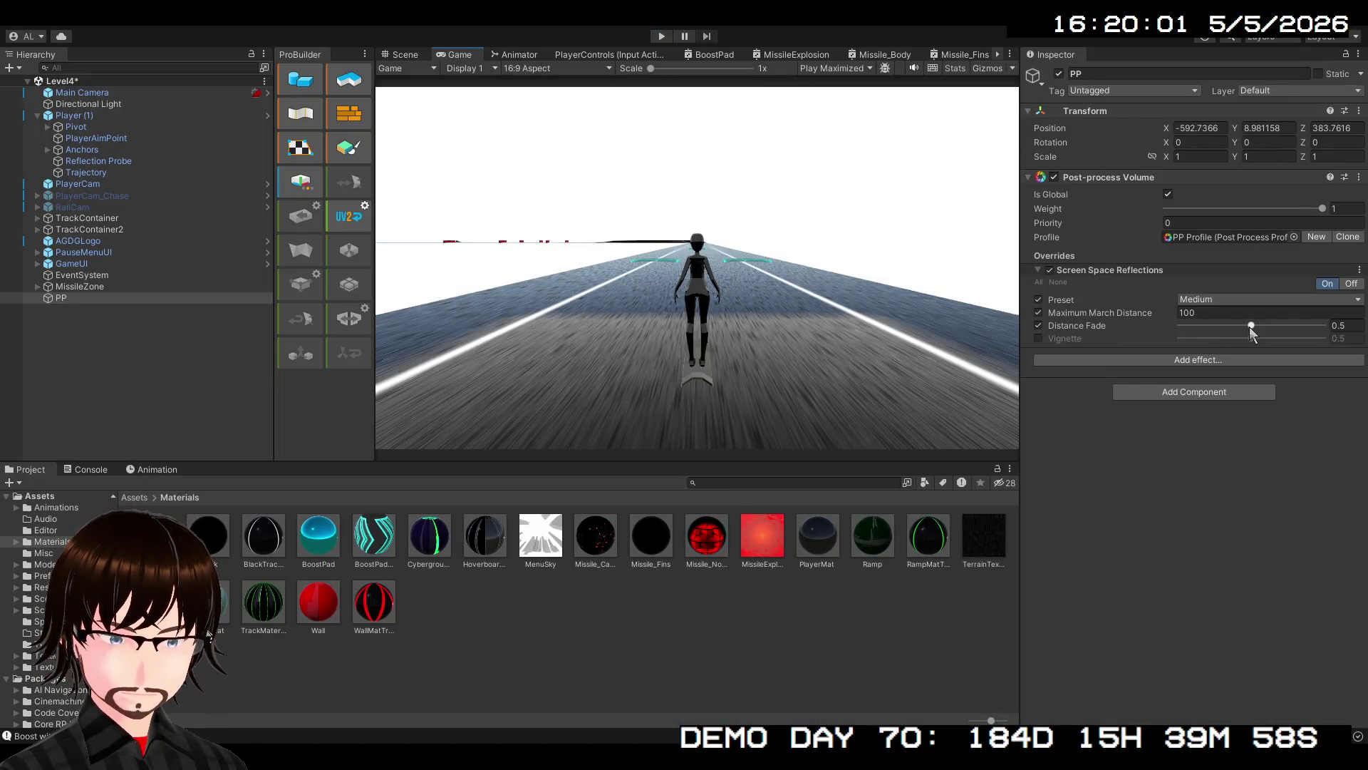
left_click_drag(1252, 328, 1342, 327)
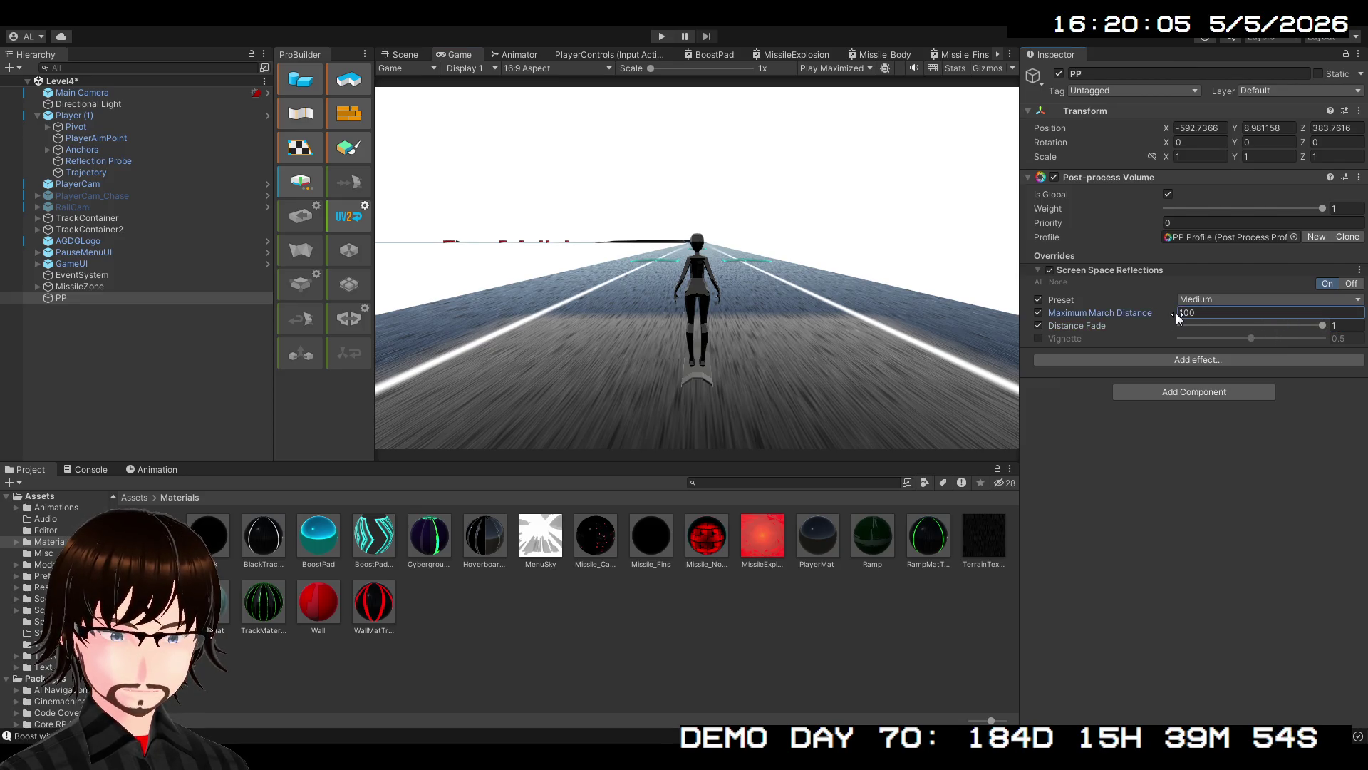
left_click_drag(1176, 313, 1217, 314)
left_click_drag(114, 312, 1174, 319)
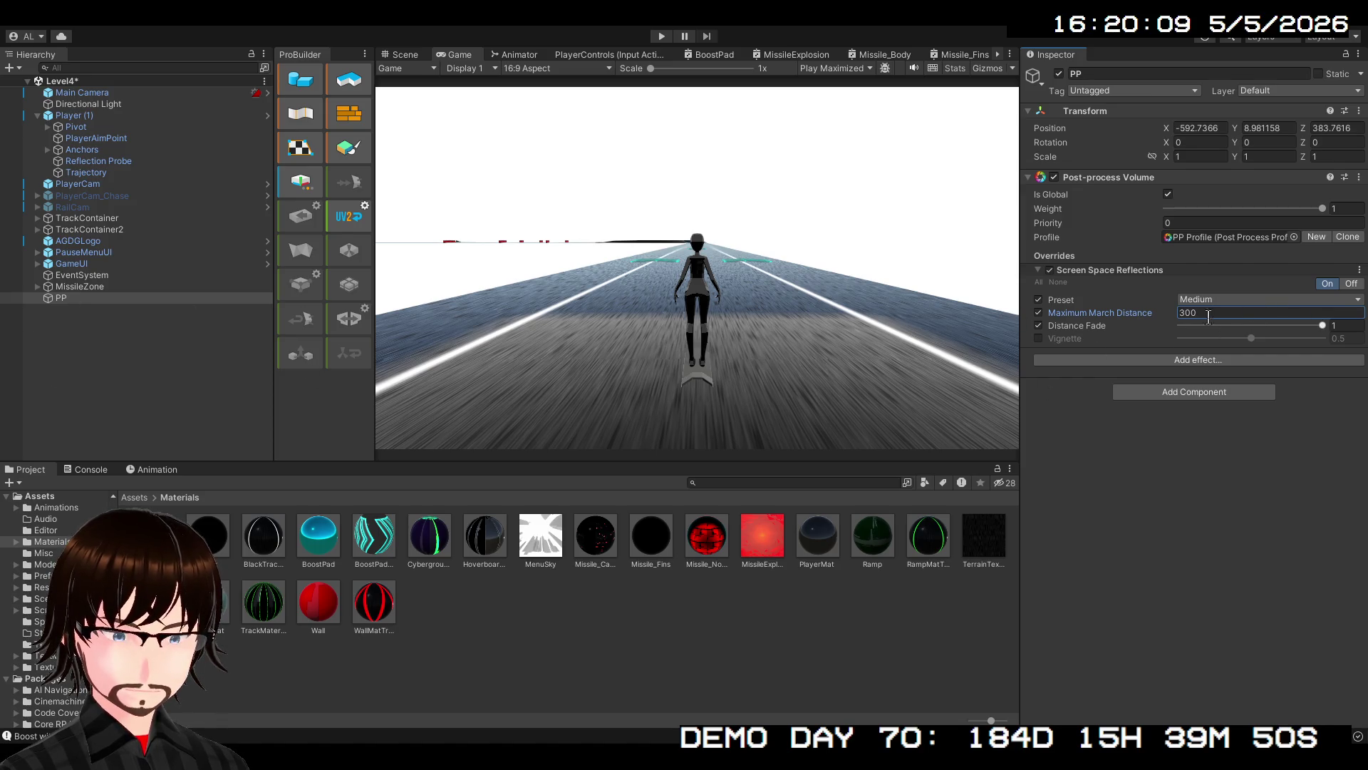
type("0")
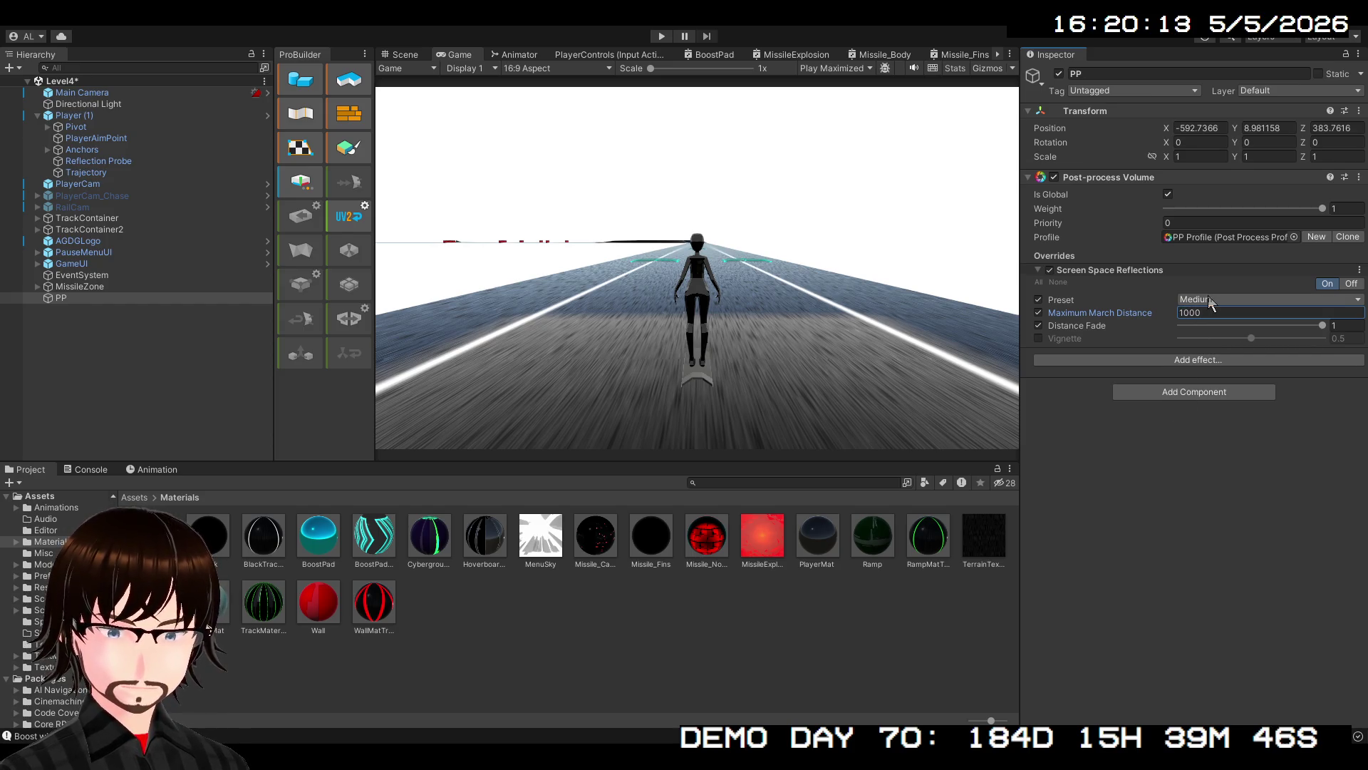
key("Return")
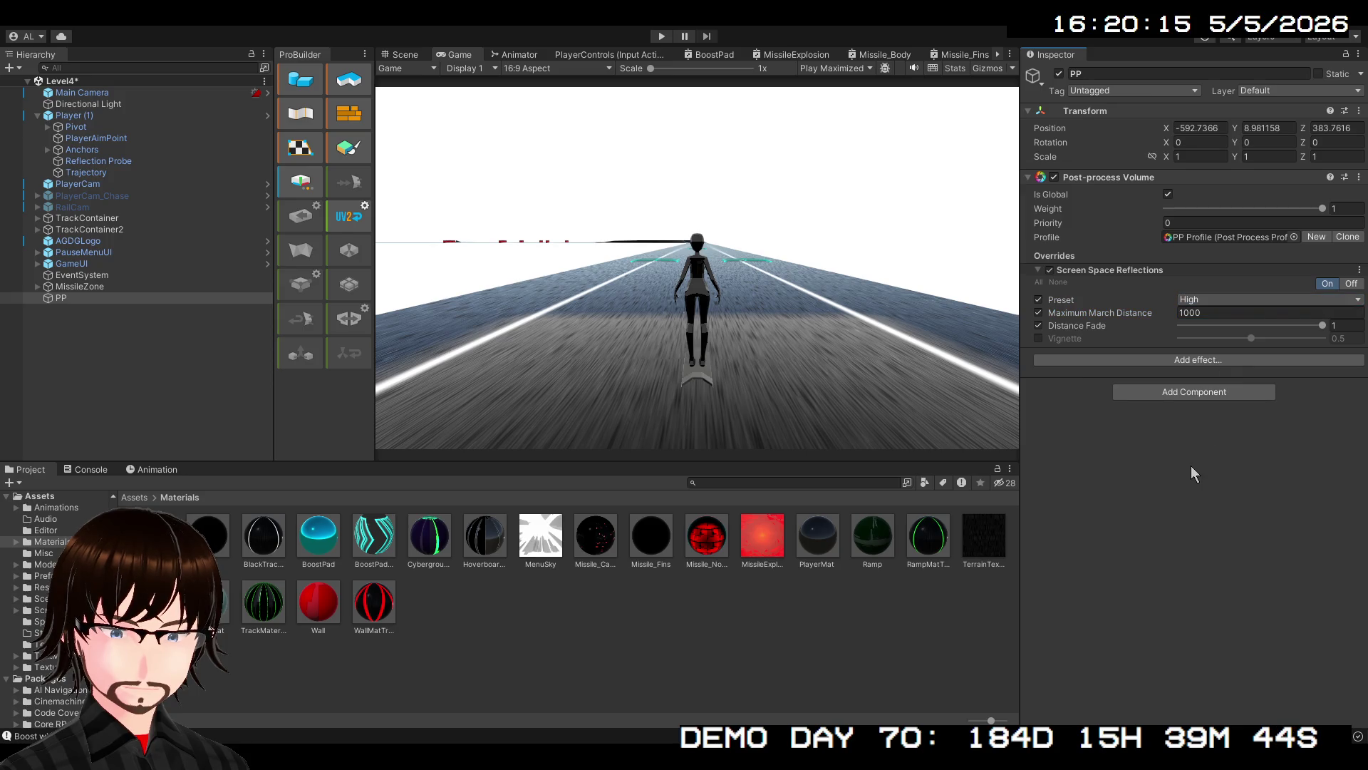
left_click(661, 36)
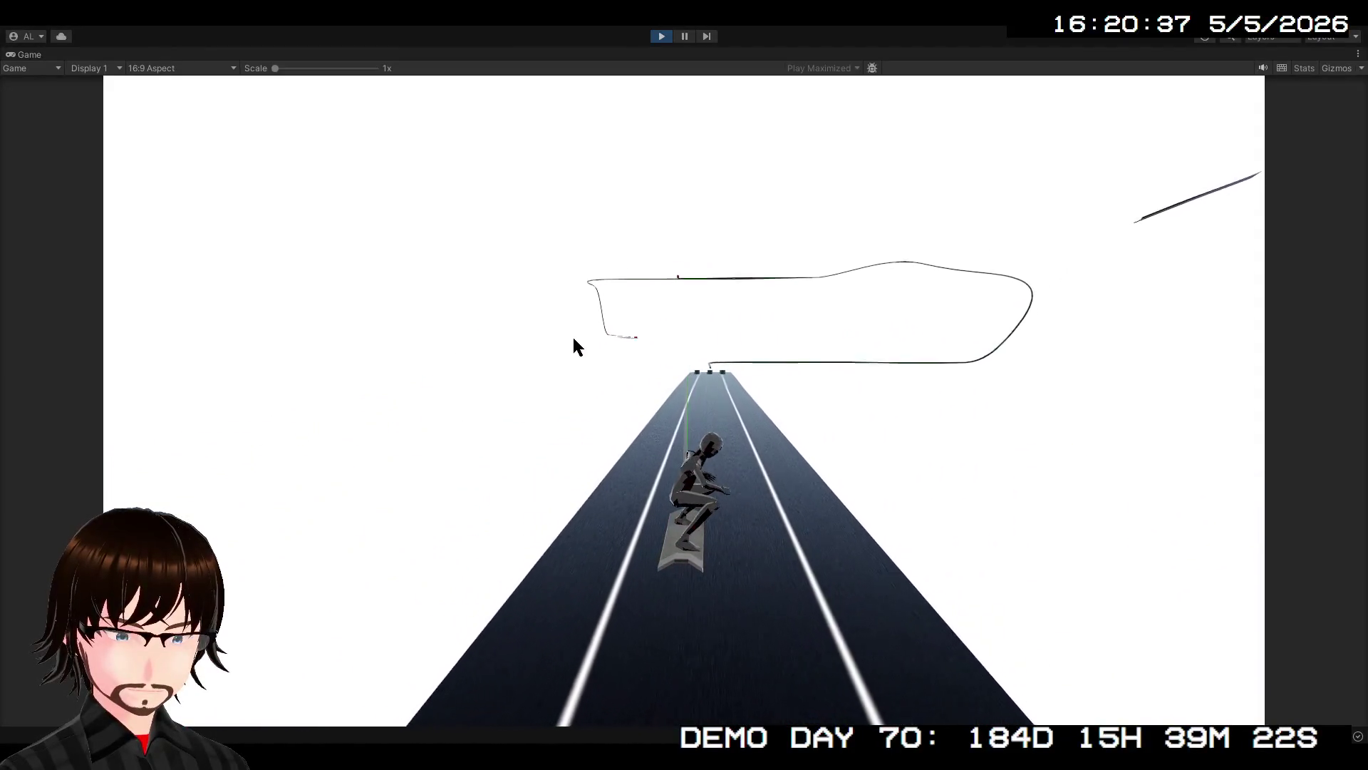
Stop the run and try reflection Distance Fade 0 and Vignette 1, then untick Vignette
left_click(661, 36)
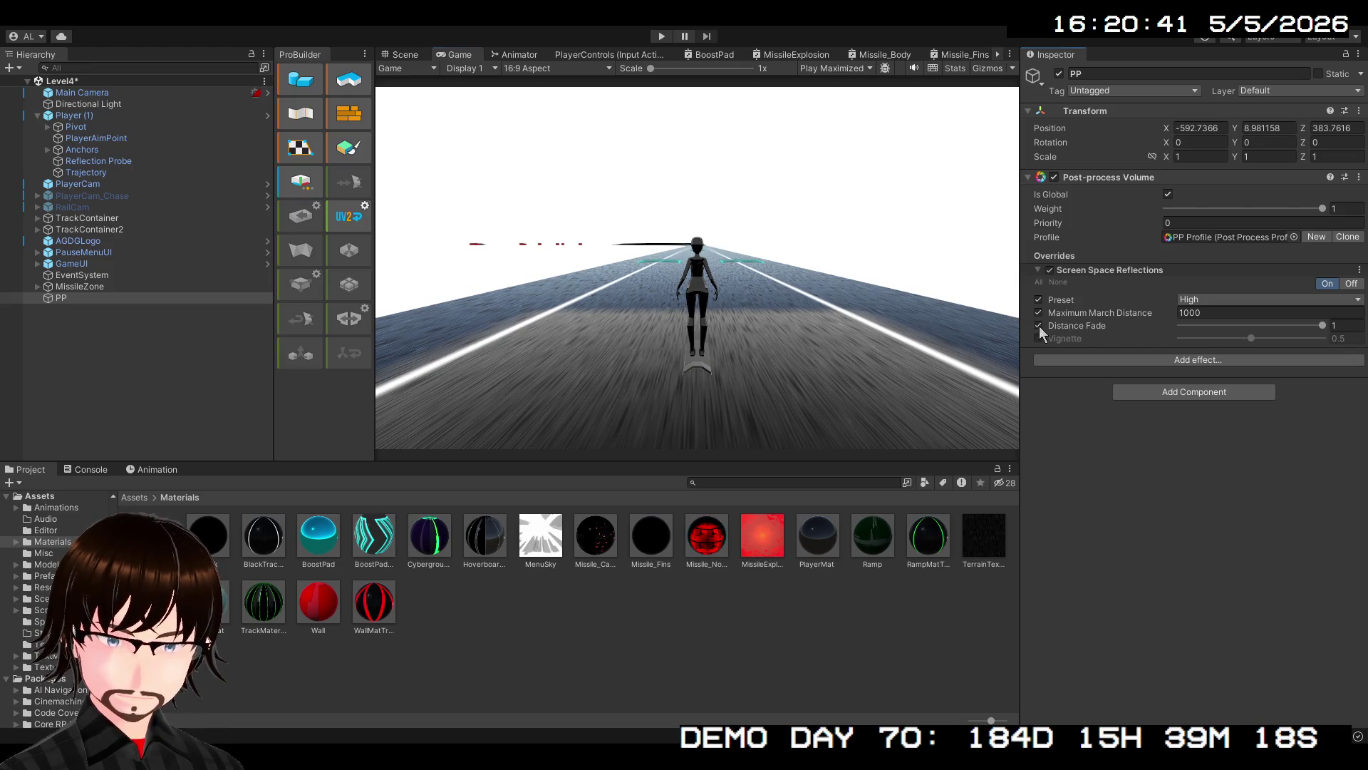
left_click_drag(1320, 324, 1246, 328)
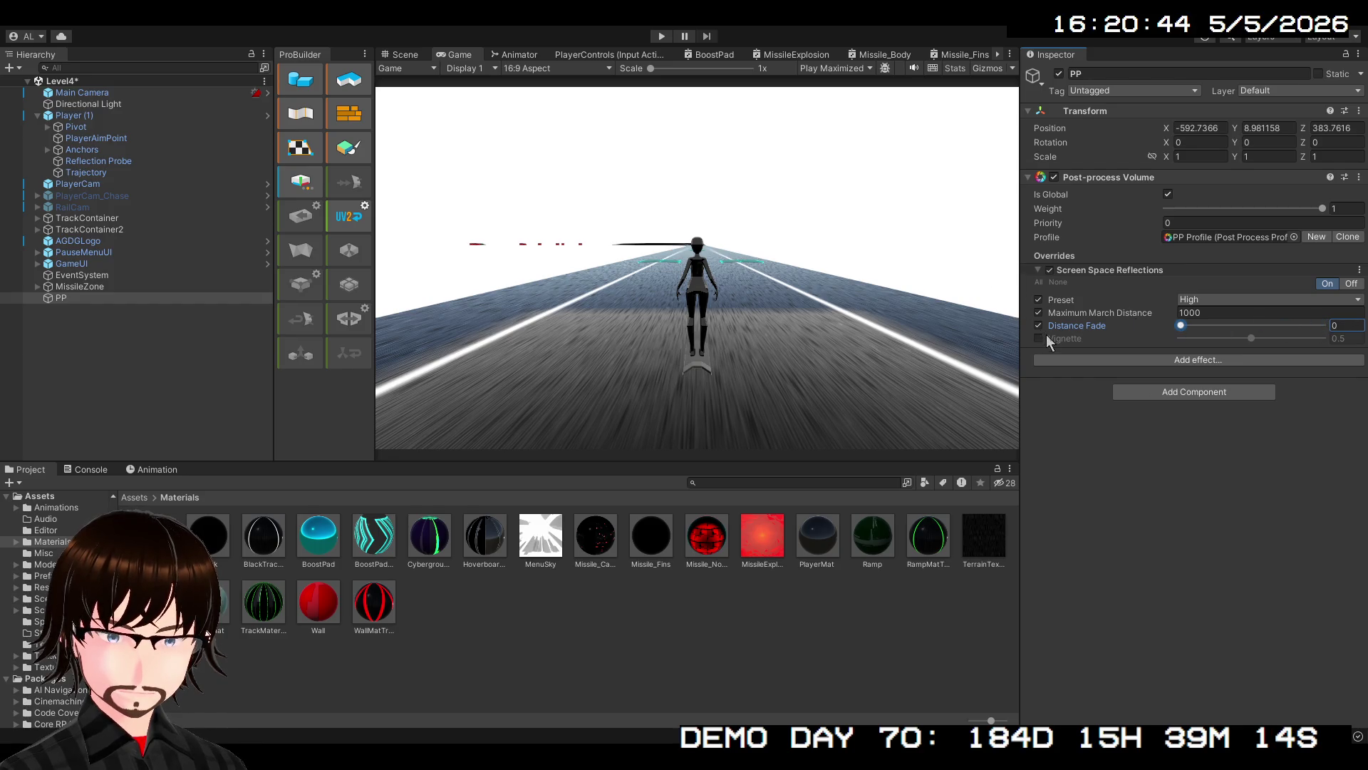
left_click(1037, 338)
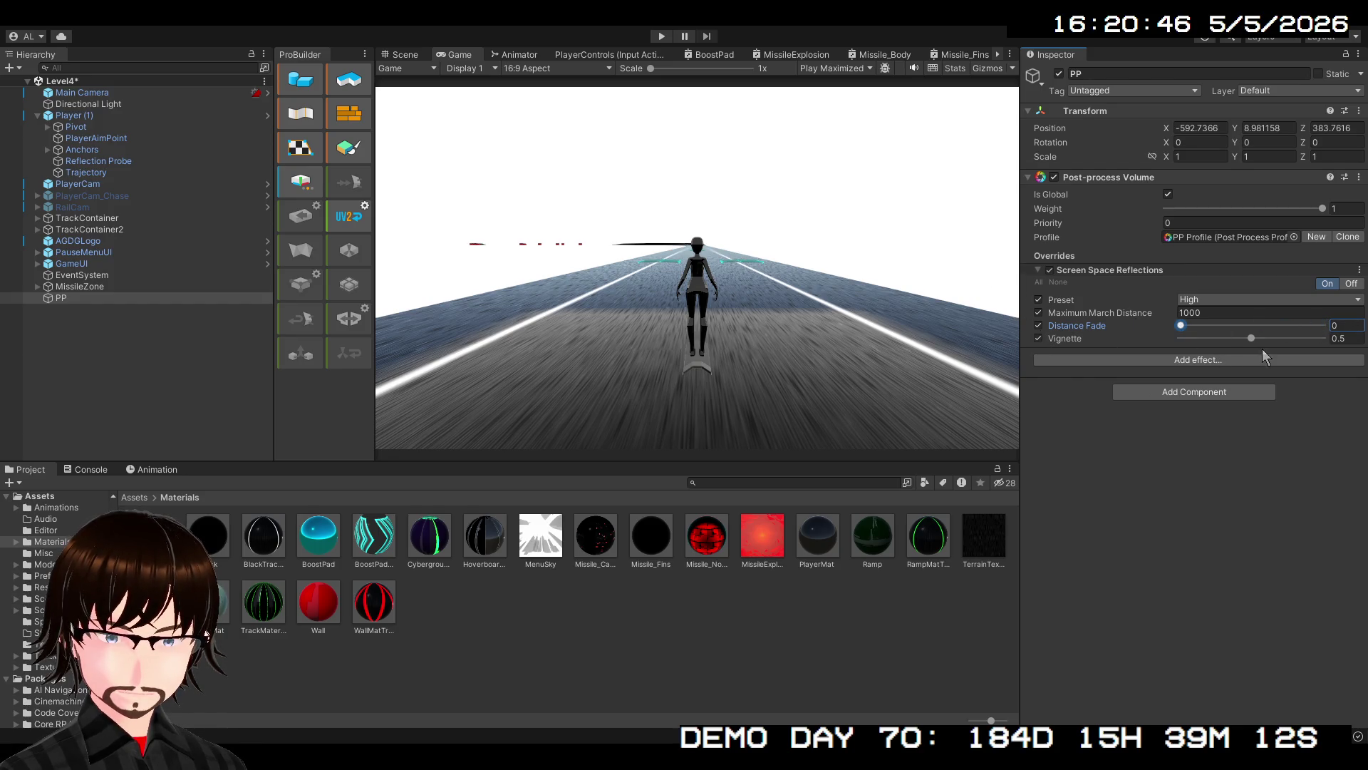
left_click_drag(1252, 338, 1131, 336)
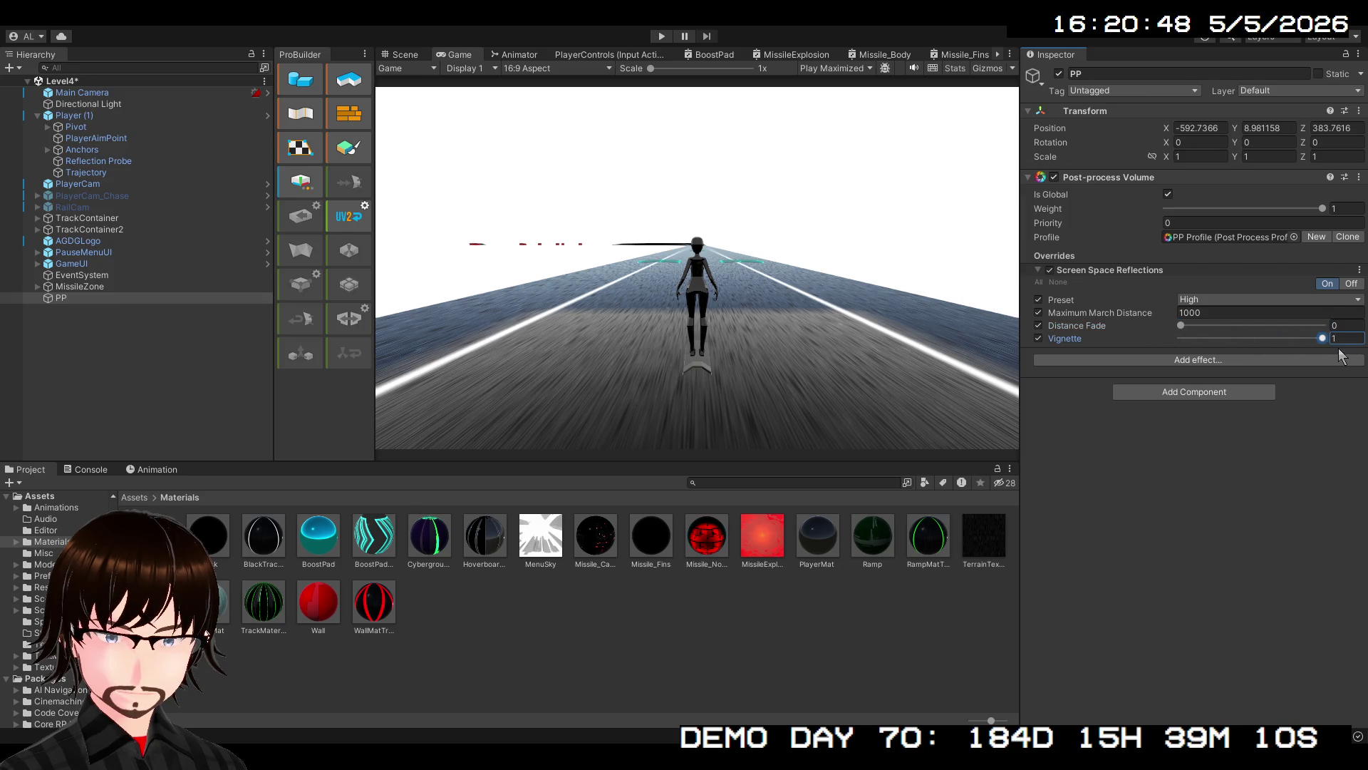
left_click(1038, 339)
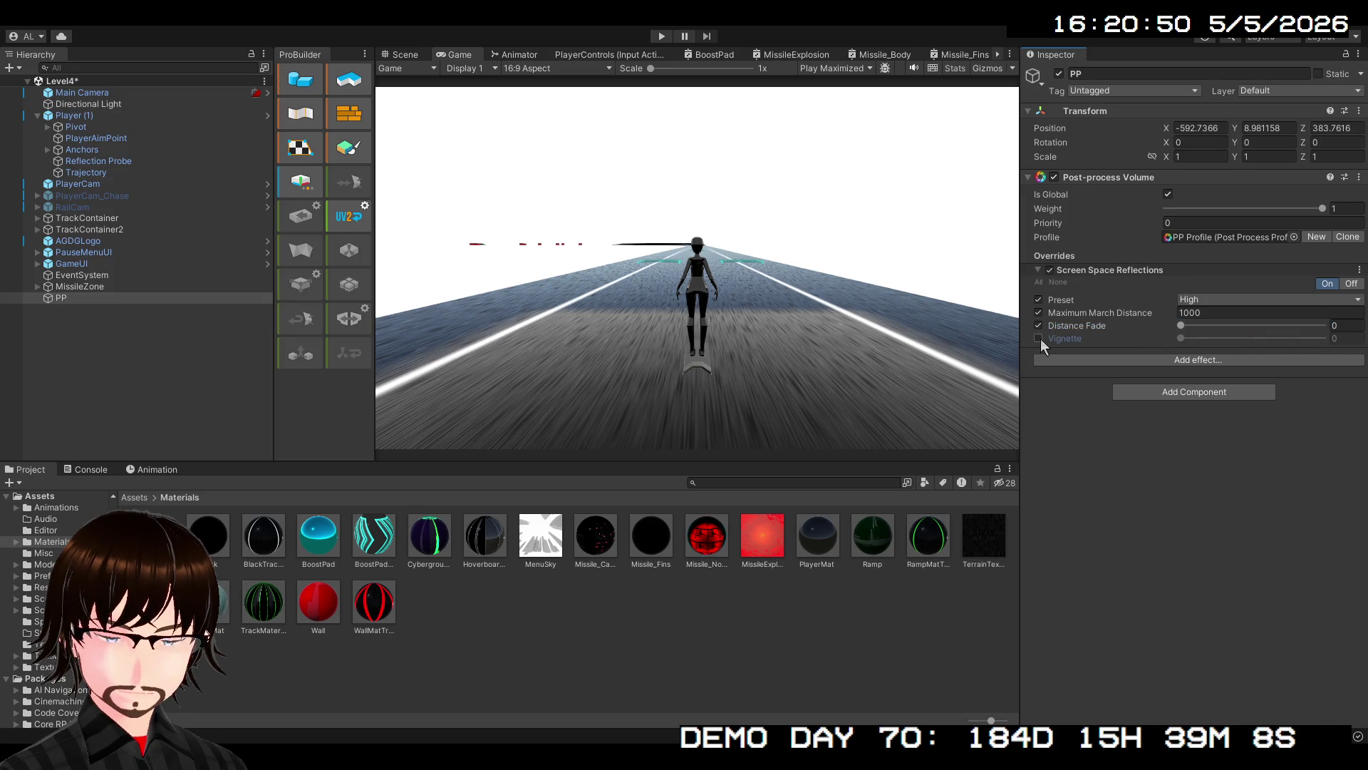
Turn off the Maximum March Distance and Distance Fade overrides, then play-test with only the High preset
left_click(1039, 314)
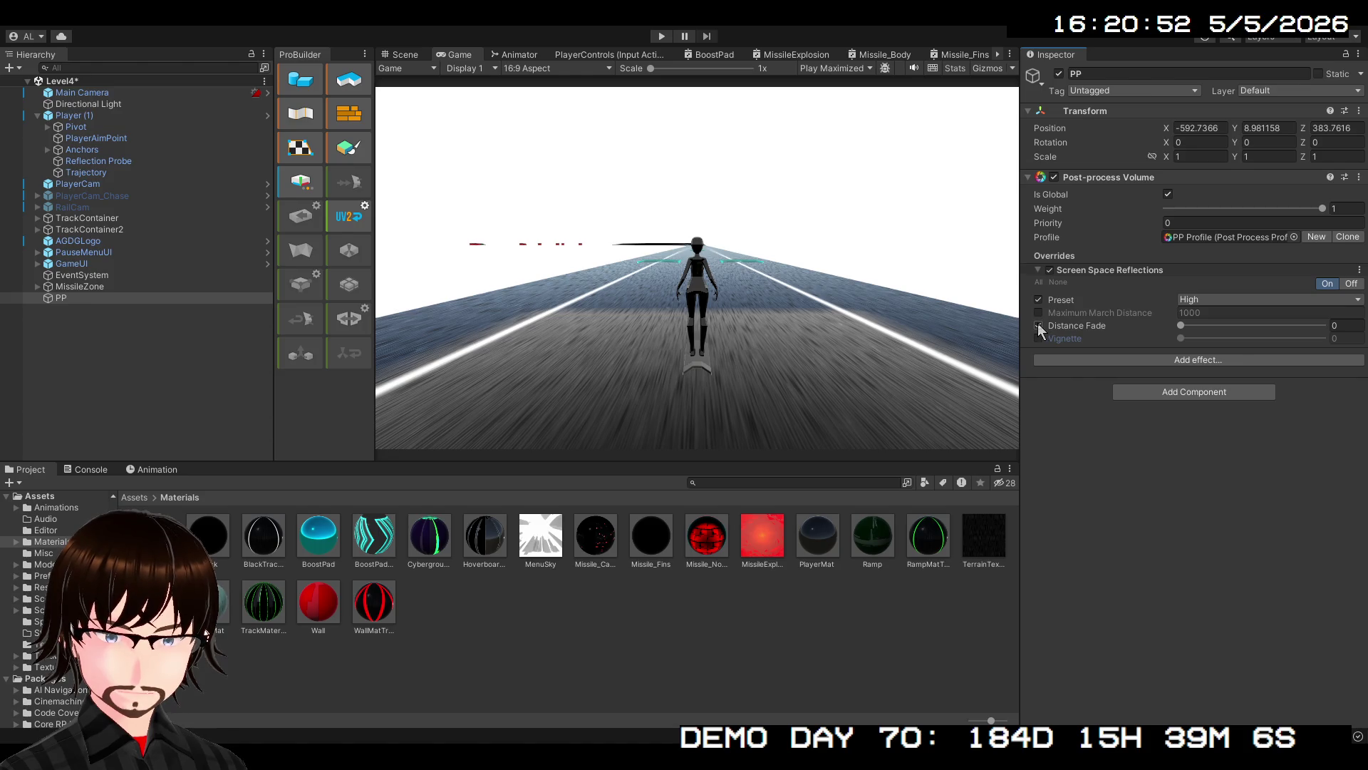
left_click(1039, 325)
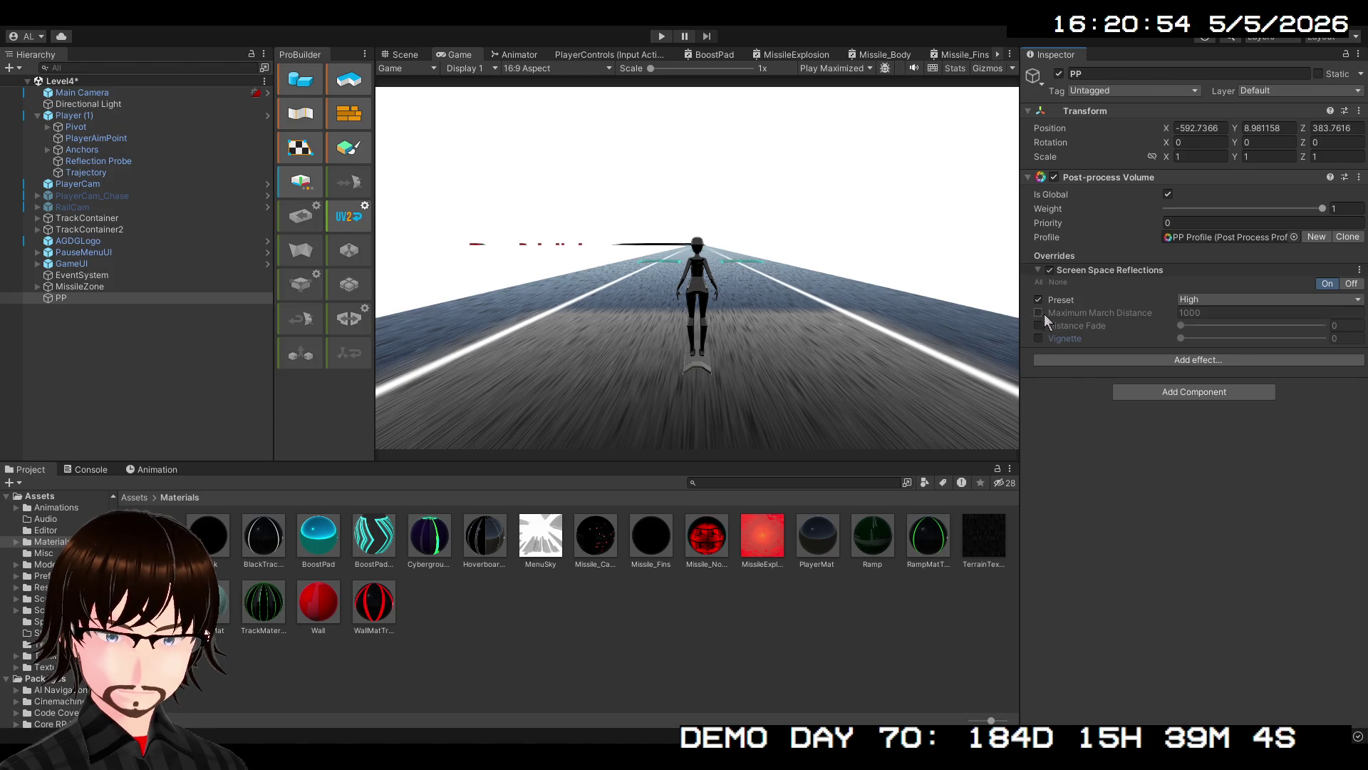
left_click(662, 37)
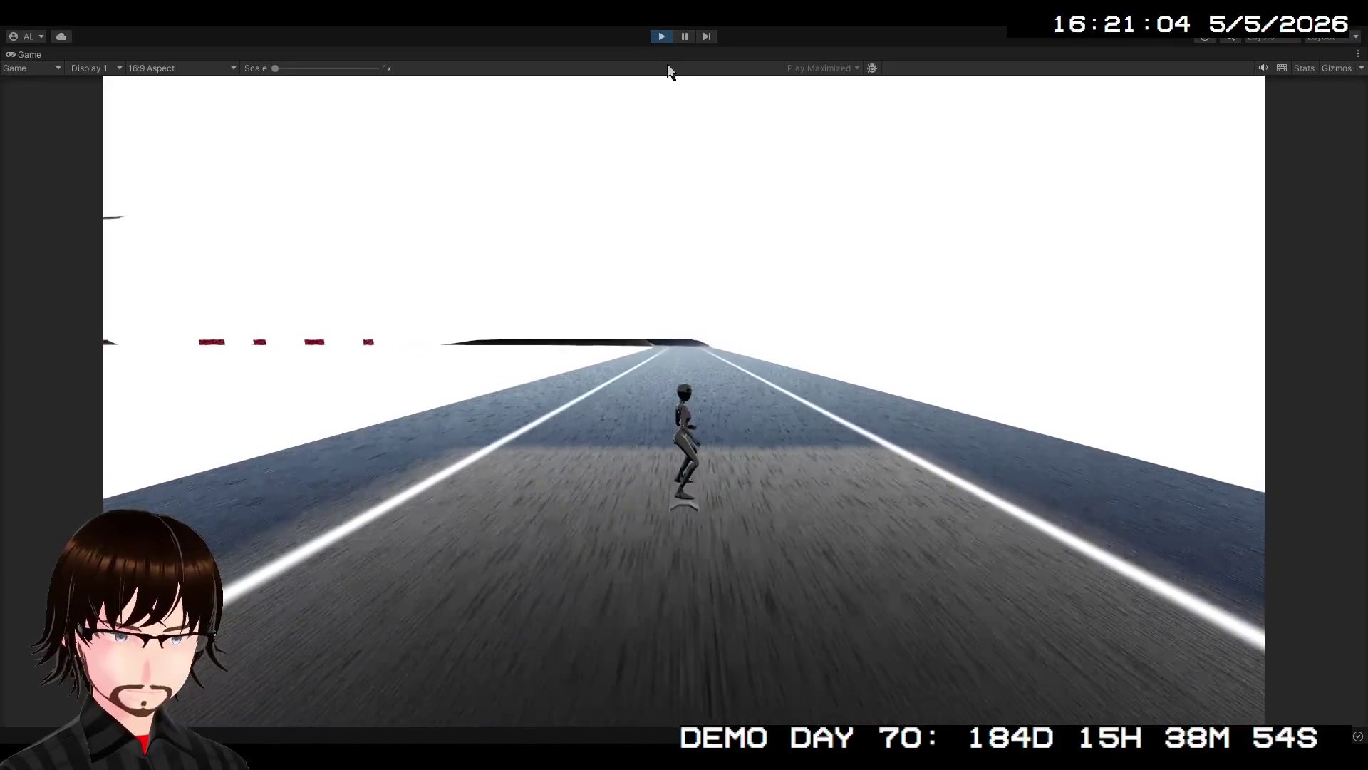
left_click(661, 37)
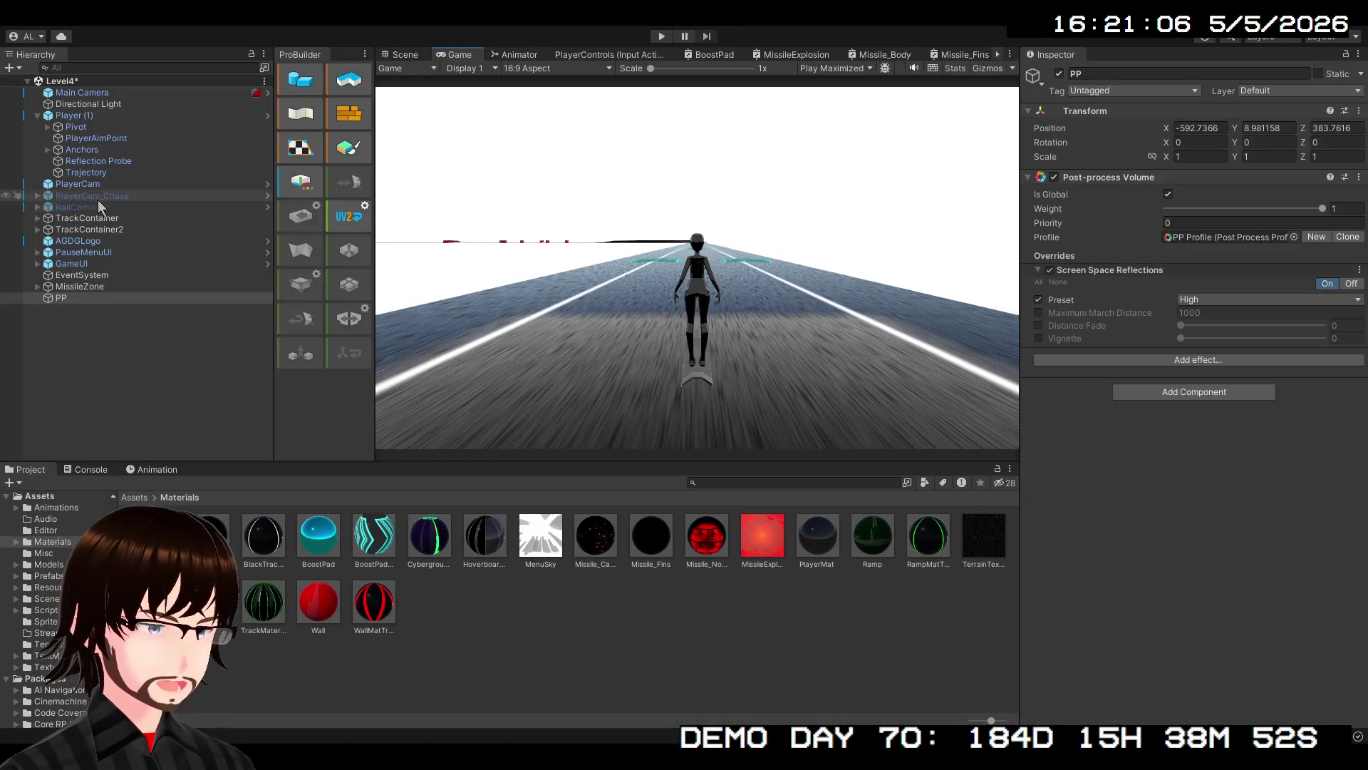
left_click(99, 161)
left_click(1059, 74)
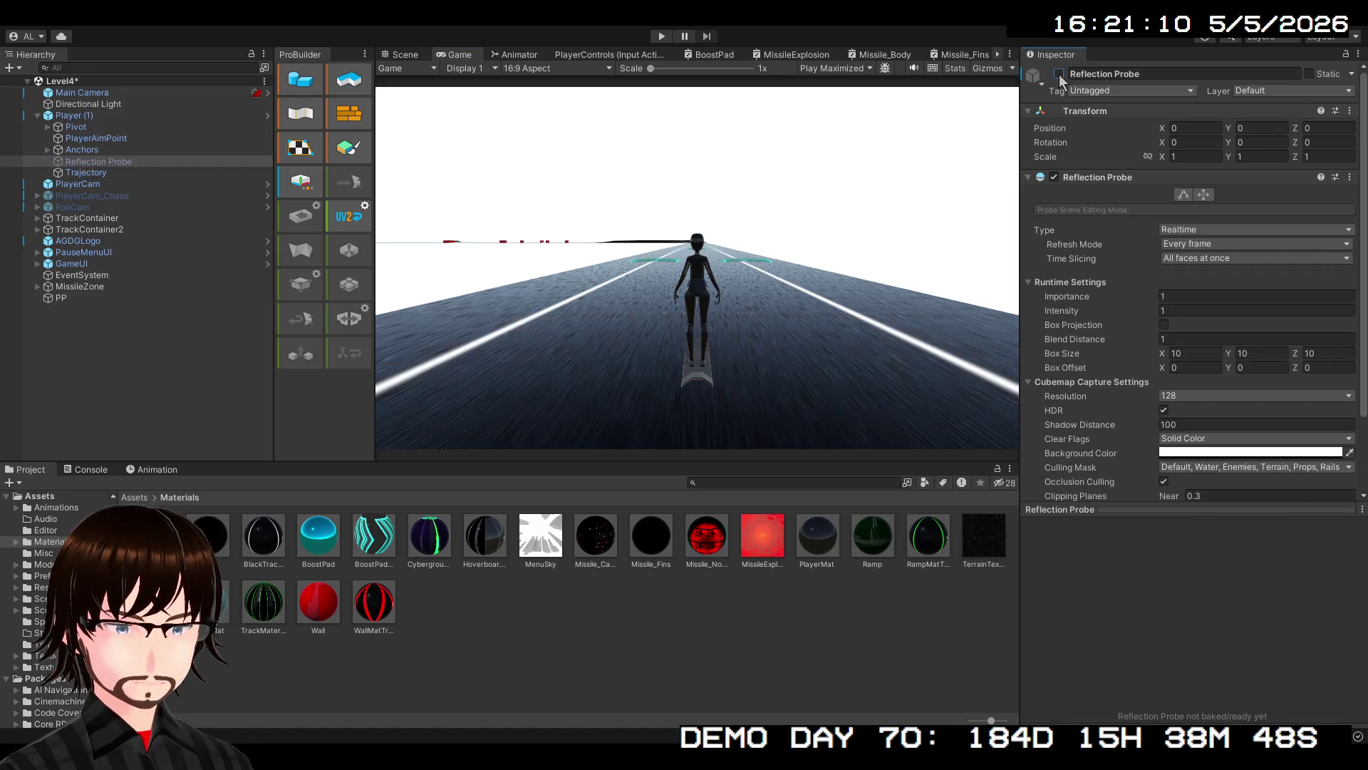
left_click(1059, 74)
left_click(1059, 74)
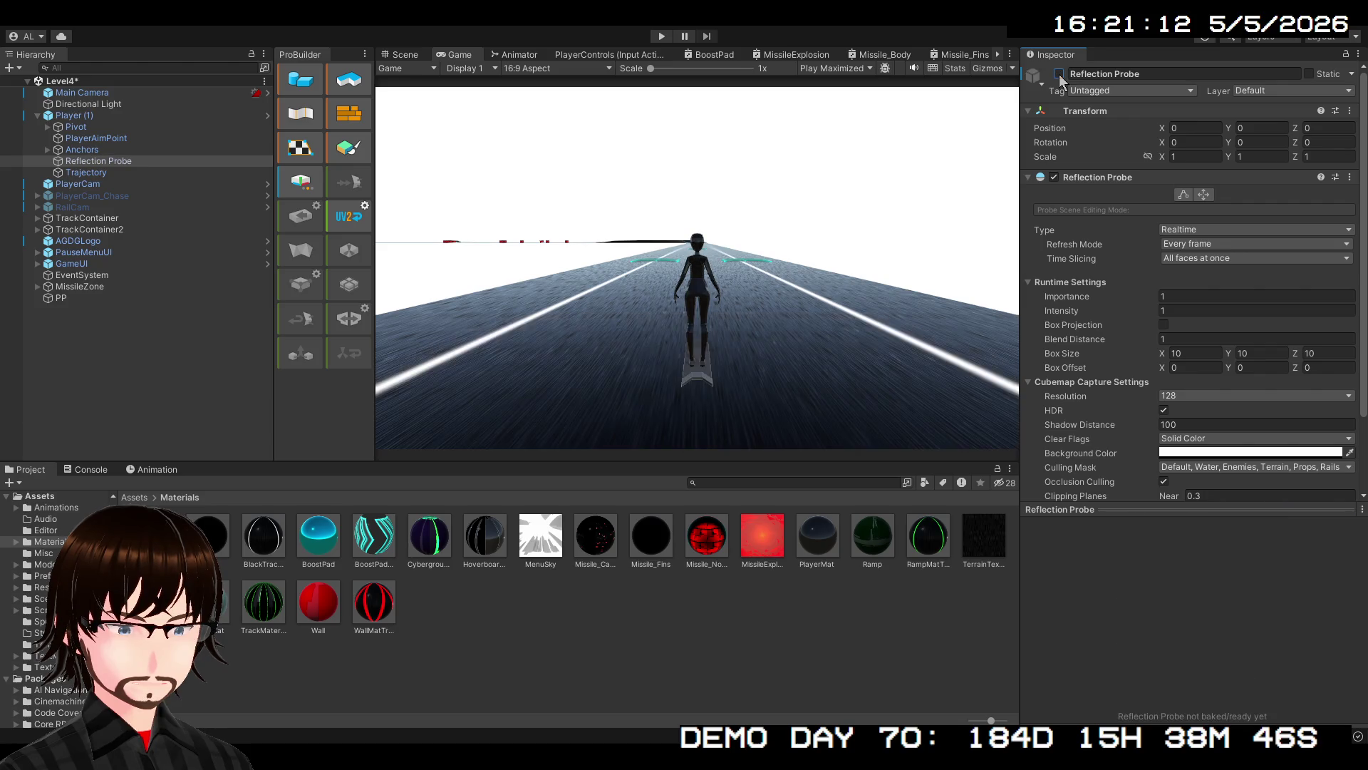
left_click(660, 37)
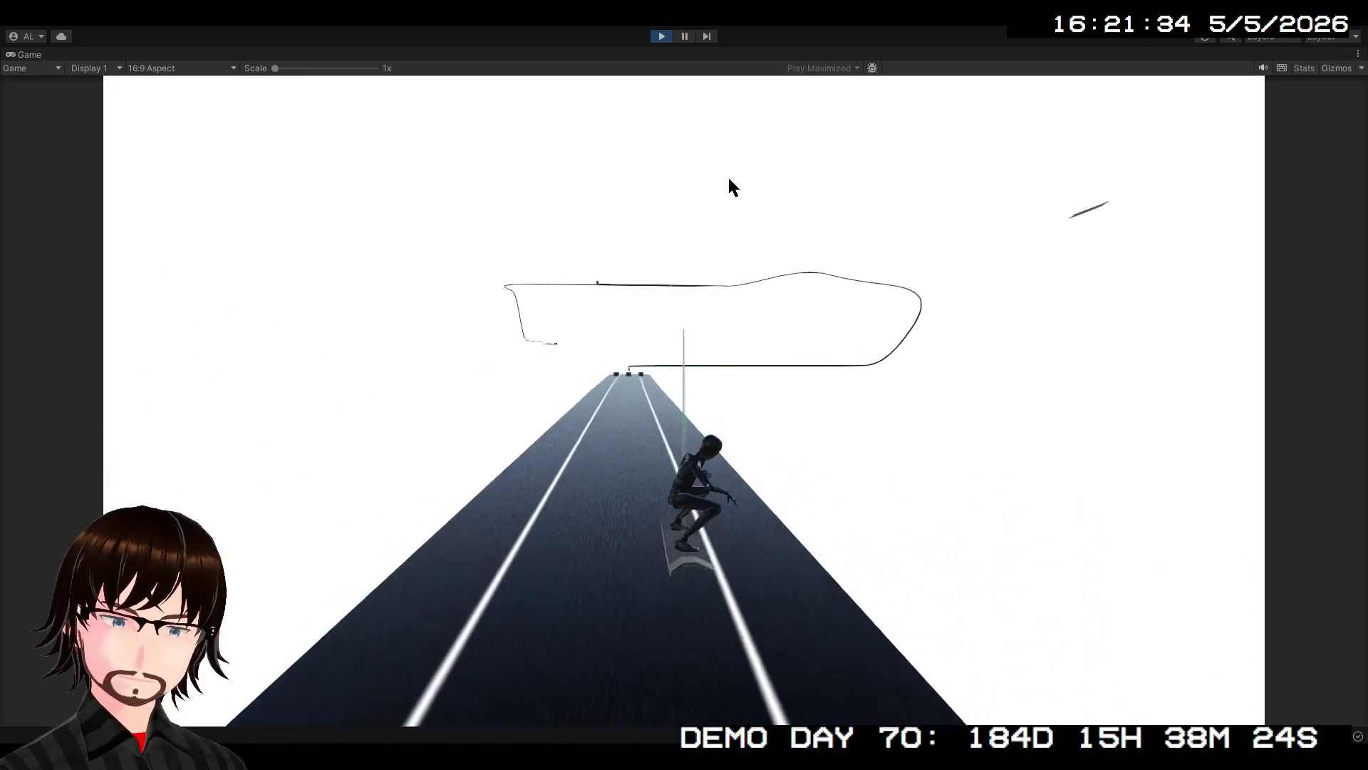
left_click(662, 34)
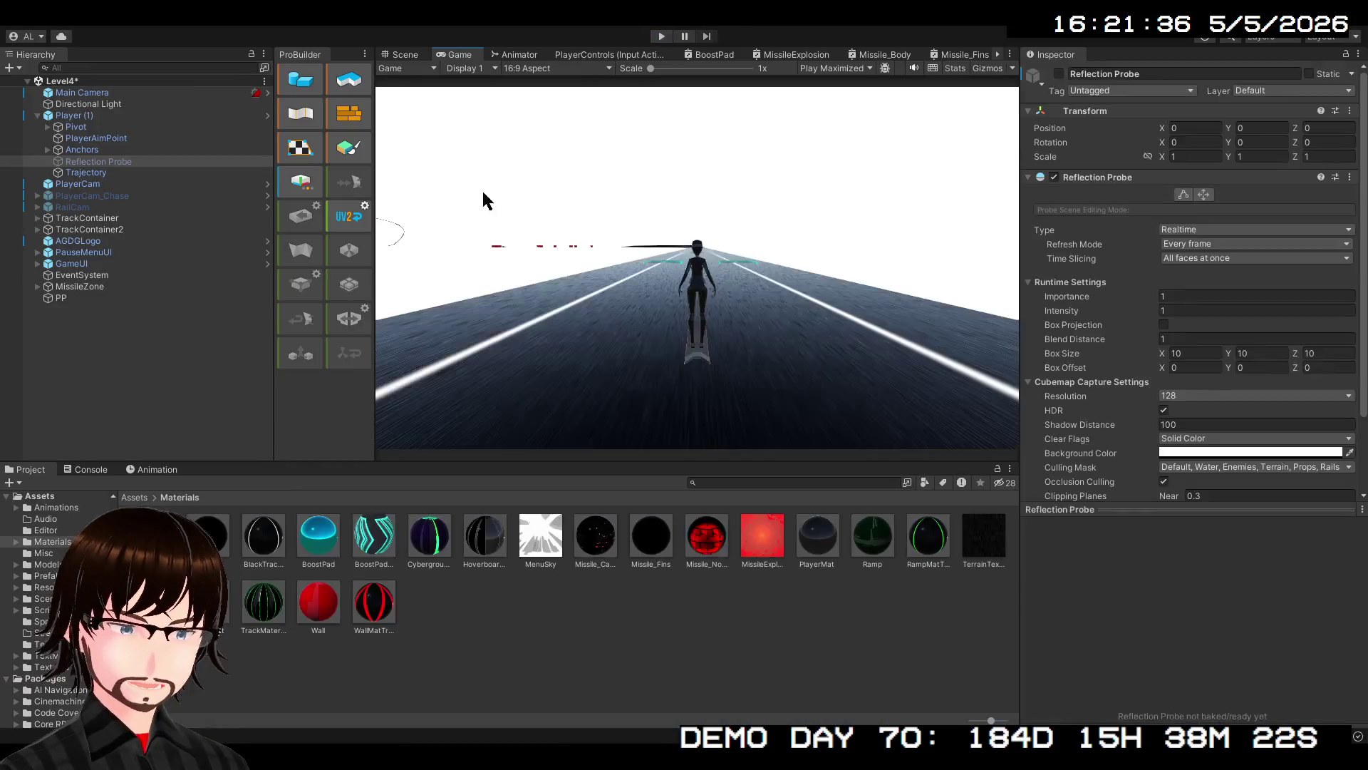
On PP's Screen Space Reflections, override Maximum March Distance and set it to 0
left_click(78, 298)
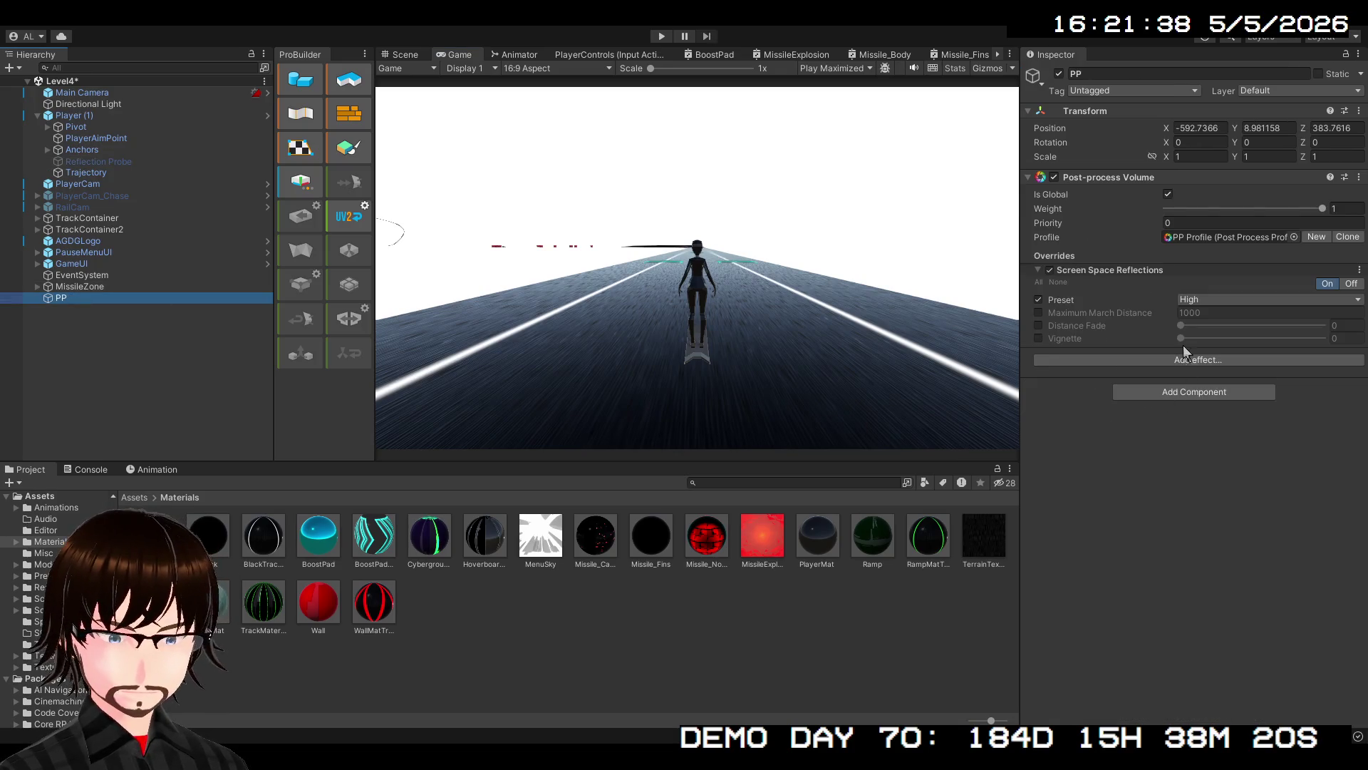
left_click(1352, 285)
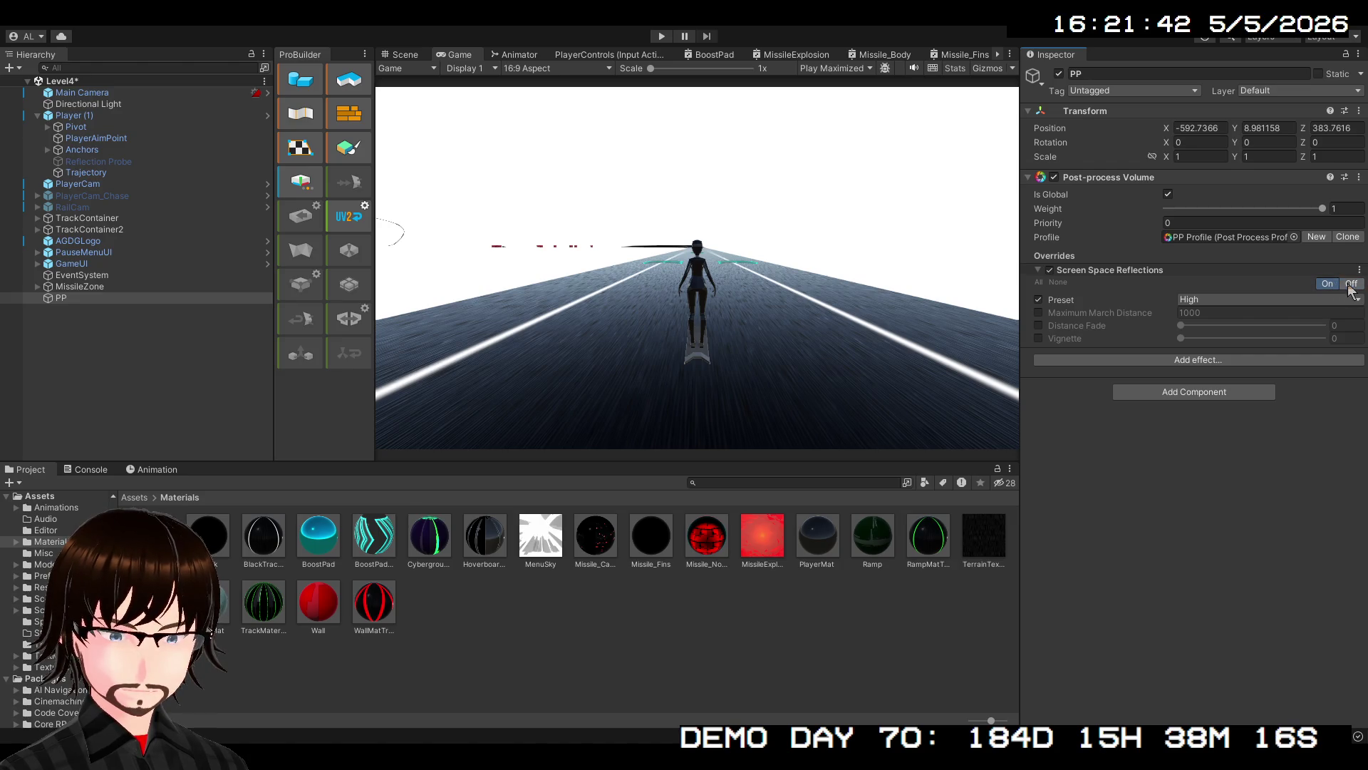
left_click(1345, 285)
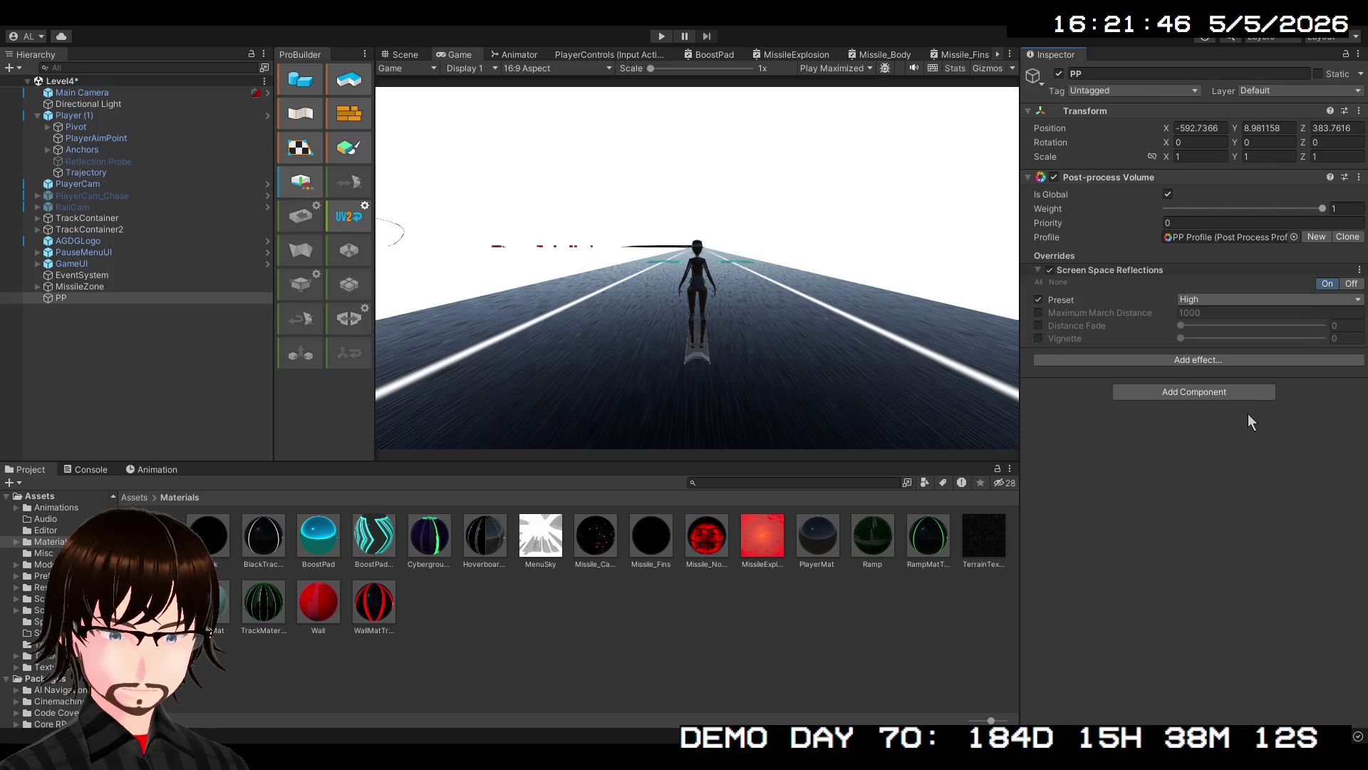
left_click(1347, 285)
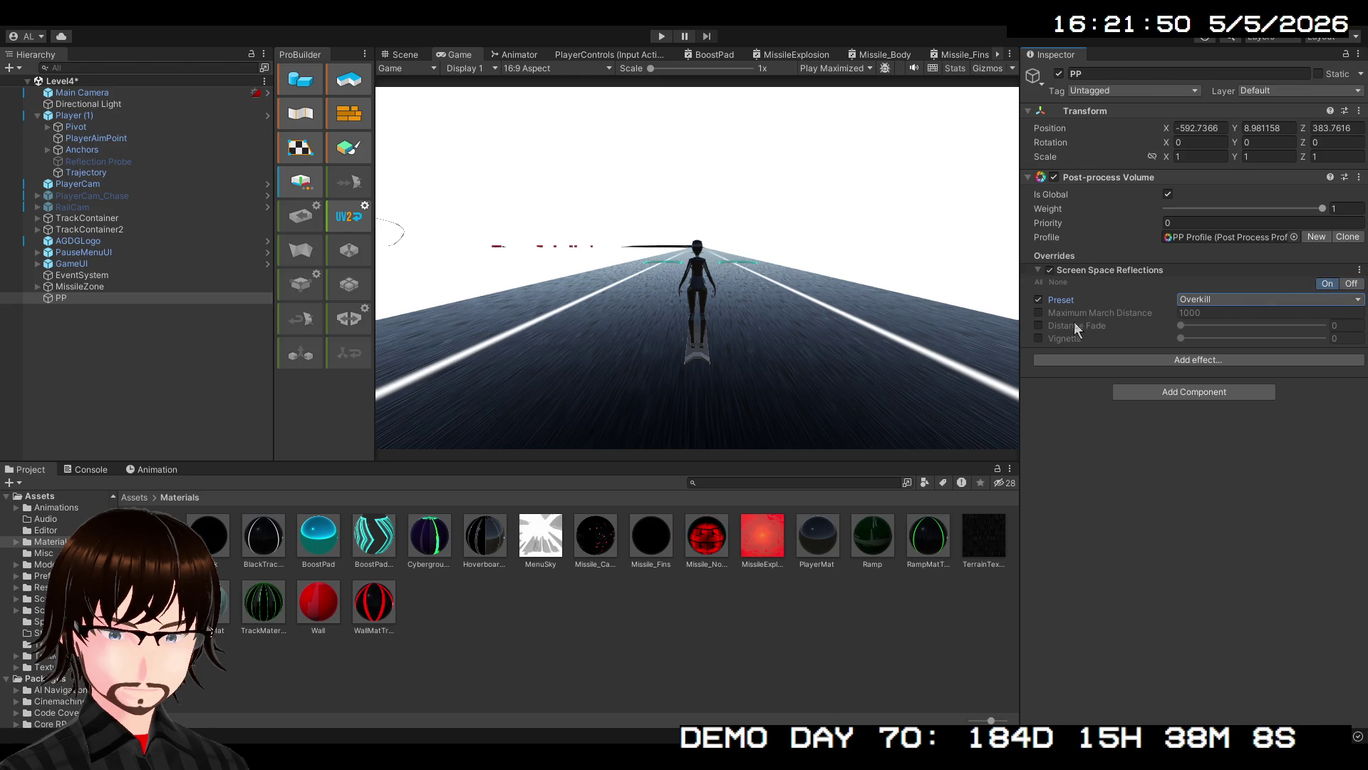
left_click(1039, 313)
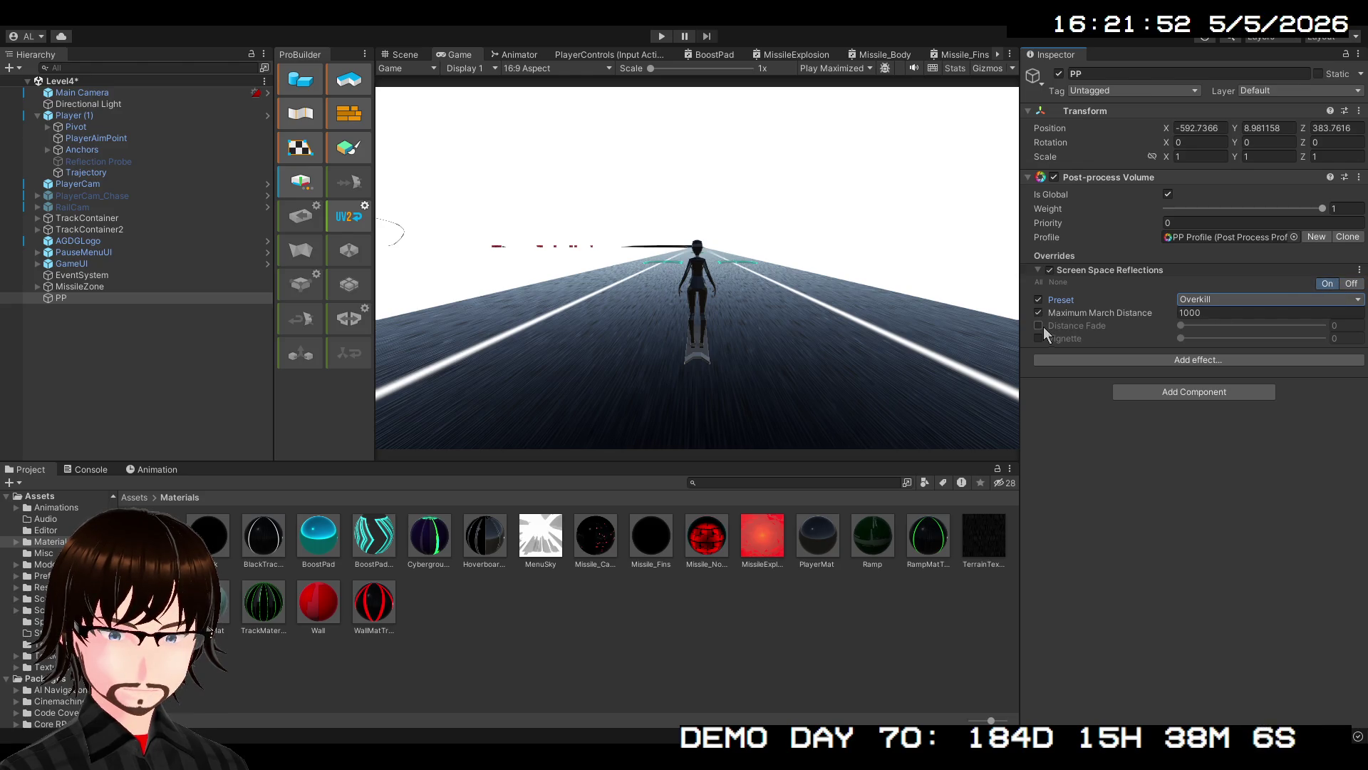
left_click(1180, 313)
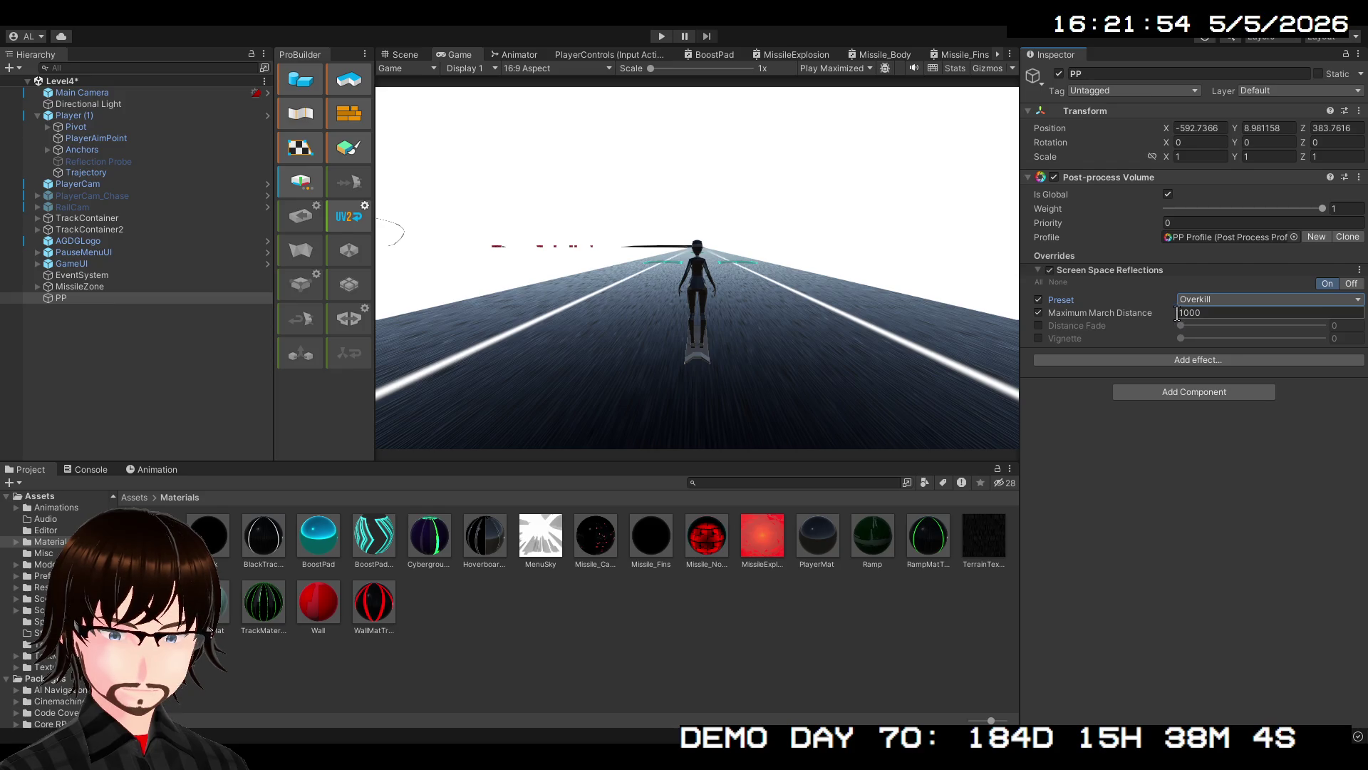
left_click_drag(1178, 316, 840, 321)
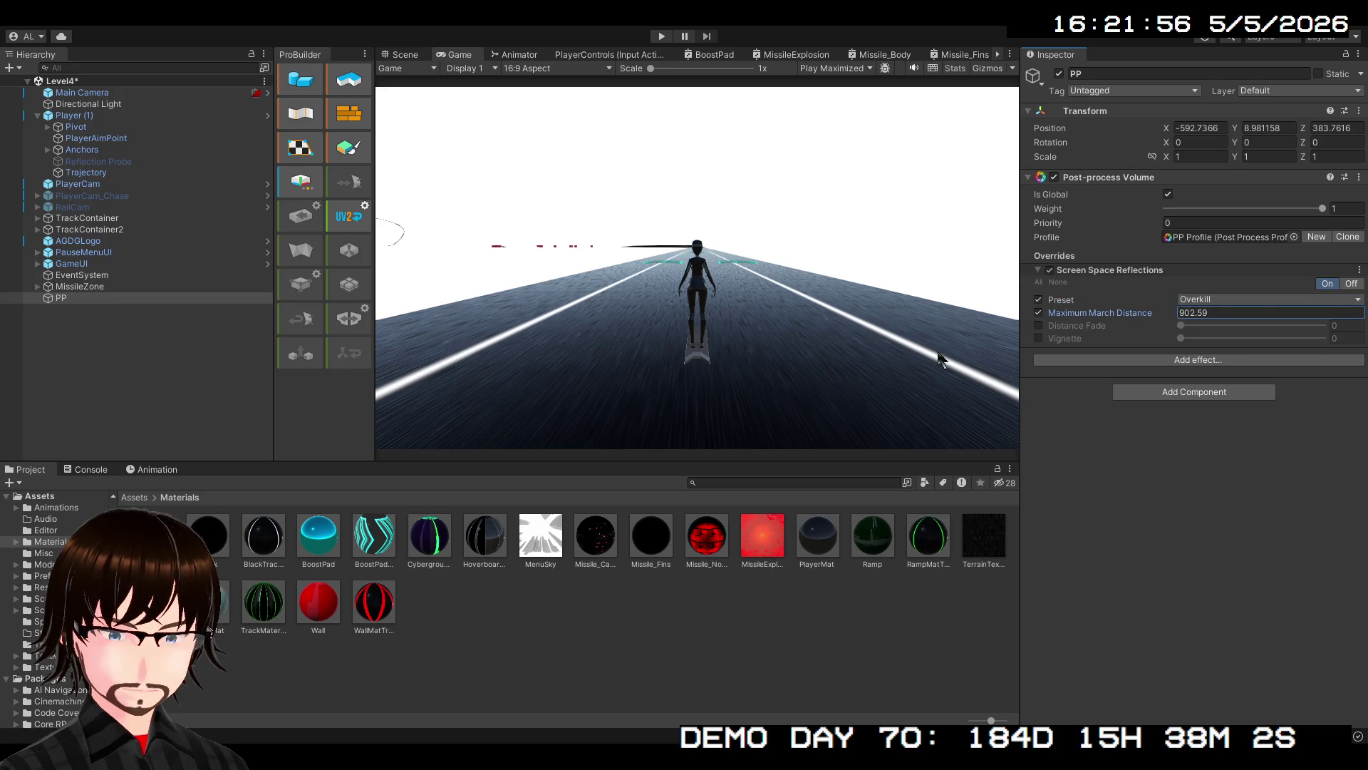
left_click(1235, 312)
type("0")
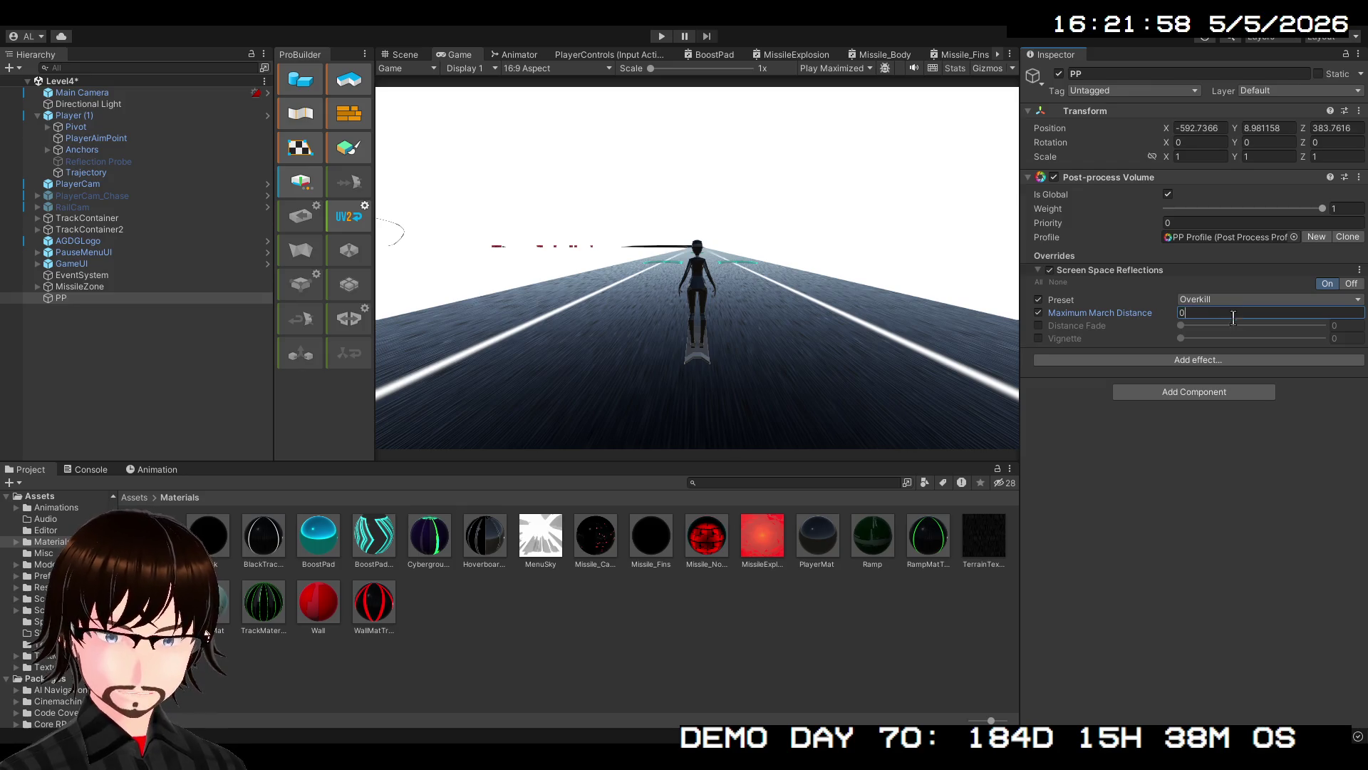
Override the reflections' Distance Fade and set it to 0.5
left_click(1040, 326)
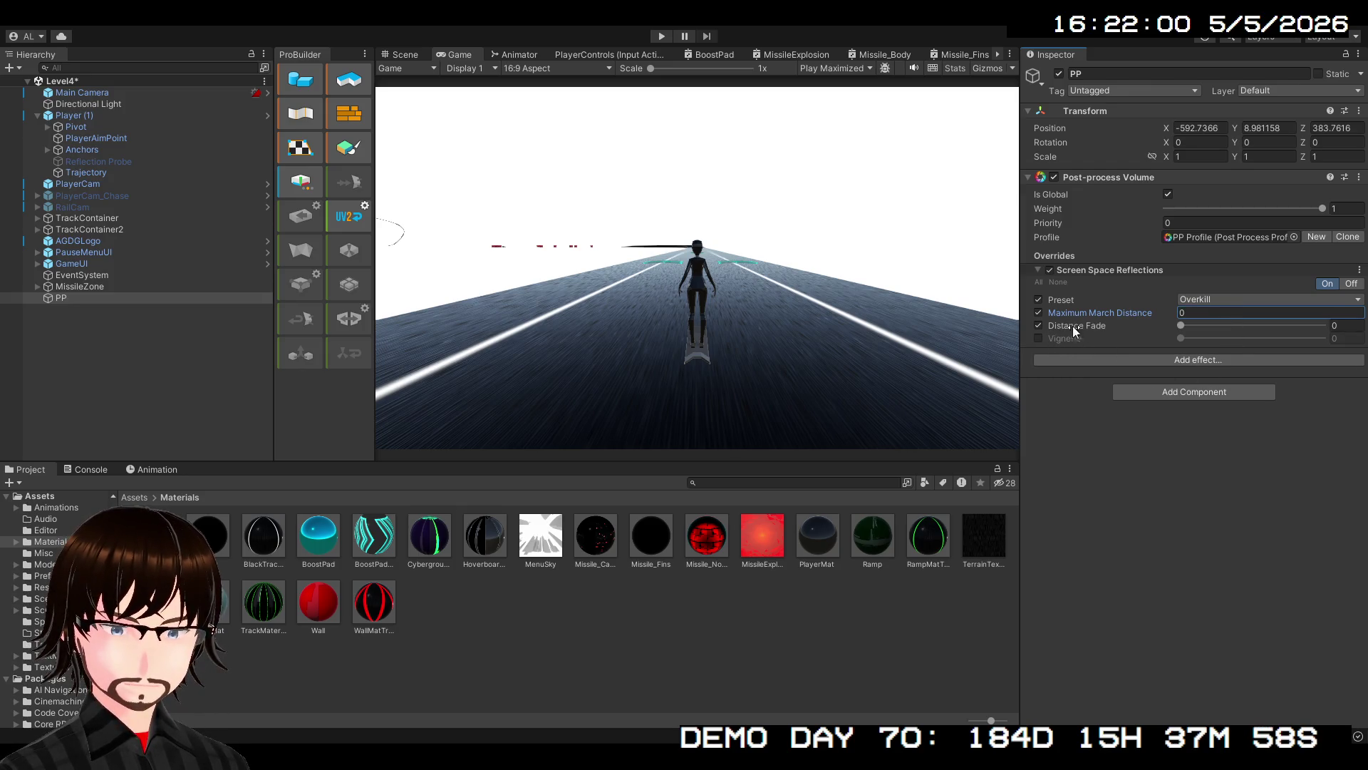
left_click_drag(1181, 325, 1268, 337)
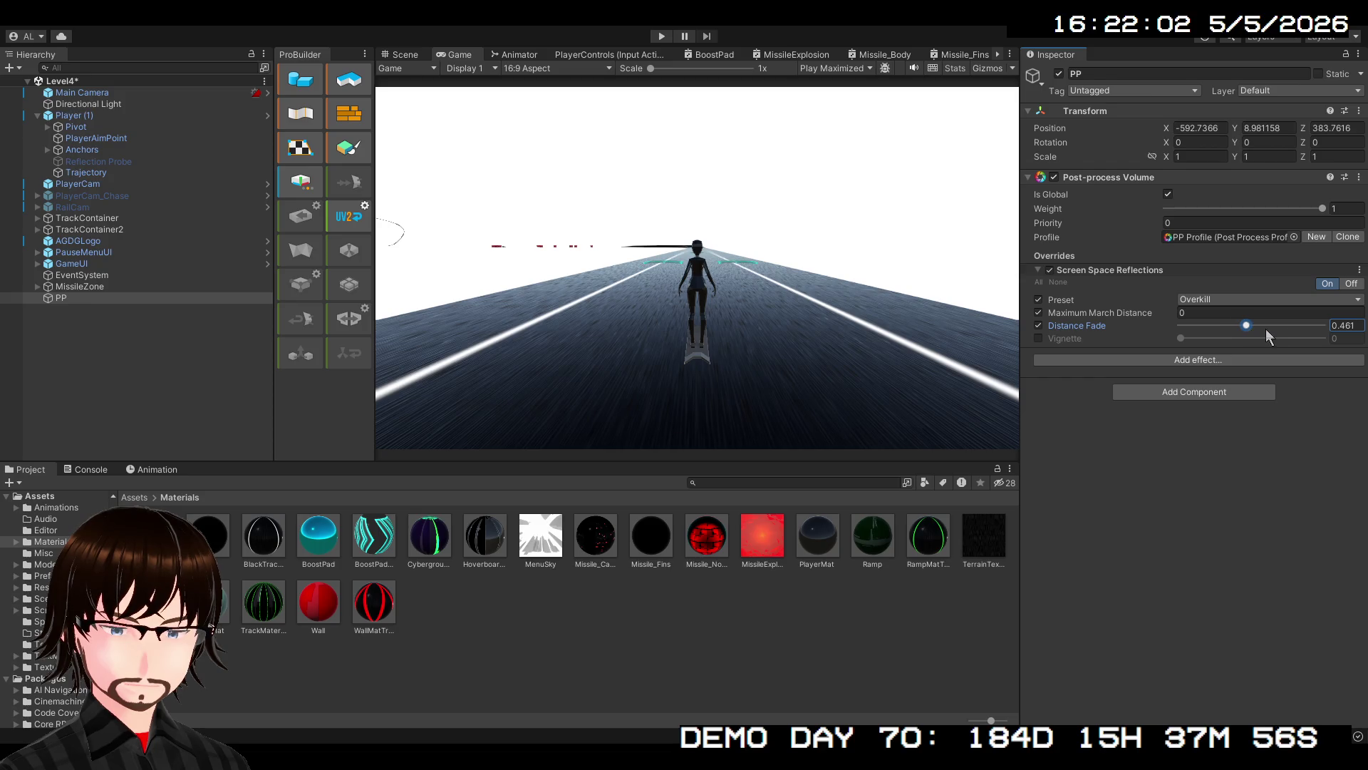
type("0.5")
key("Return")
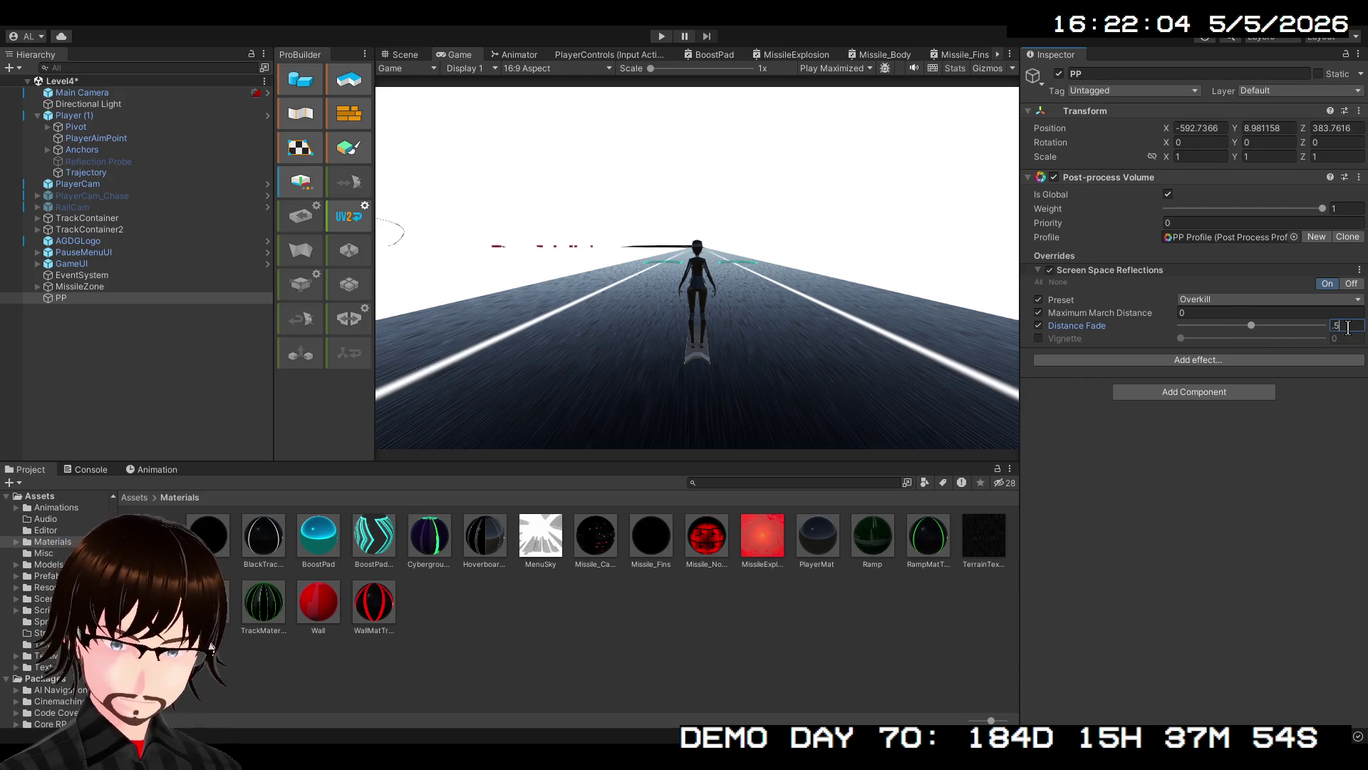
left_click(1220, 363)
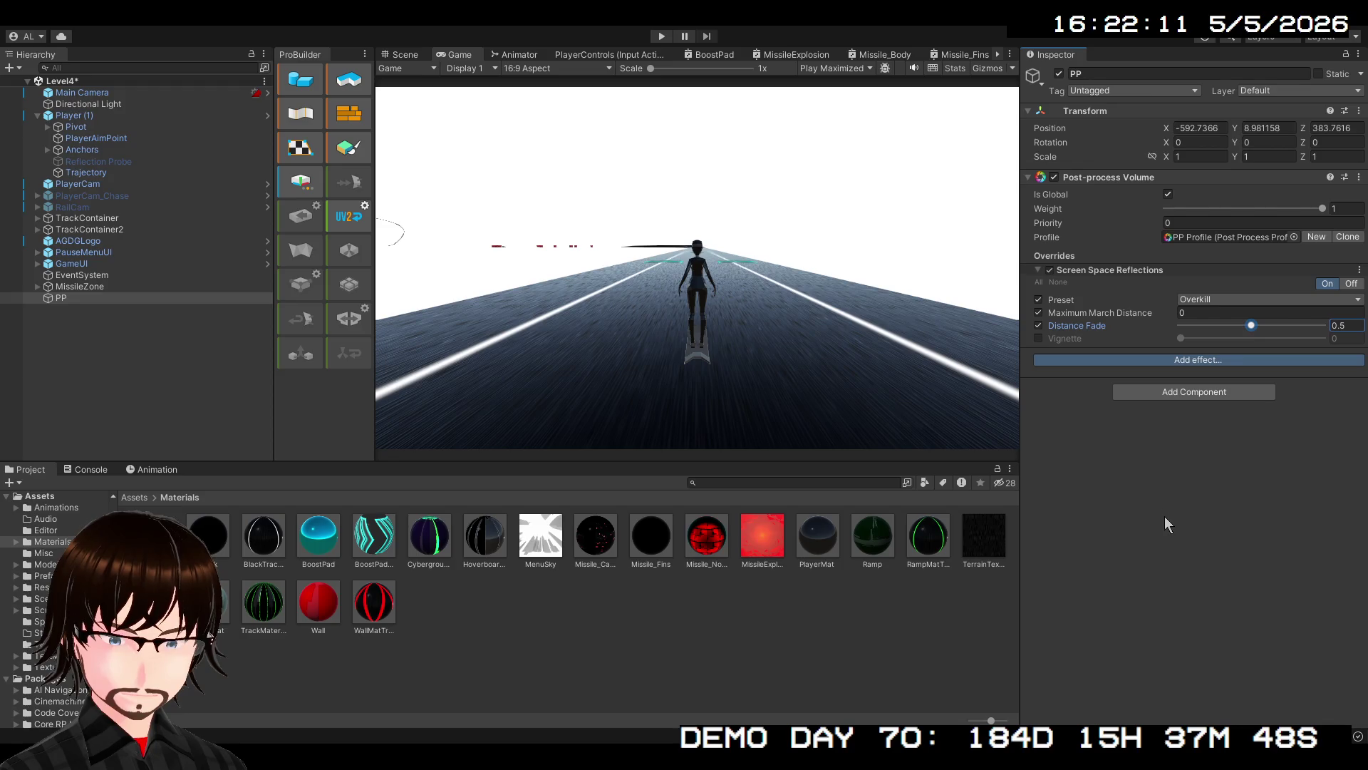
Add a Vignette to PP with Mode and Intensity overridden, Intensity set to 1
left_click(1137, 480)
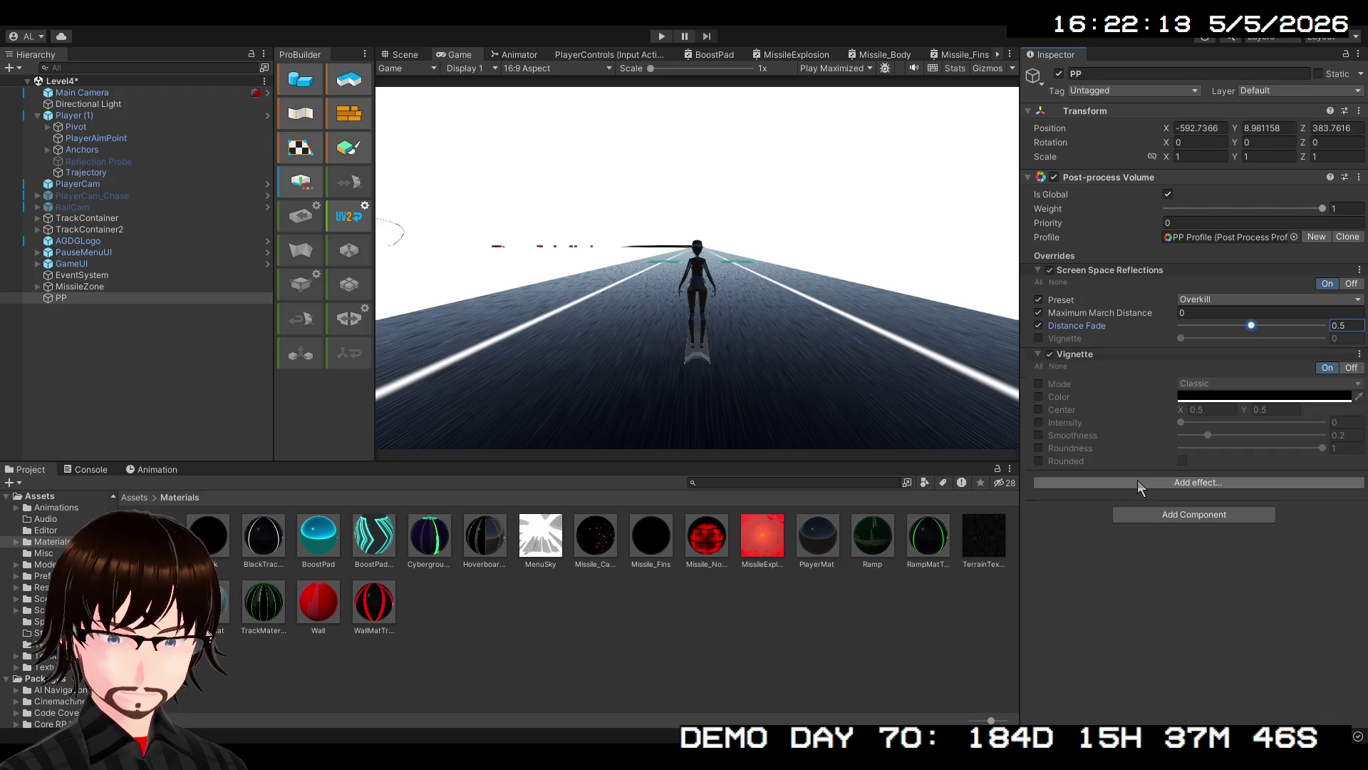
left_click(1040, 385)
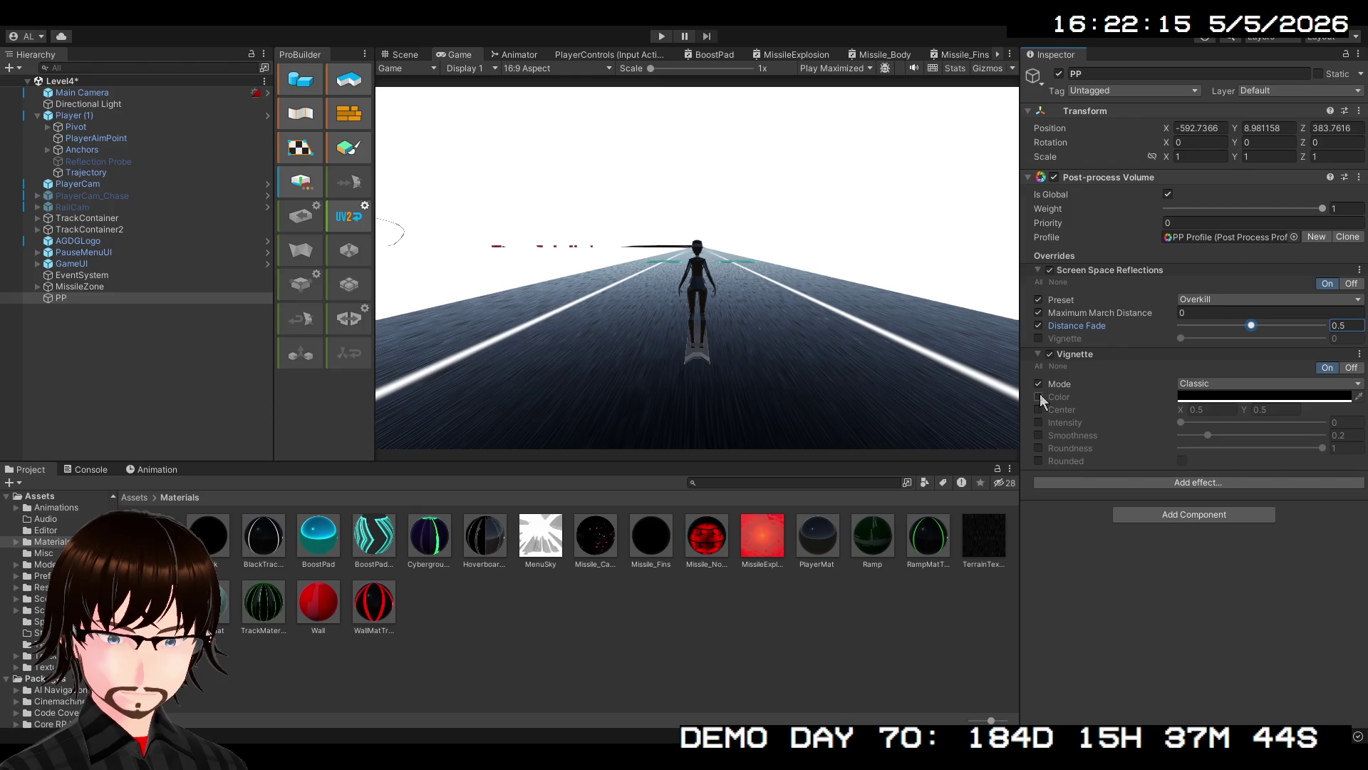
left_click(1182, 423)
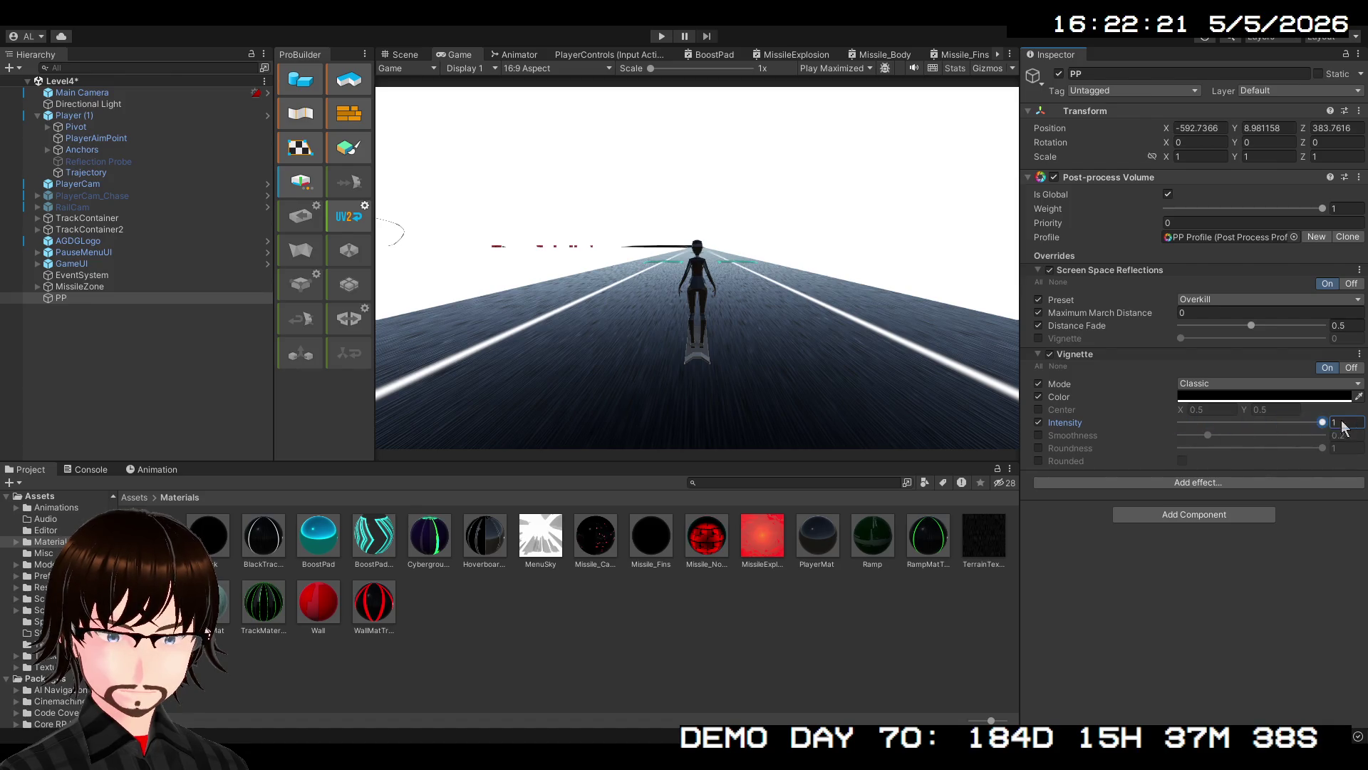
left_click_drag(1177, 421, 1330, 428)
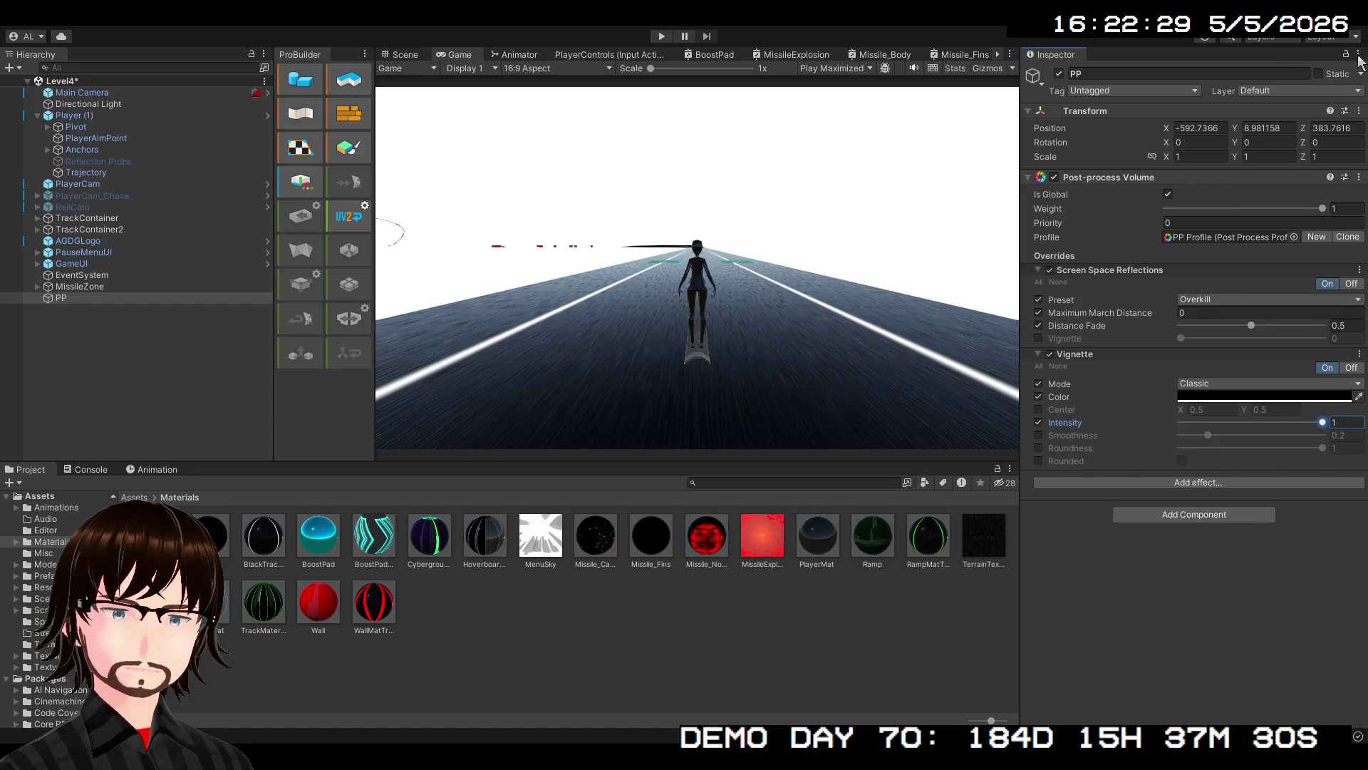
left_click(1127, 114)
left_click(1169, 114)
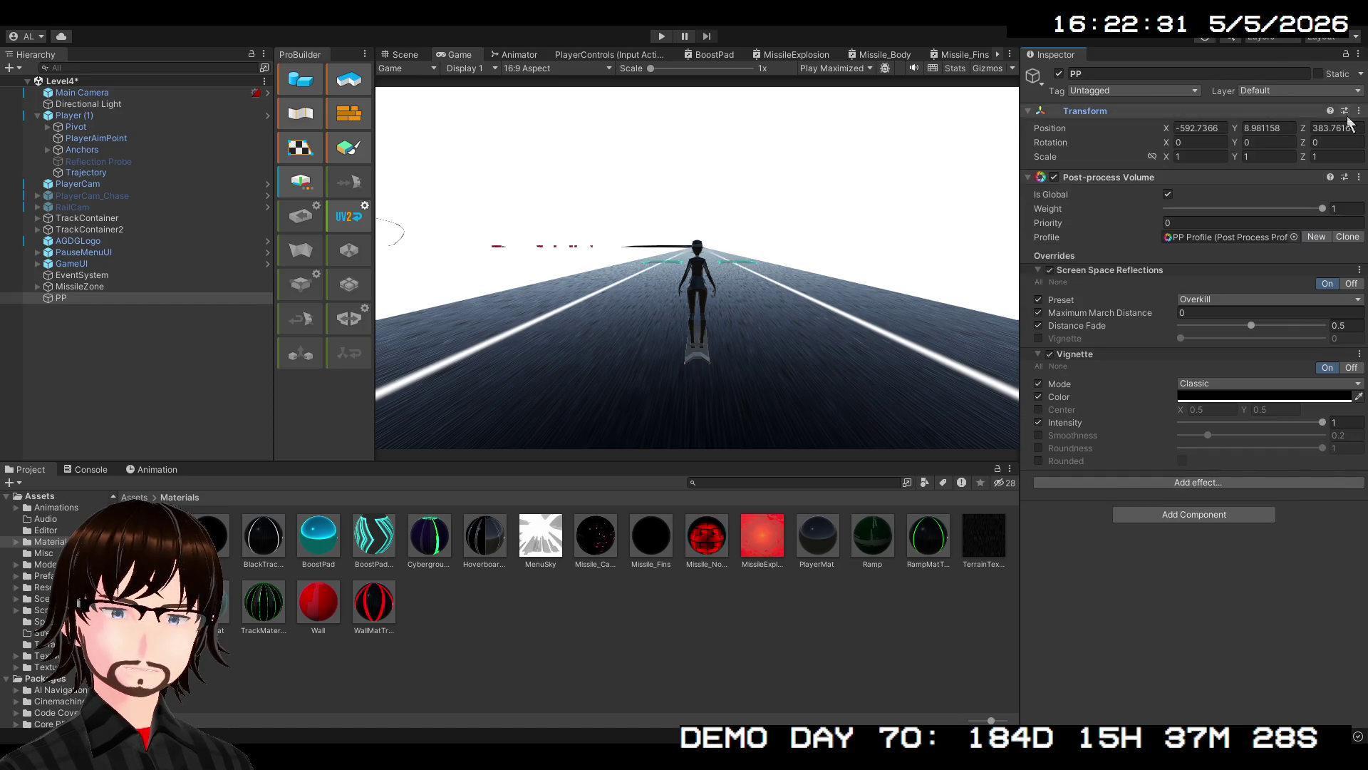
left_click(1359, 111)
Reset PP's position to 0,0,0 and set Main Camera's Post-process Layer to TransparentFX
left_click(1326, 124)
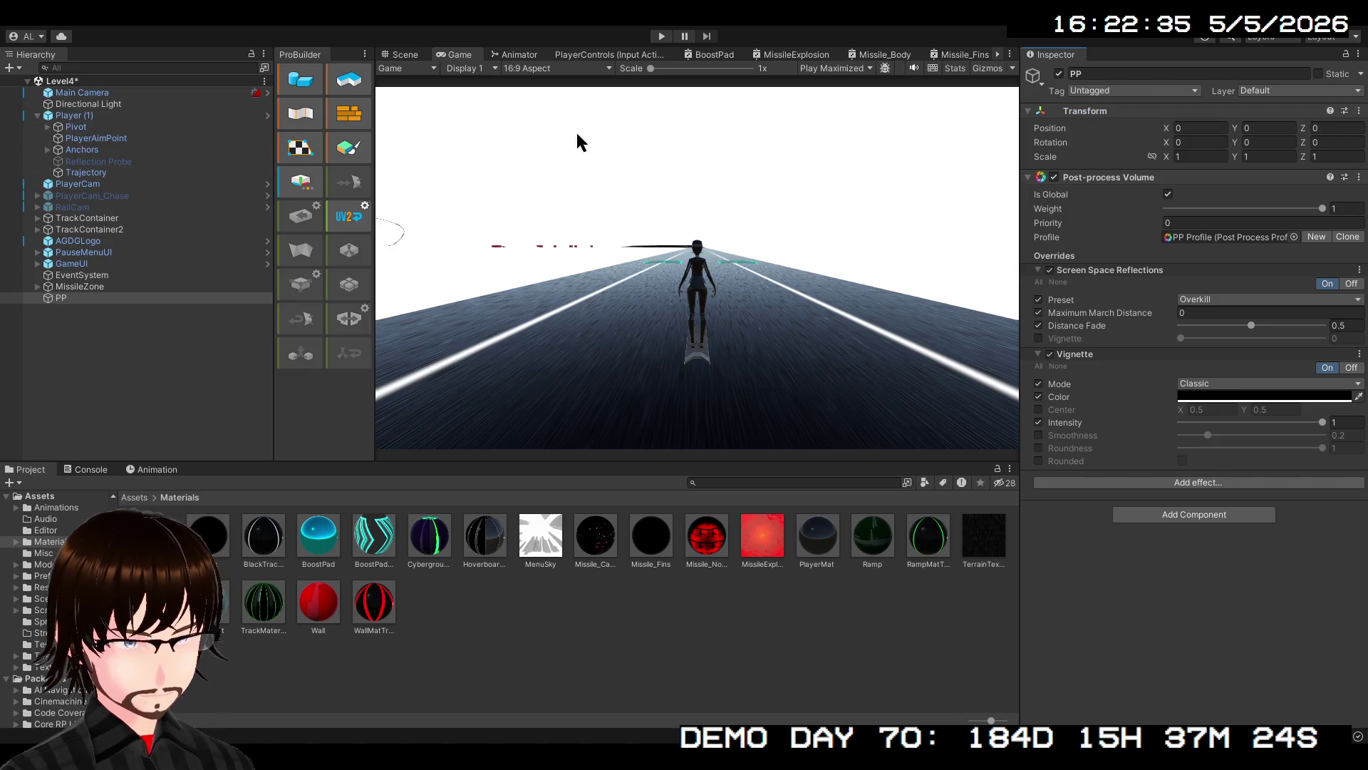
left_click(178, 92)
scroll(1284, 541, "down", 10)
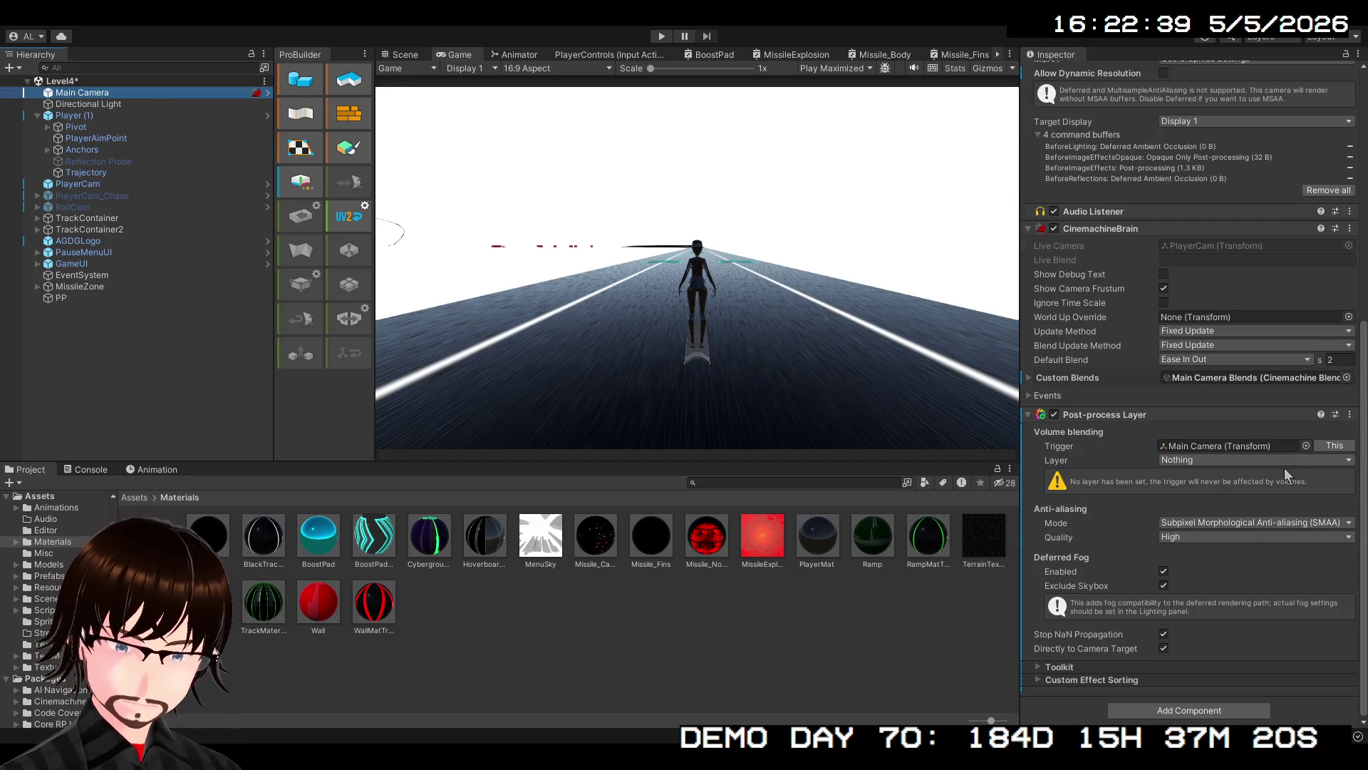
left_click(1315, 462)
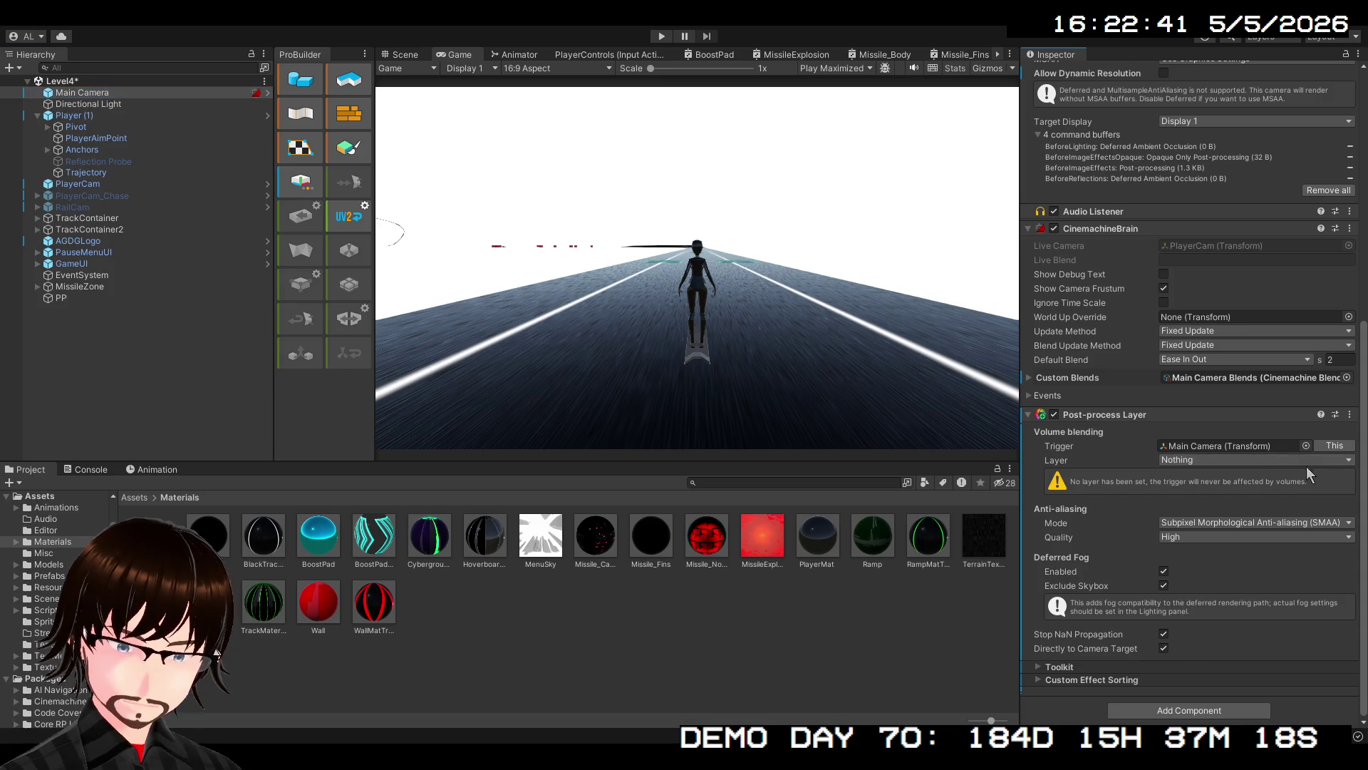
left_click(1241, 518)
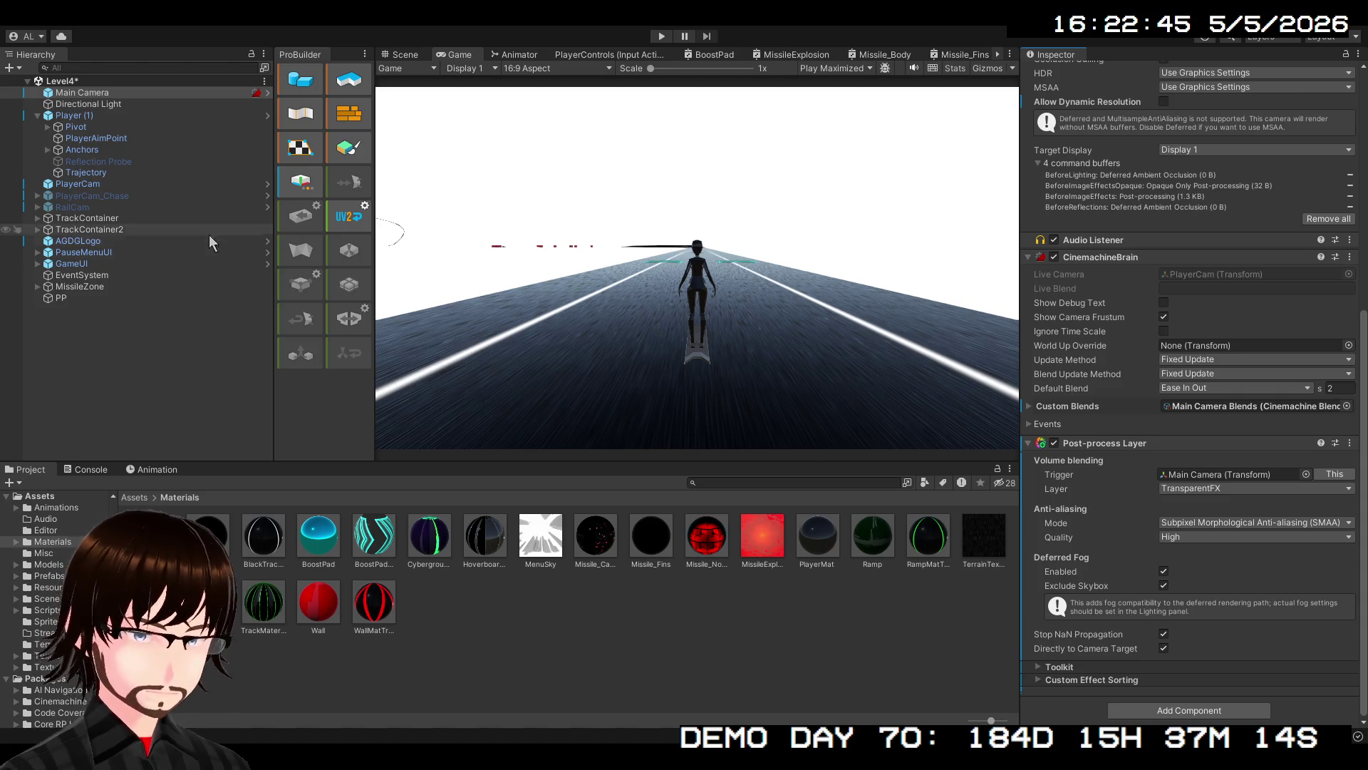
Put the PP volume object on the TransparentFX layer
left_click(95, 298)
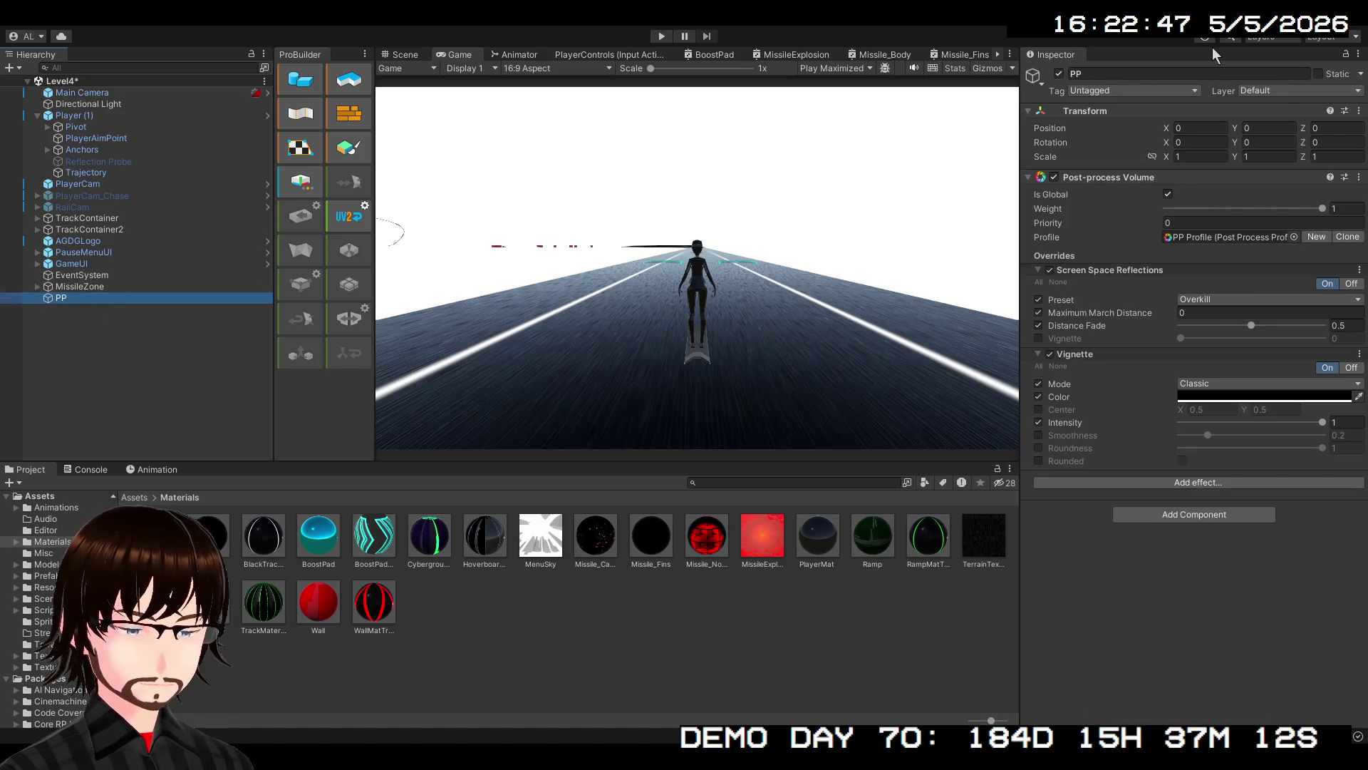
left_click(1300, 90)
left_click(1304, 116)
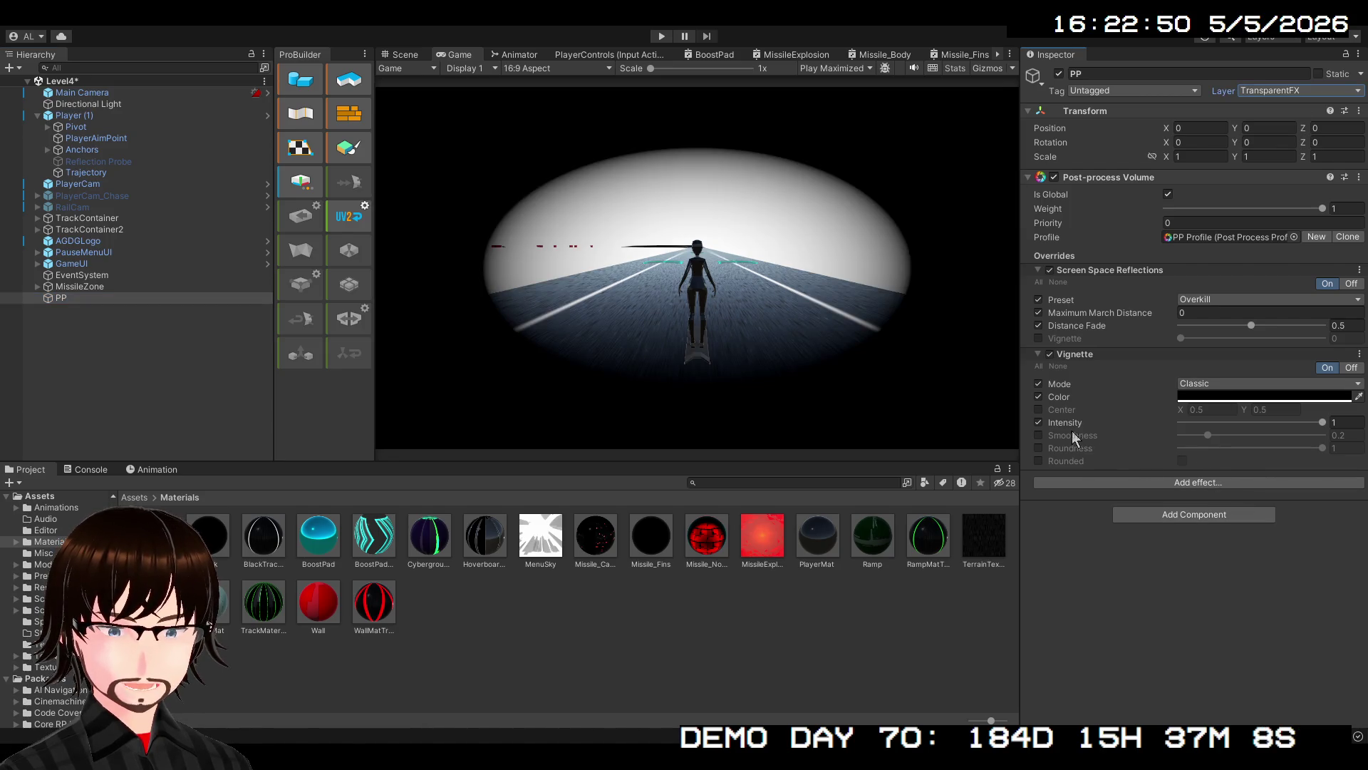
Compare the vignette on and off, then lower its Intensity to 0.363
left_click(1038, 422)
left_click(1038, 422)
left_click(1039, 422)
left_click(1039, 422)
left_click(1039, 422)
left_click(1038, 422)
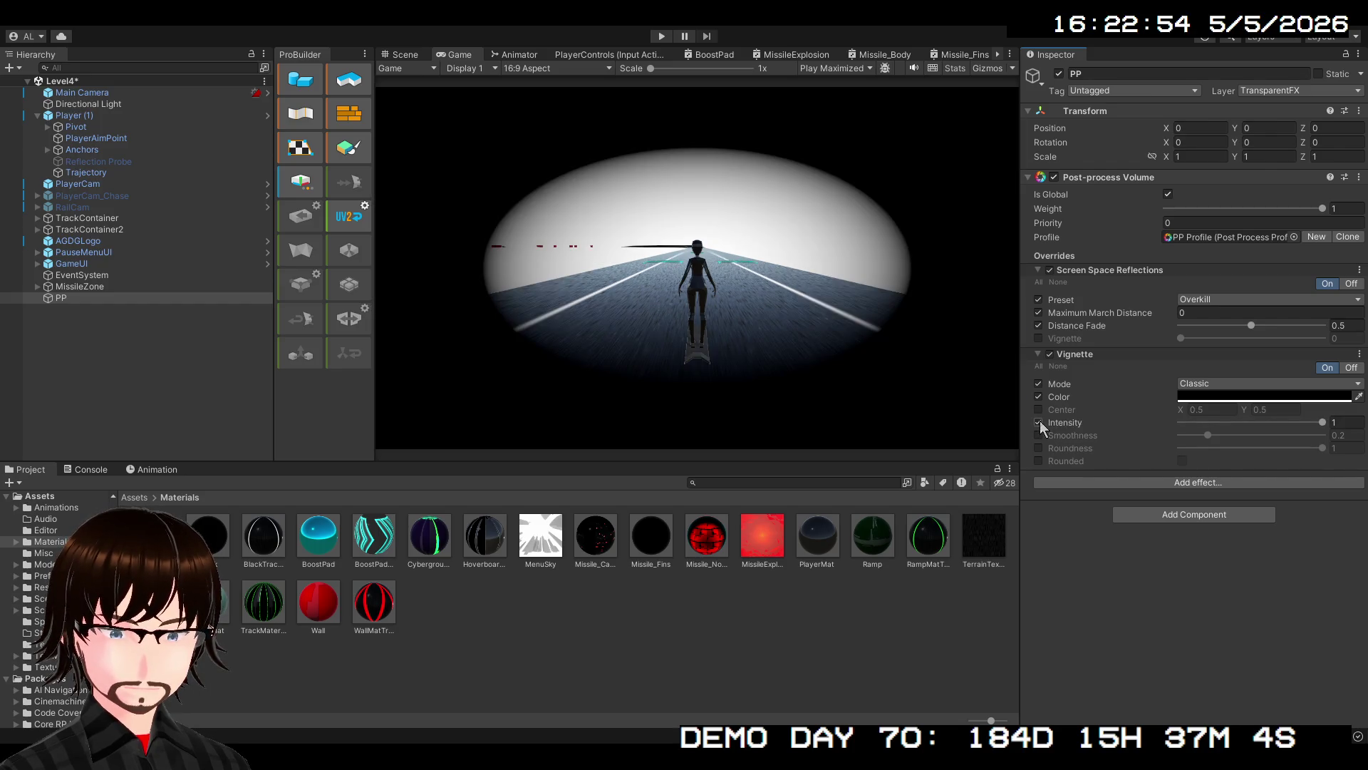
mouse_move(1323, 425)
left_mouse_down()
mouse_move(1218, 434)
mouse_move(1233, 438)
left_mouse_up()
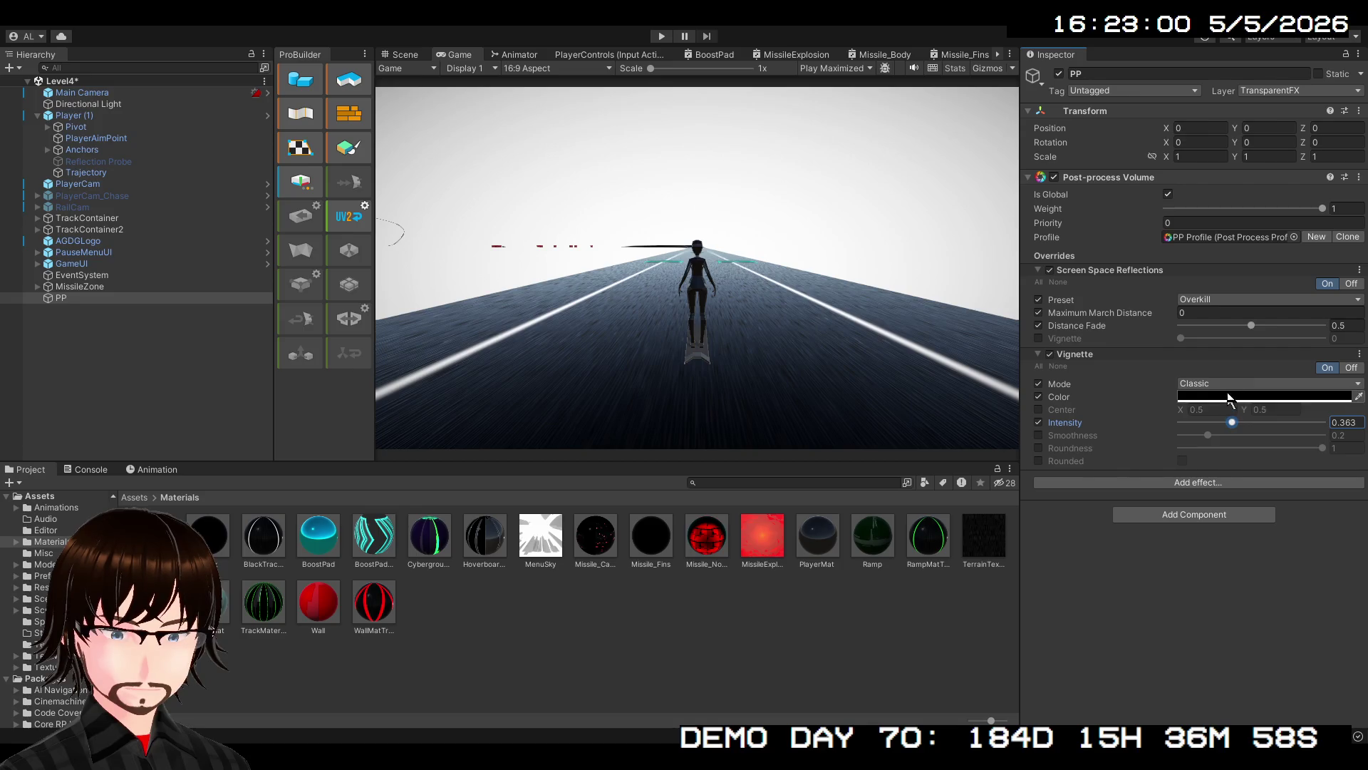
Raise Maximum March Distance to about 55.3, then switch off its and Distance Fade's overrides
left_click(1211, 559)
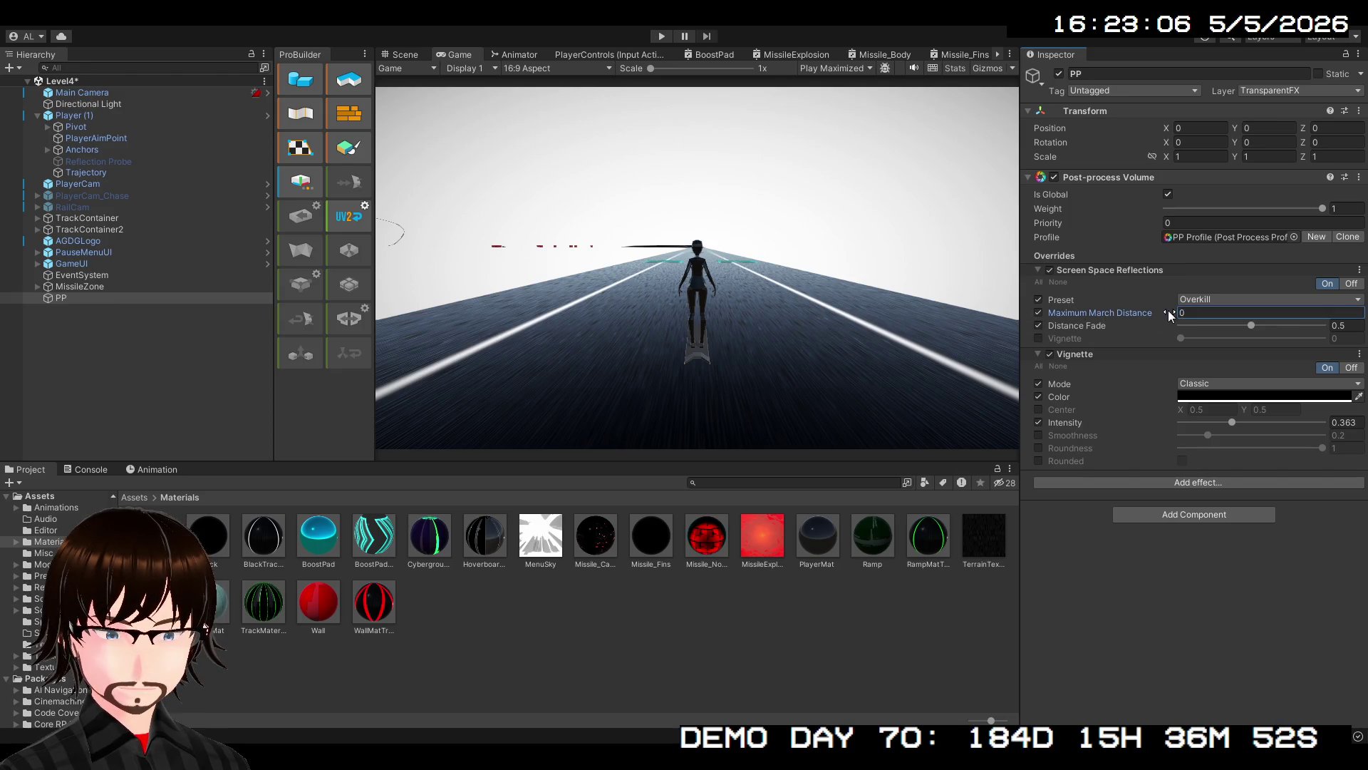
left_click_drag(1169, 311, 1217, 318)
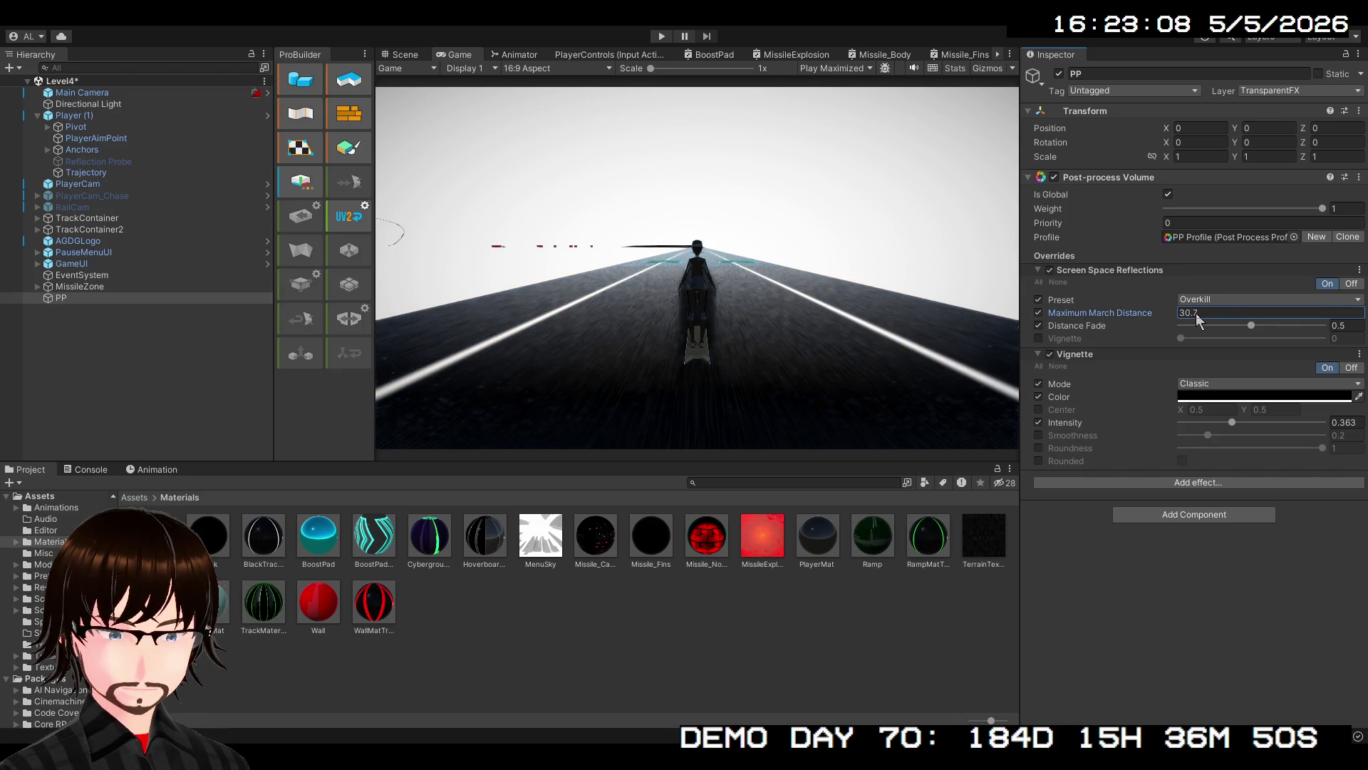
left_click(1037, 313)
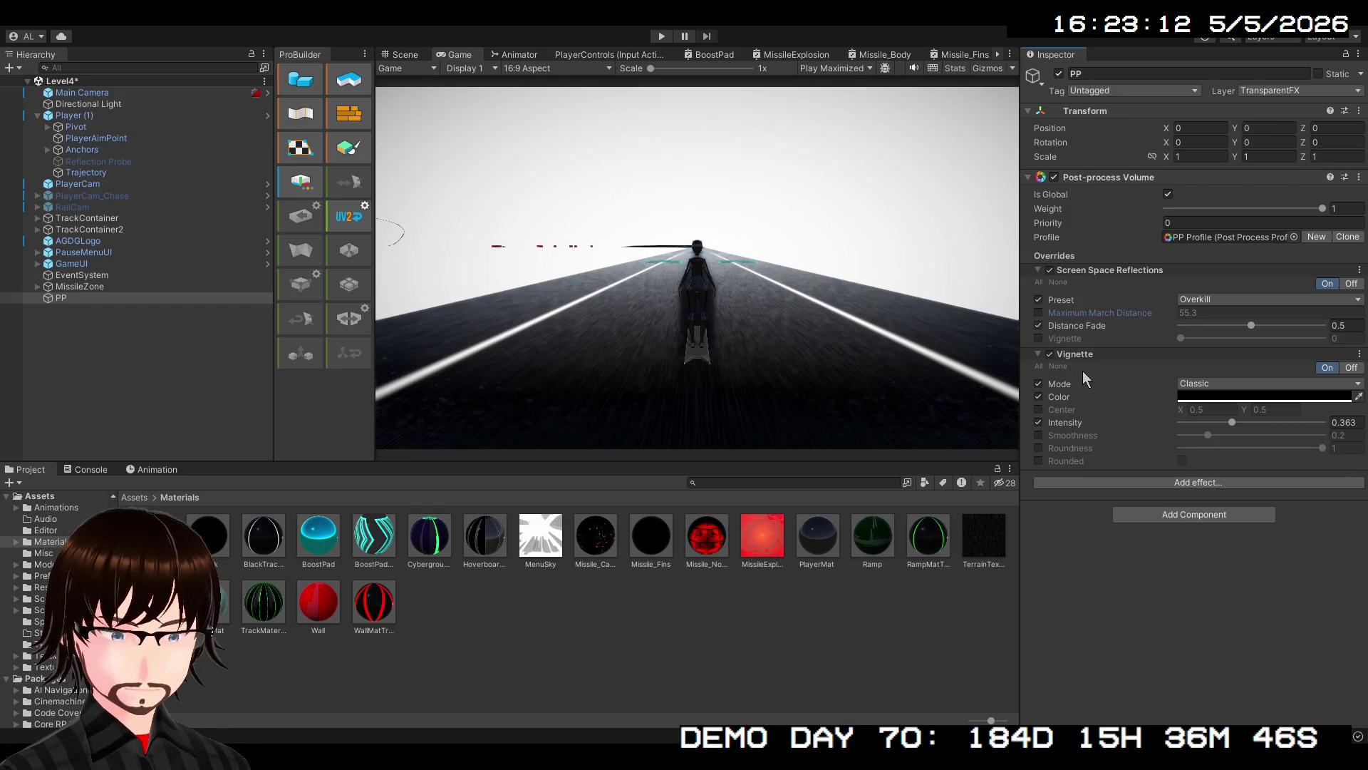
left_click(1040, 326)
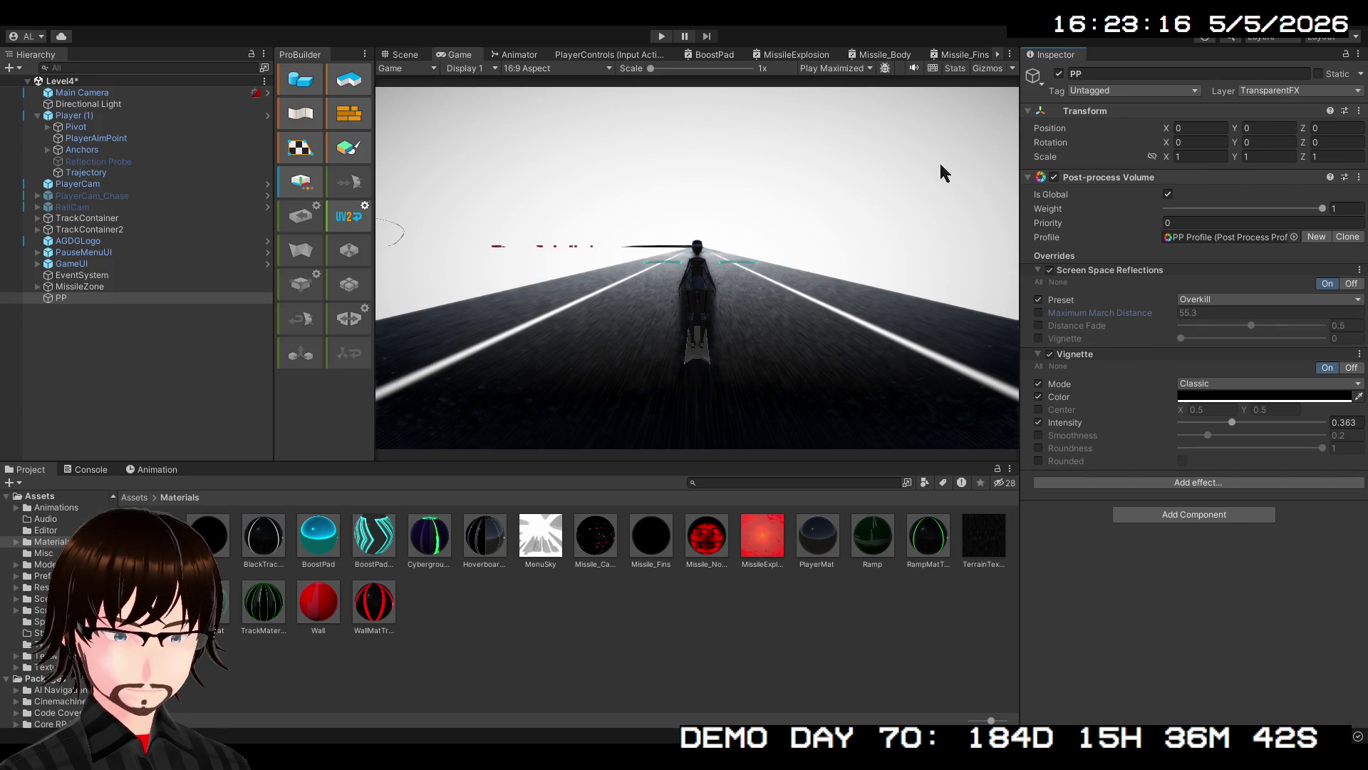
left_click(662, 35)
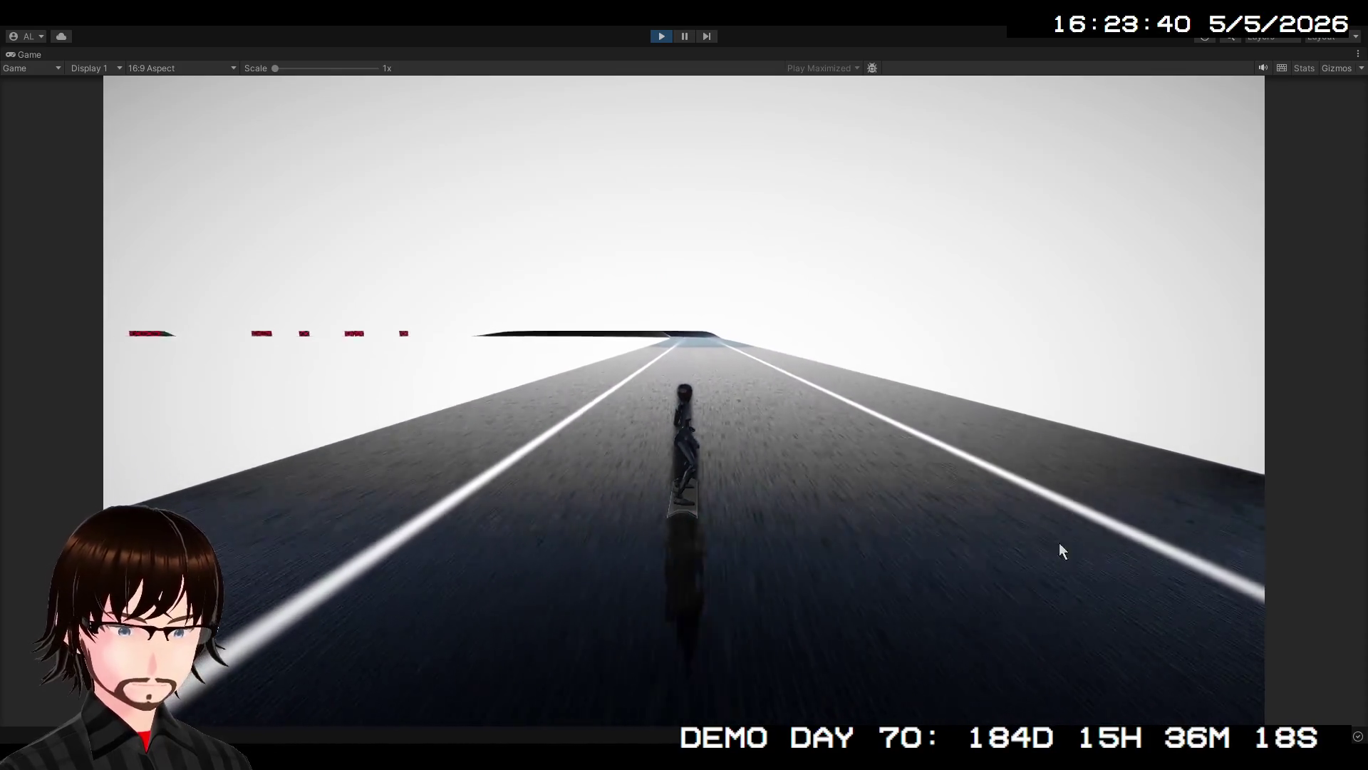
left_click(661, 36)
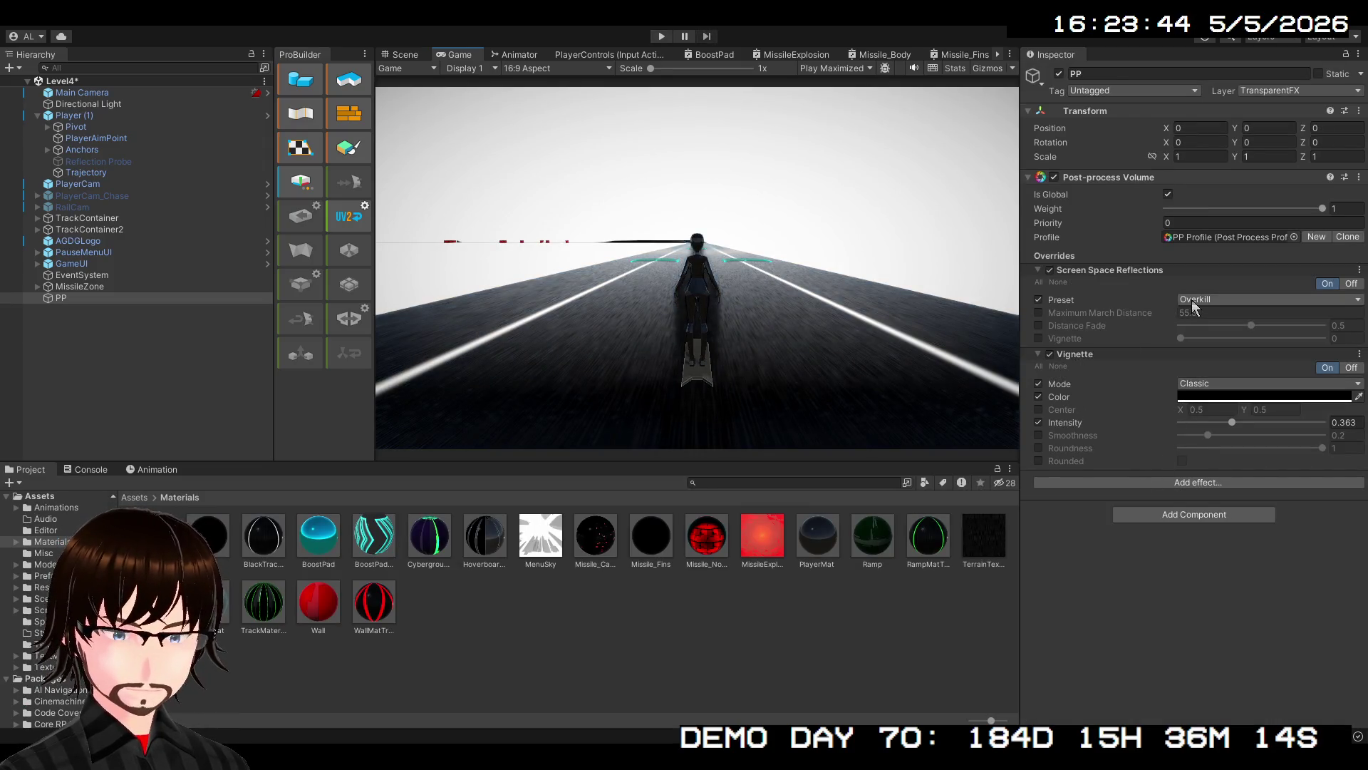
Switch the reflections preset to High and override Maximum March Distance to 1000
left_click(1223, 364)
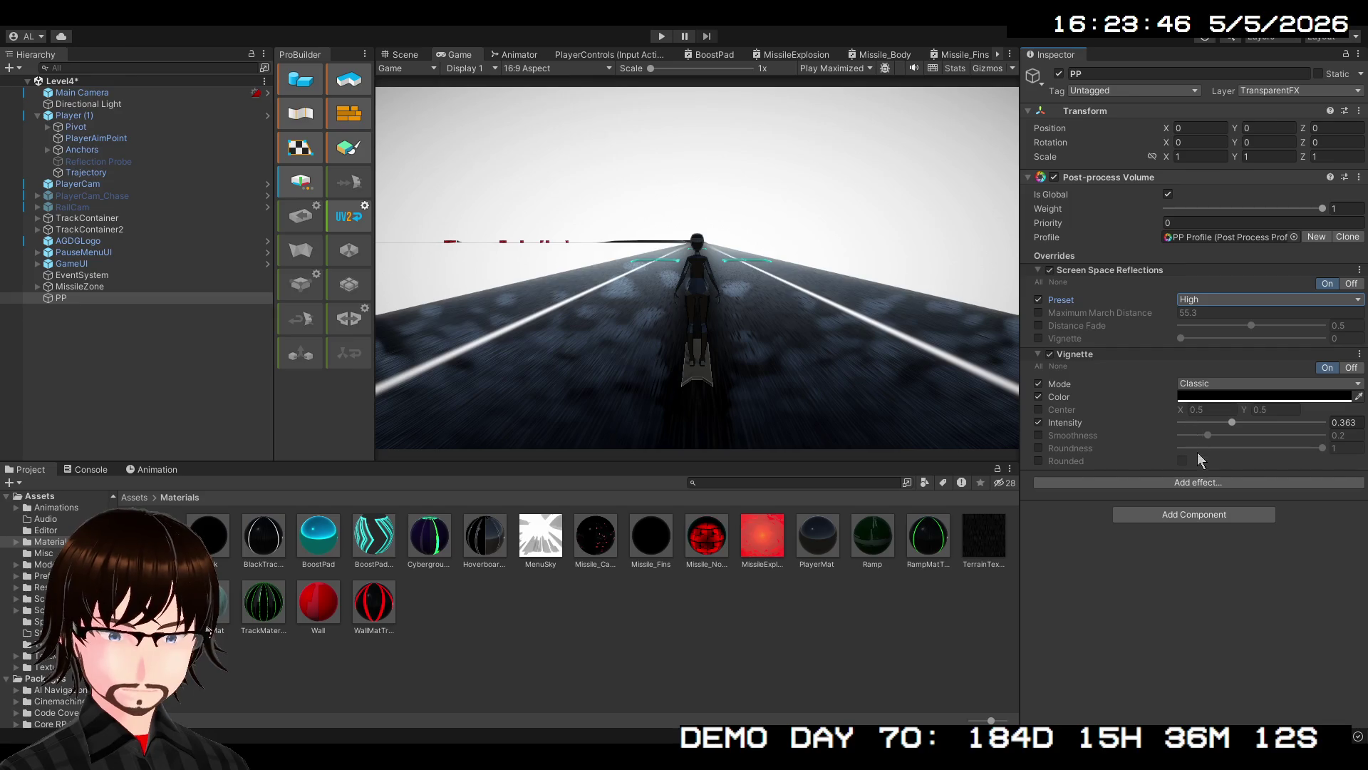
left_click(1040, 313)
left_click(1188, 314)
type("1000")
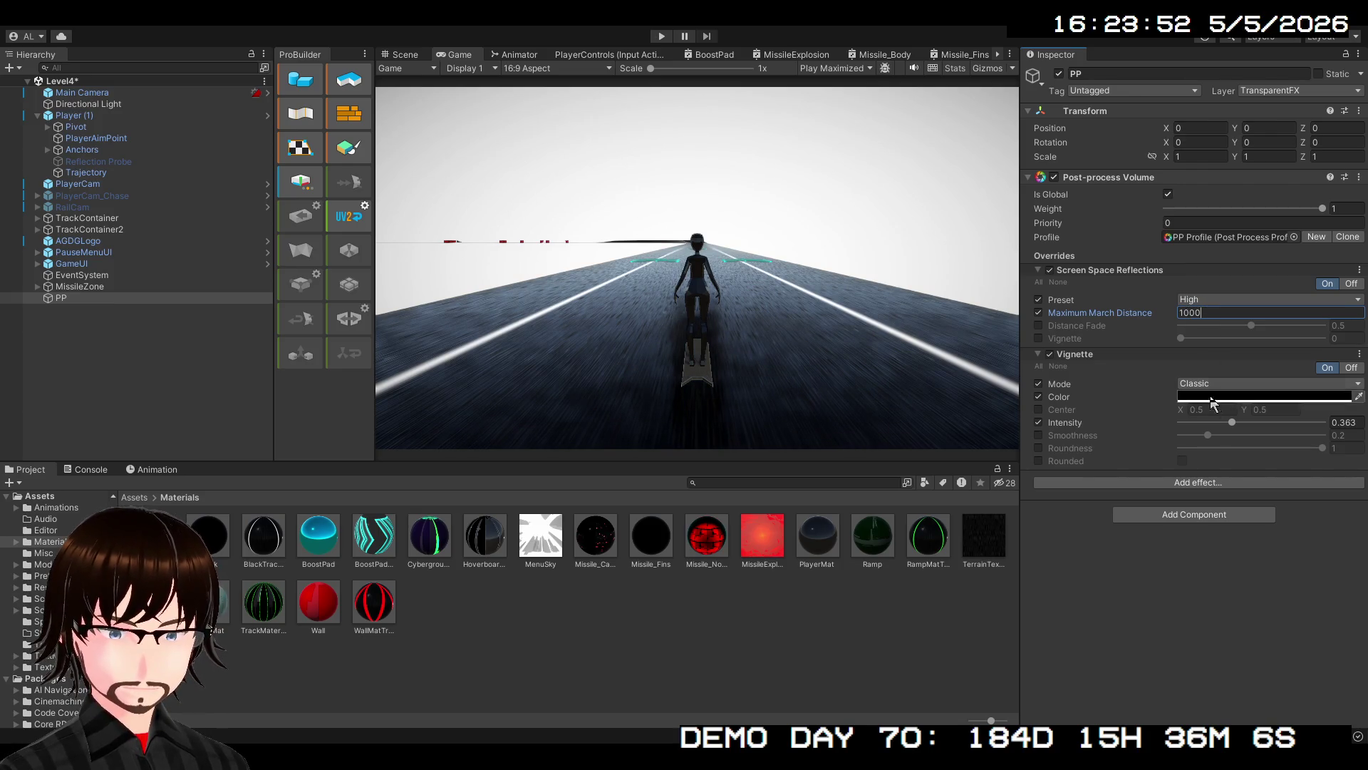
Override Distance Fade to 1 and try the reflection Vignette, leaving its override off
left_click(1038, 325)
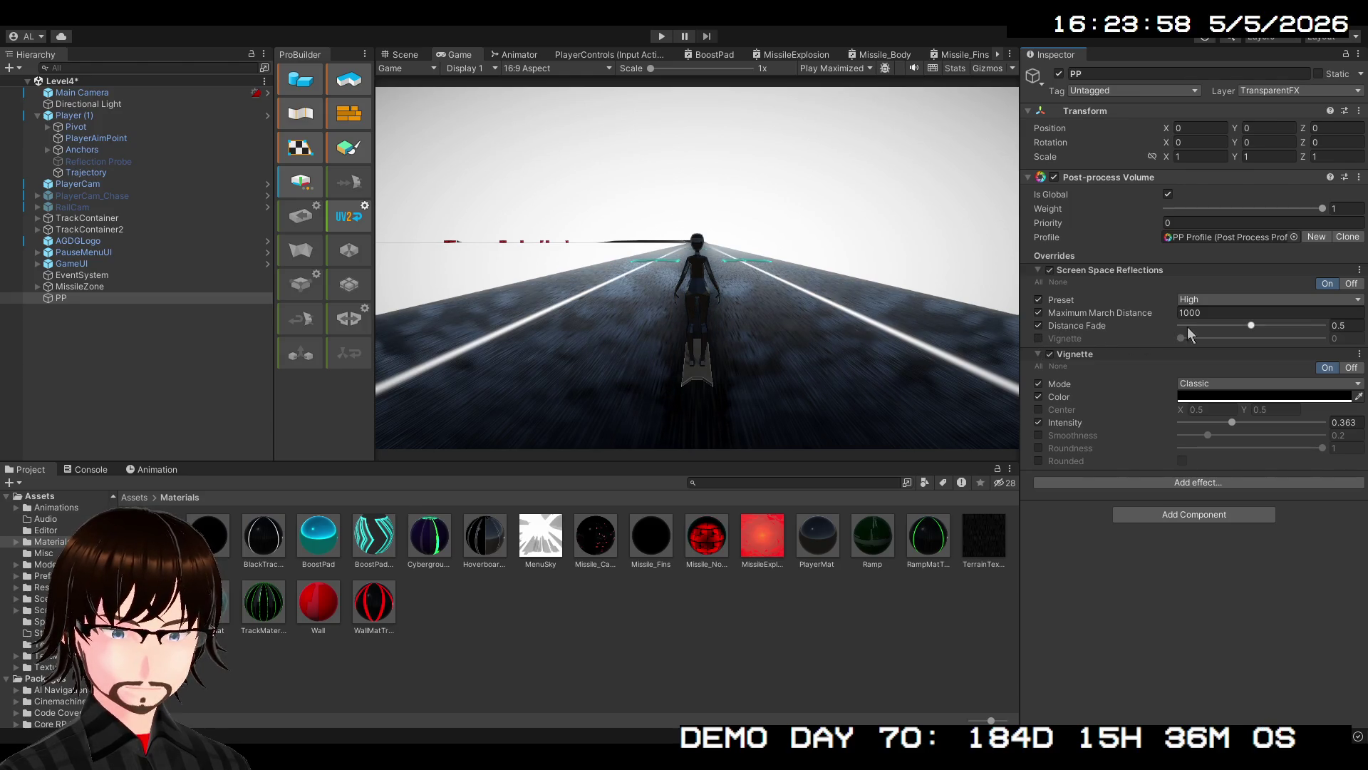
mouse_move(1251, 327)
left_mouse_down()
mouse_move(1187, 332)
mouse_move(1324, 333)
left_mouse_up()
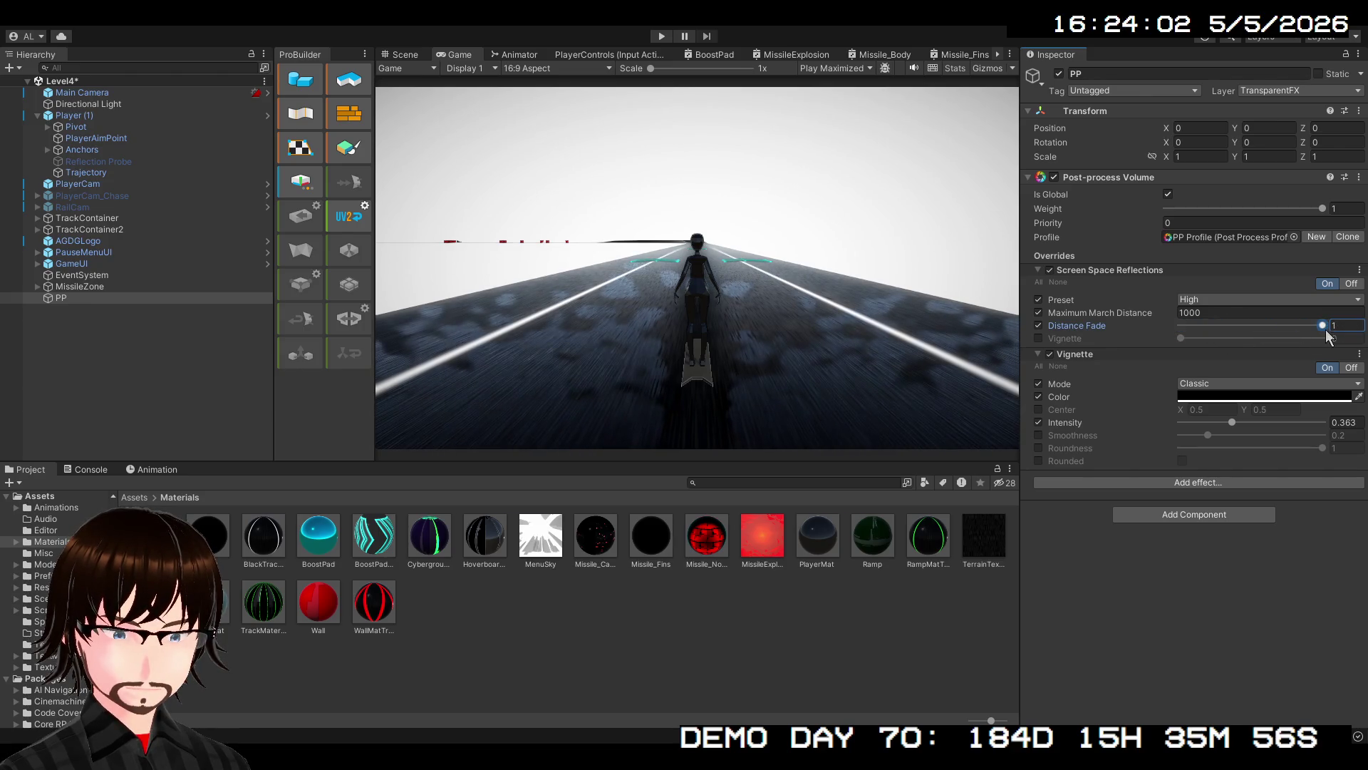
left_click(1039, 339)
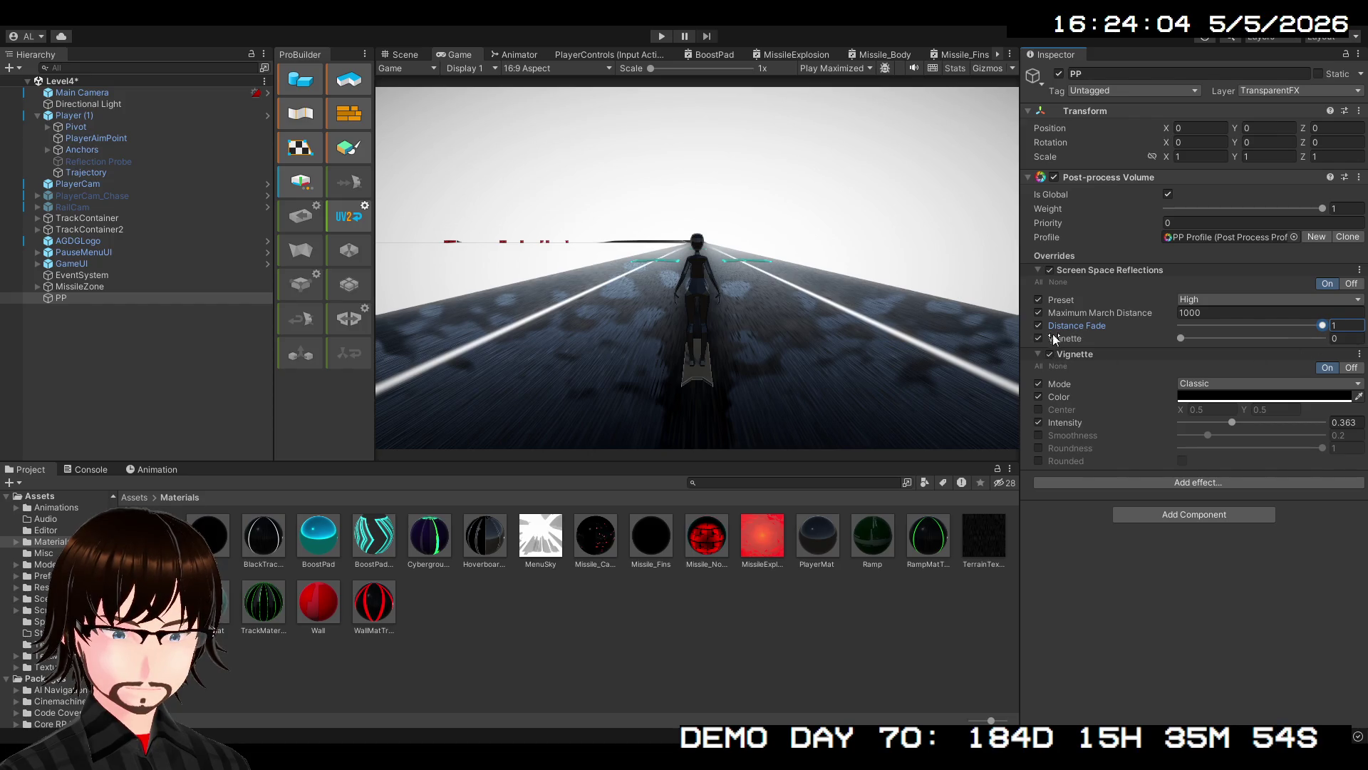
mouse_move(1173, 340)
left_mouse_down()
mouse_move(1270, 340)
mouse_move(1169, 348)
left_mouse_up()
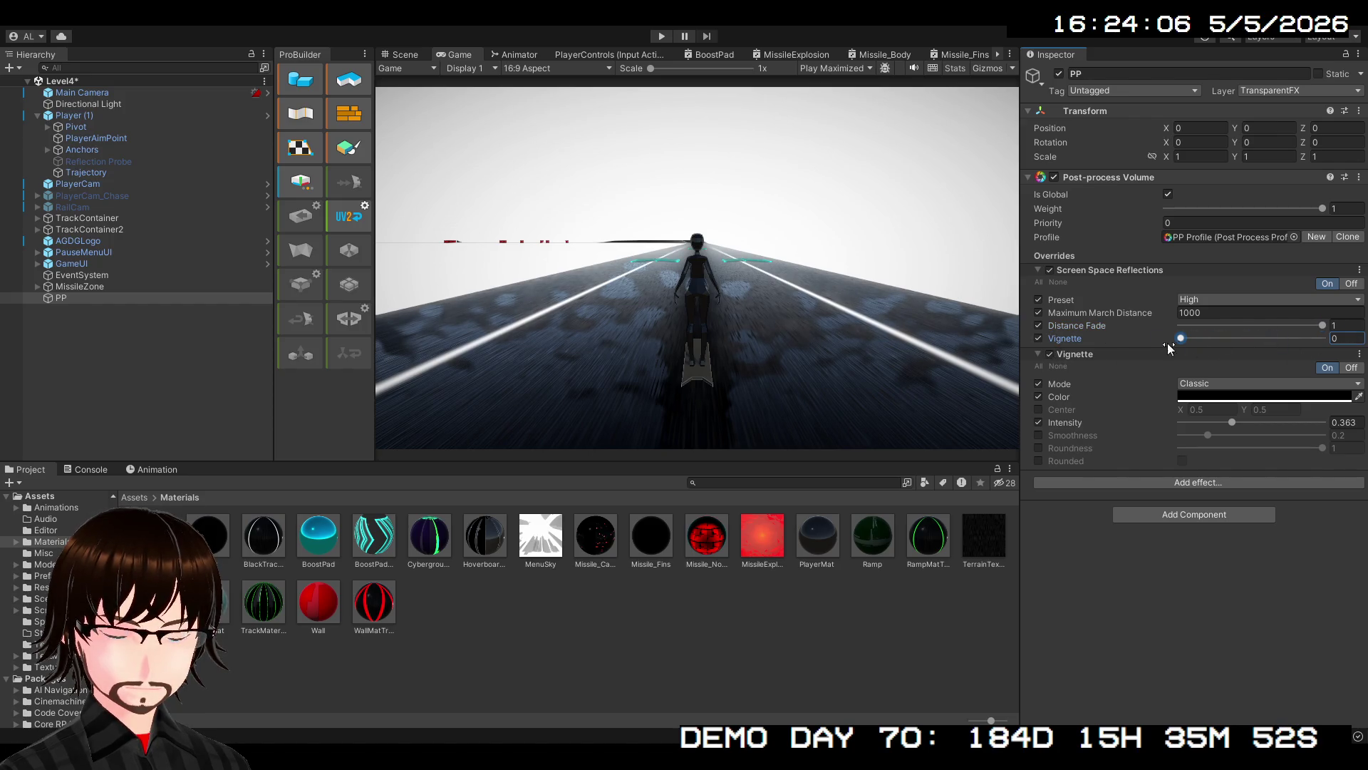
left_click(1038, 338)
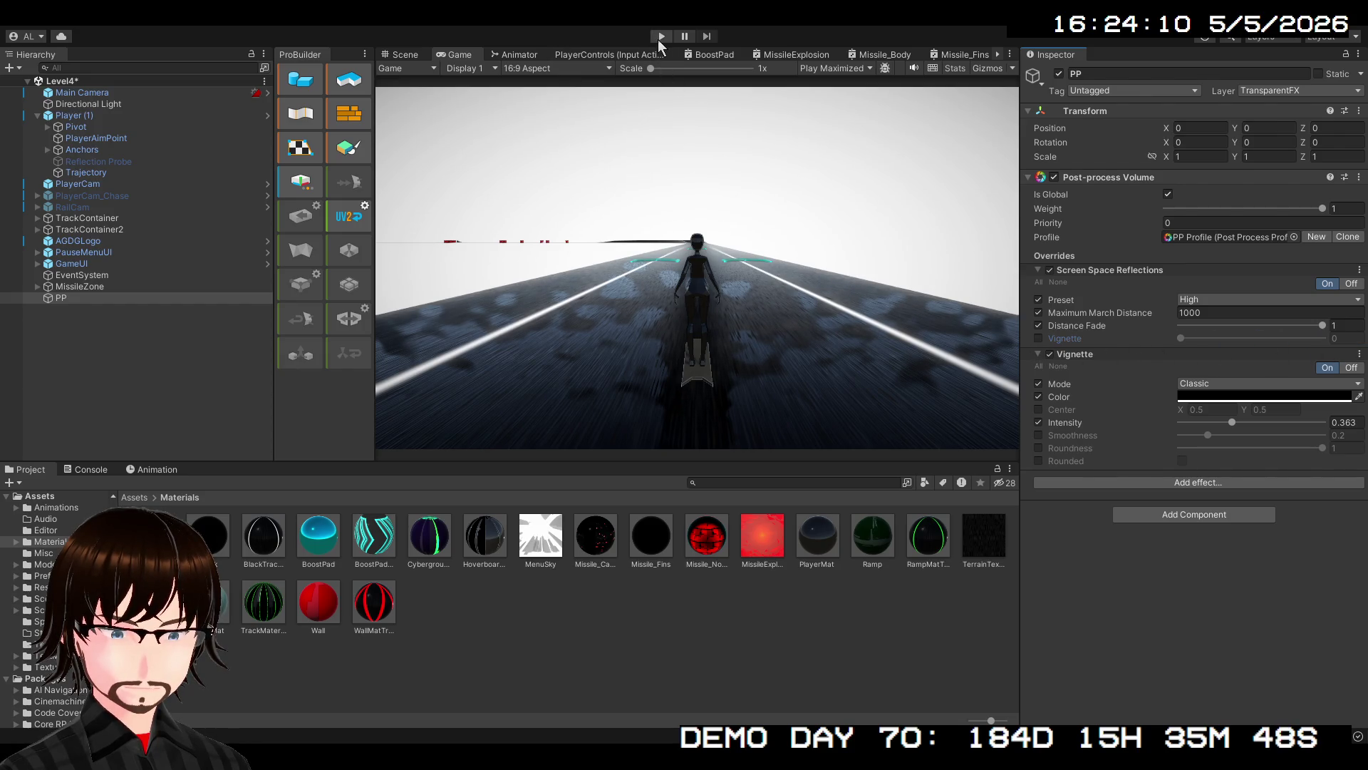
left_click(658, 38)
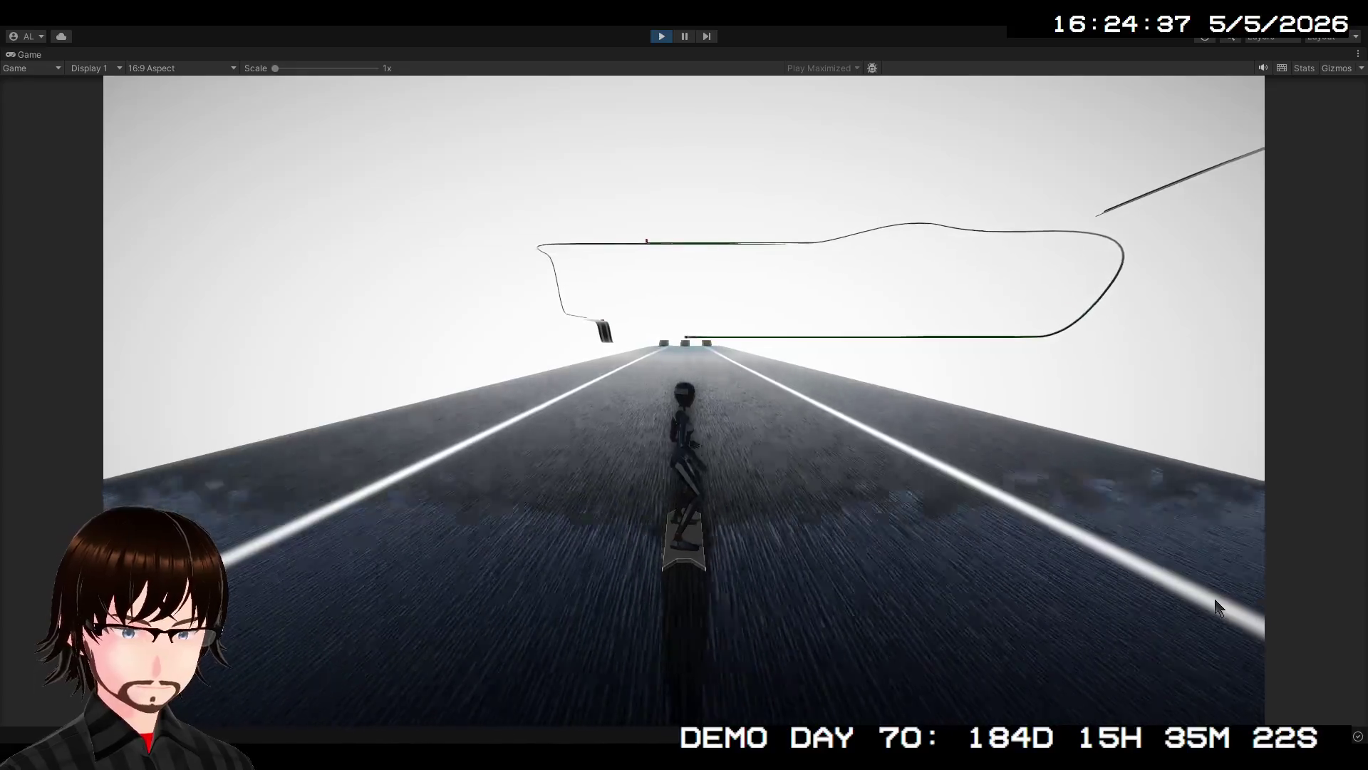
left_click(663, 36)
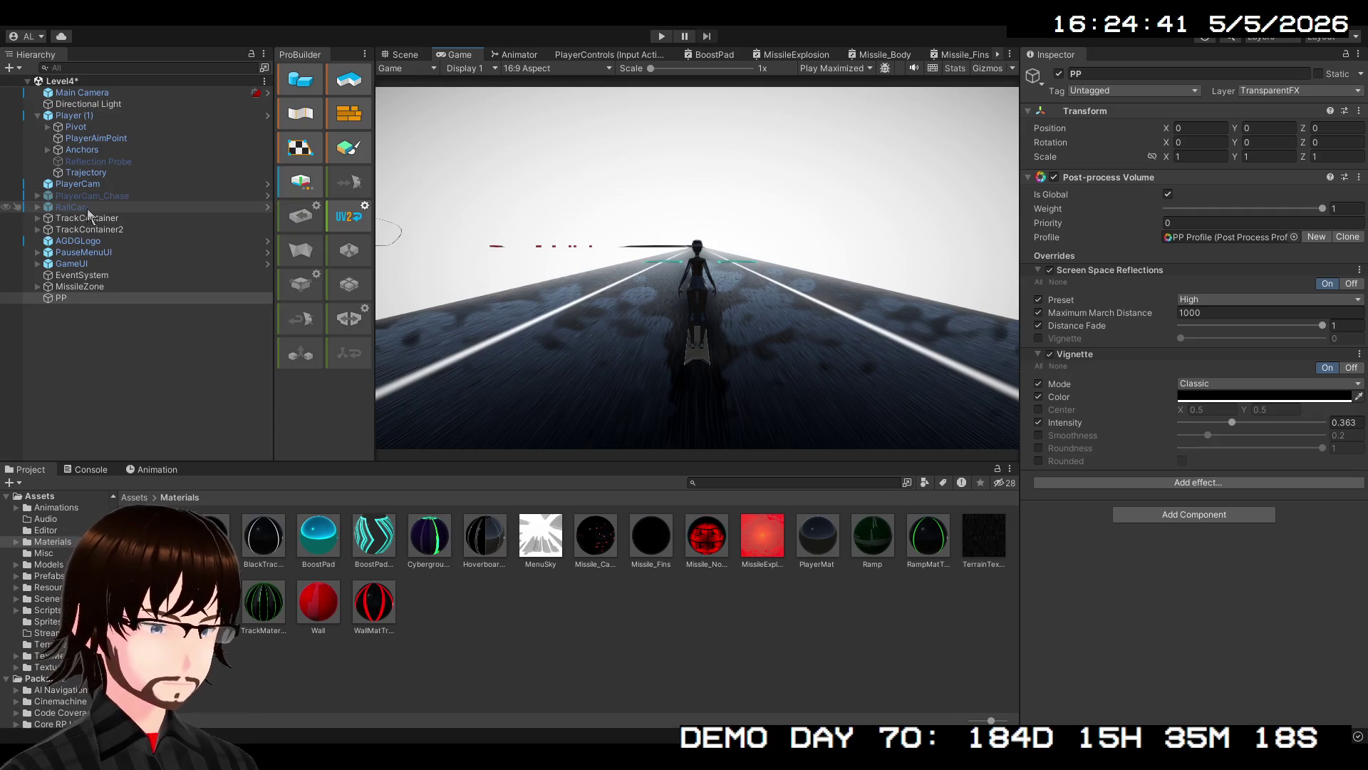
Activate the player's Reflection Probe and drop PP's march distance and distance fade overrides
left_click(136, 163)
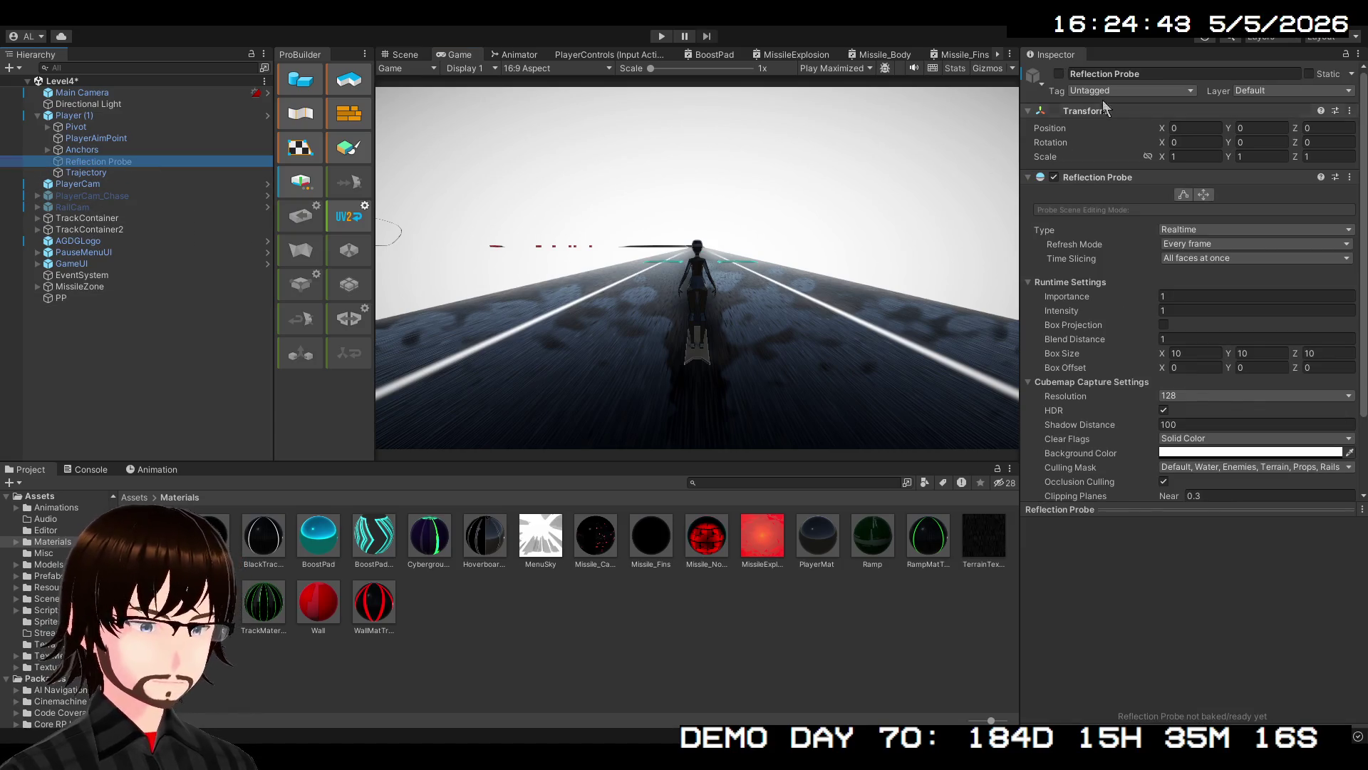
left_click(1060, 74)
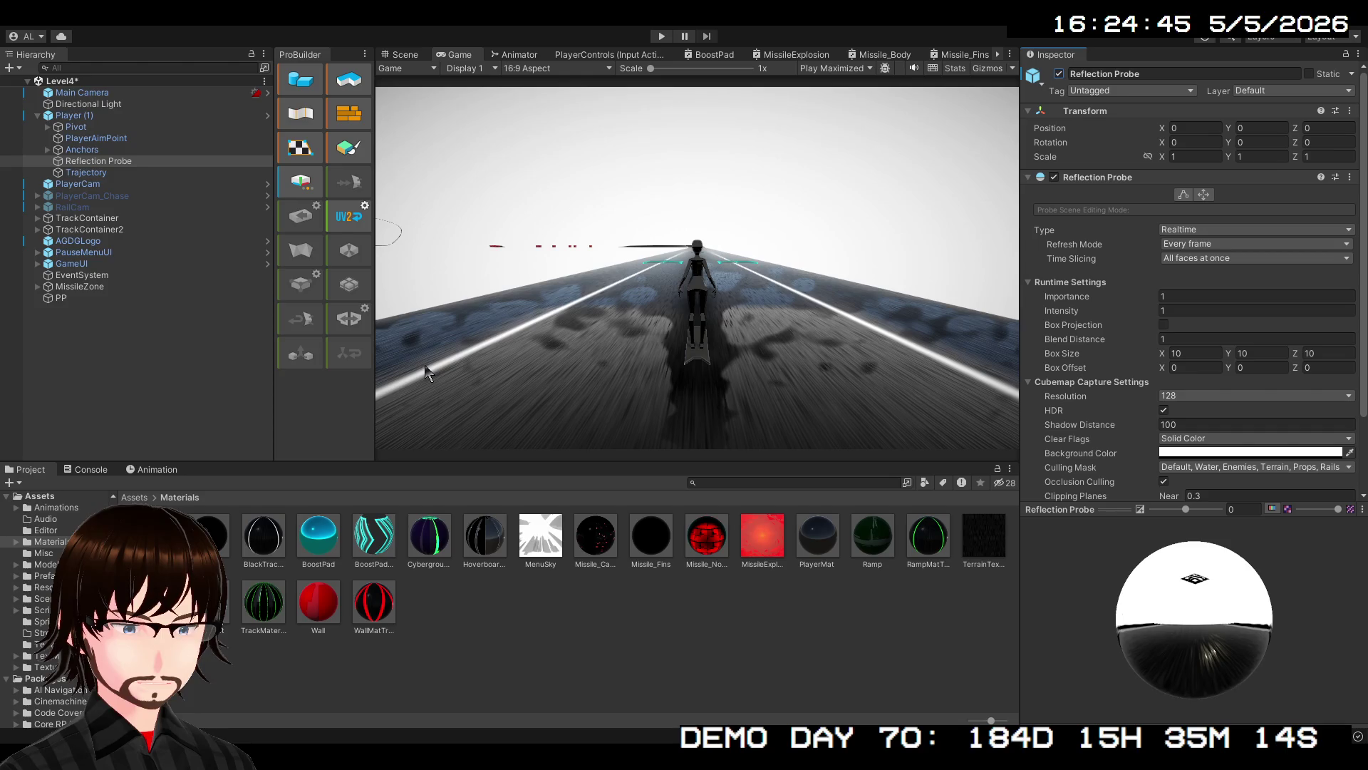
left_click(110, 297)
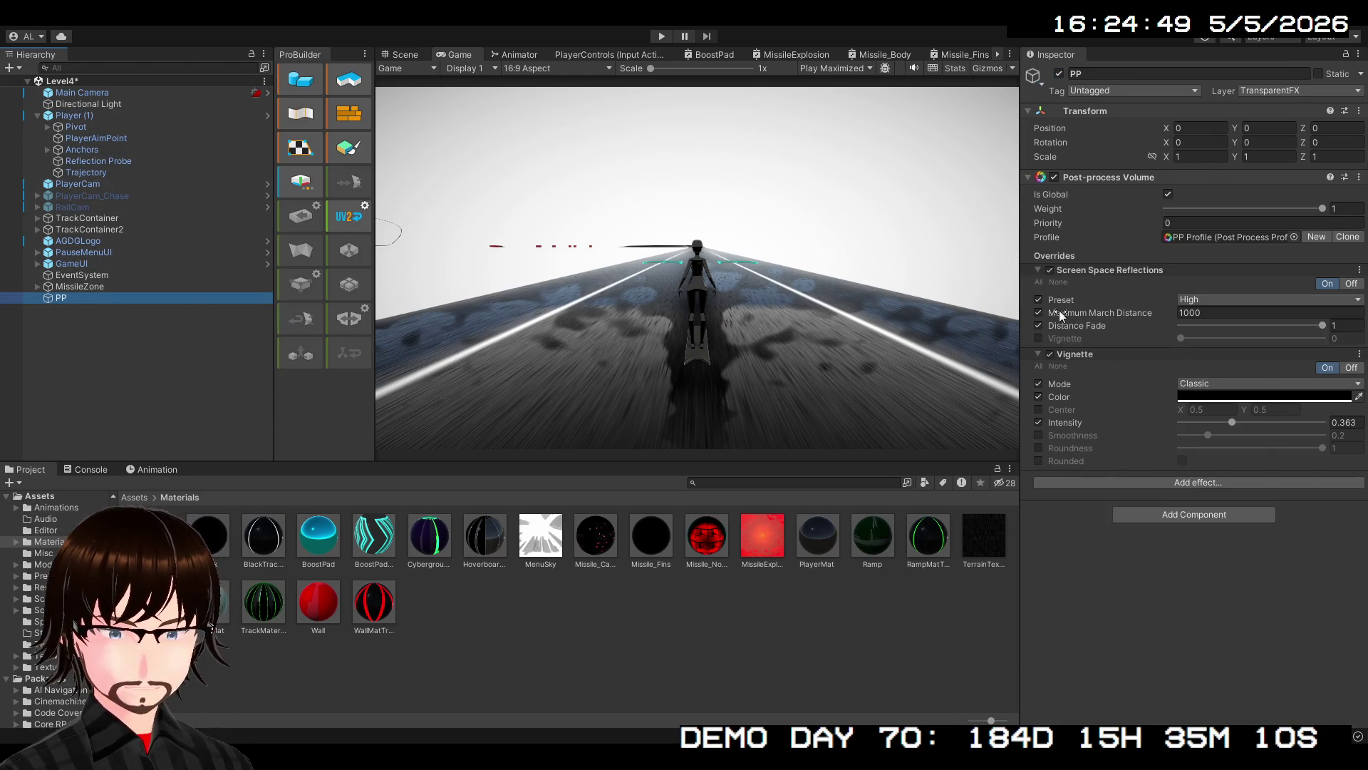
left_click(1038, 312)
left_click(1039, 326)
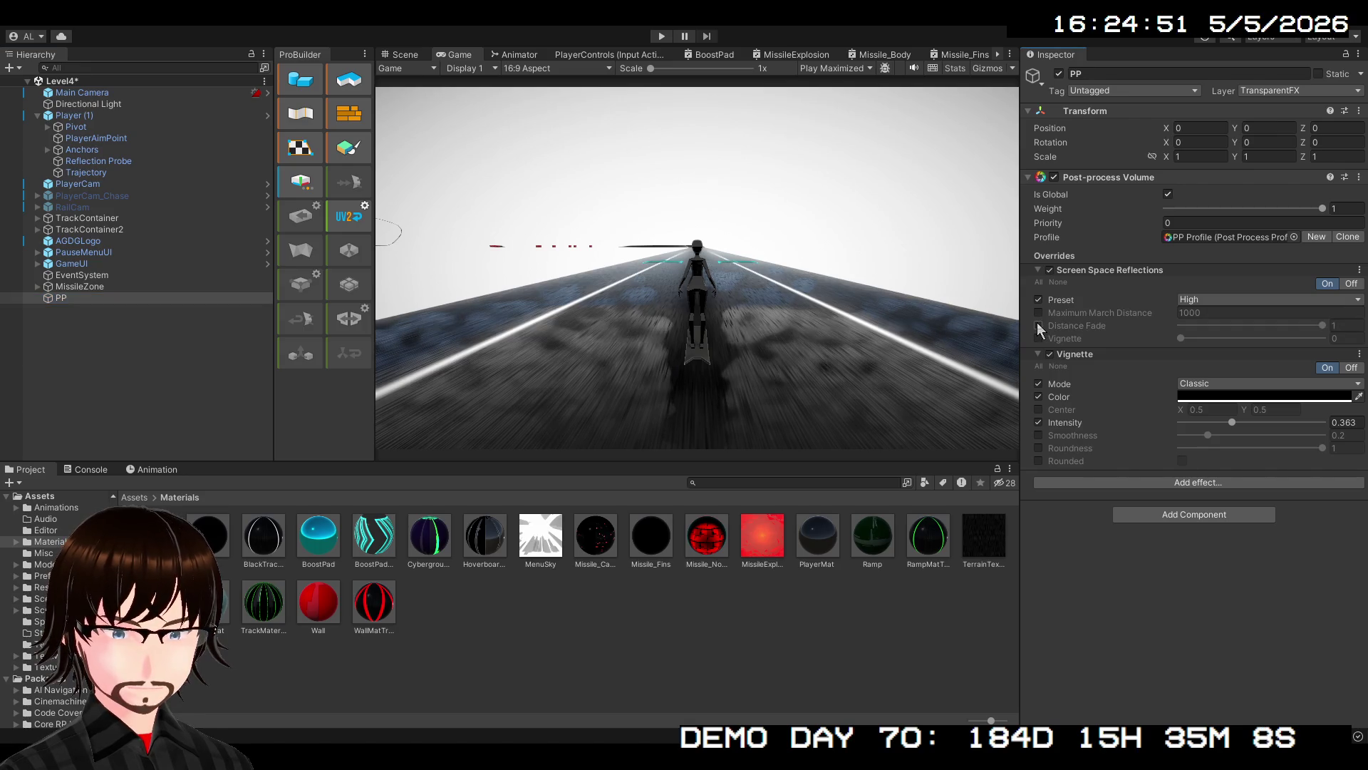
Try the Lower and Higher reflection presets, settle on Overkill, and start a play-test
left_click(1269, 299)
left_click(1226, 327)
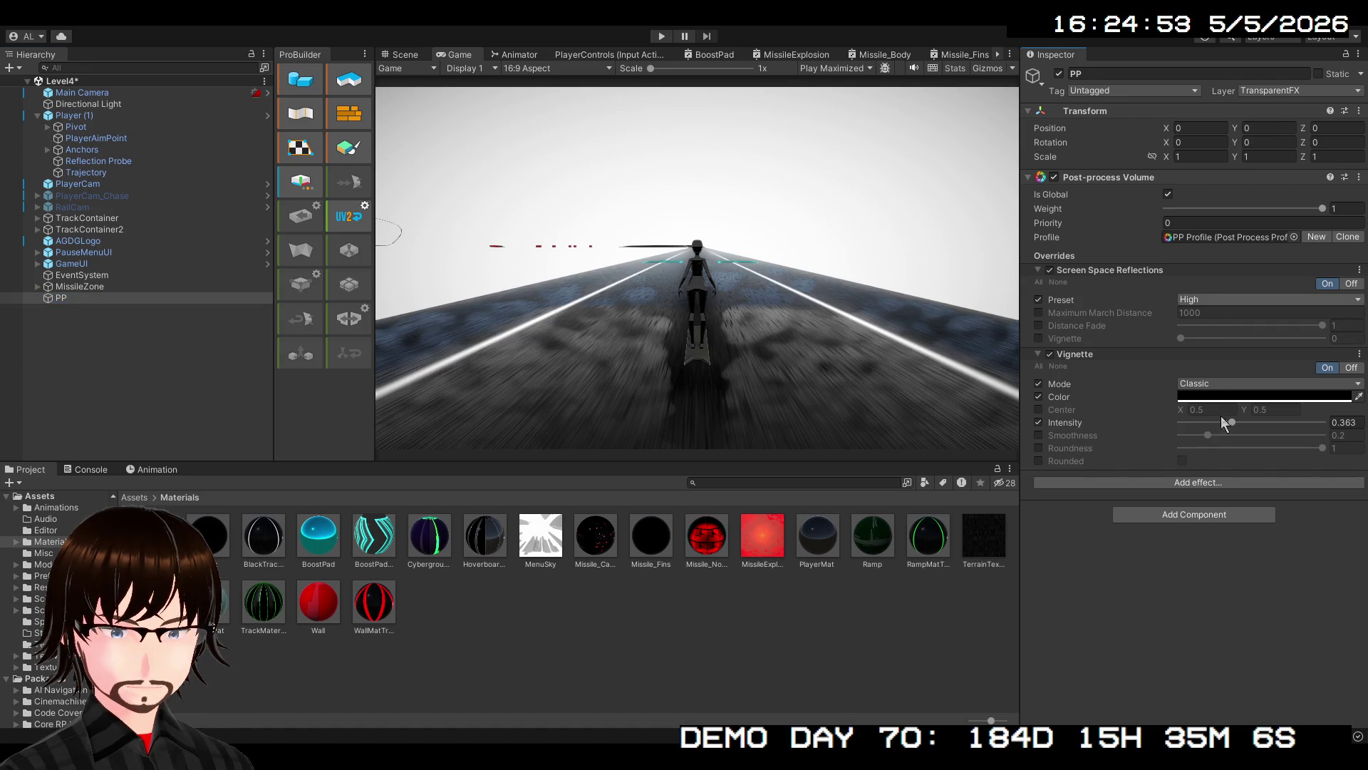
left_click(1219, 300)
left_click(1218, 315)
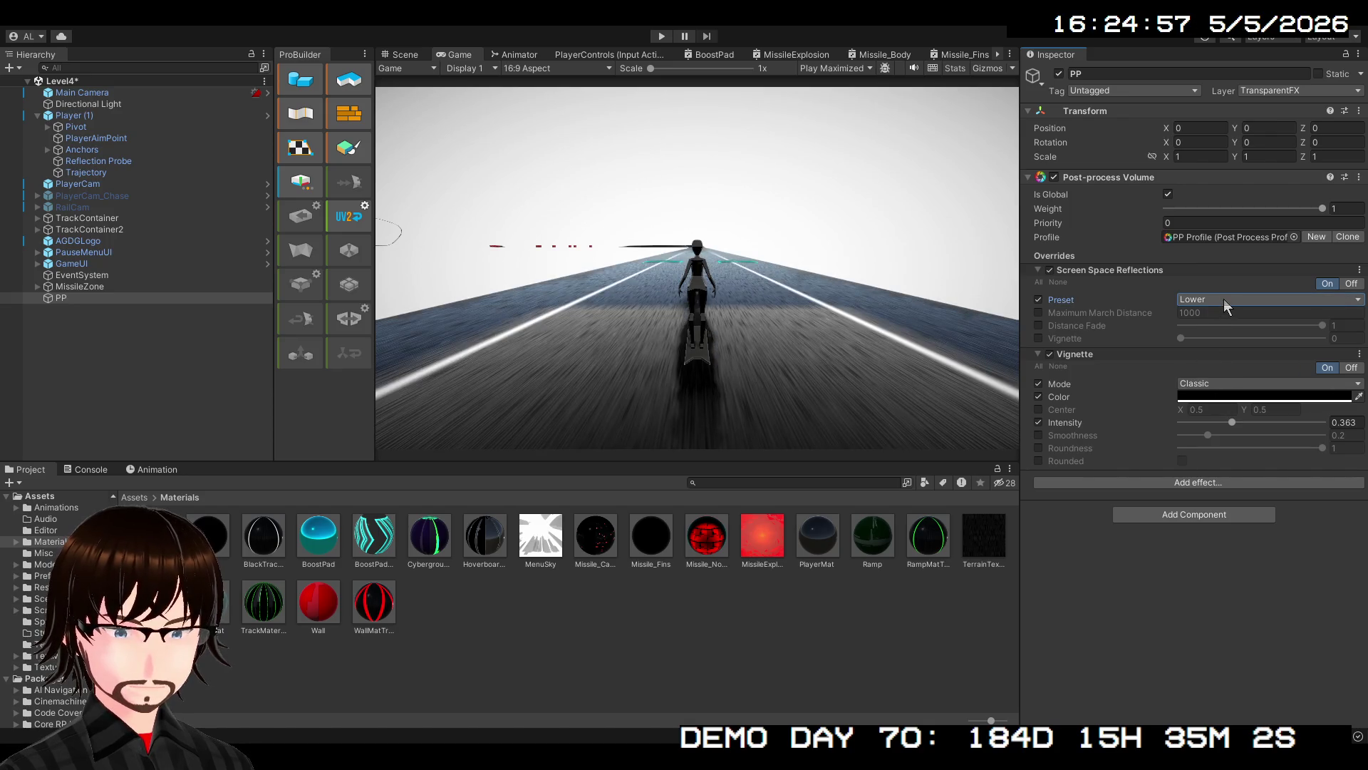
left_click(1226, 299)
left_click(1226, 367)
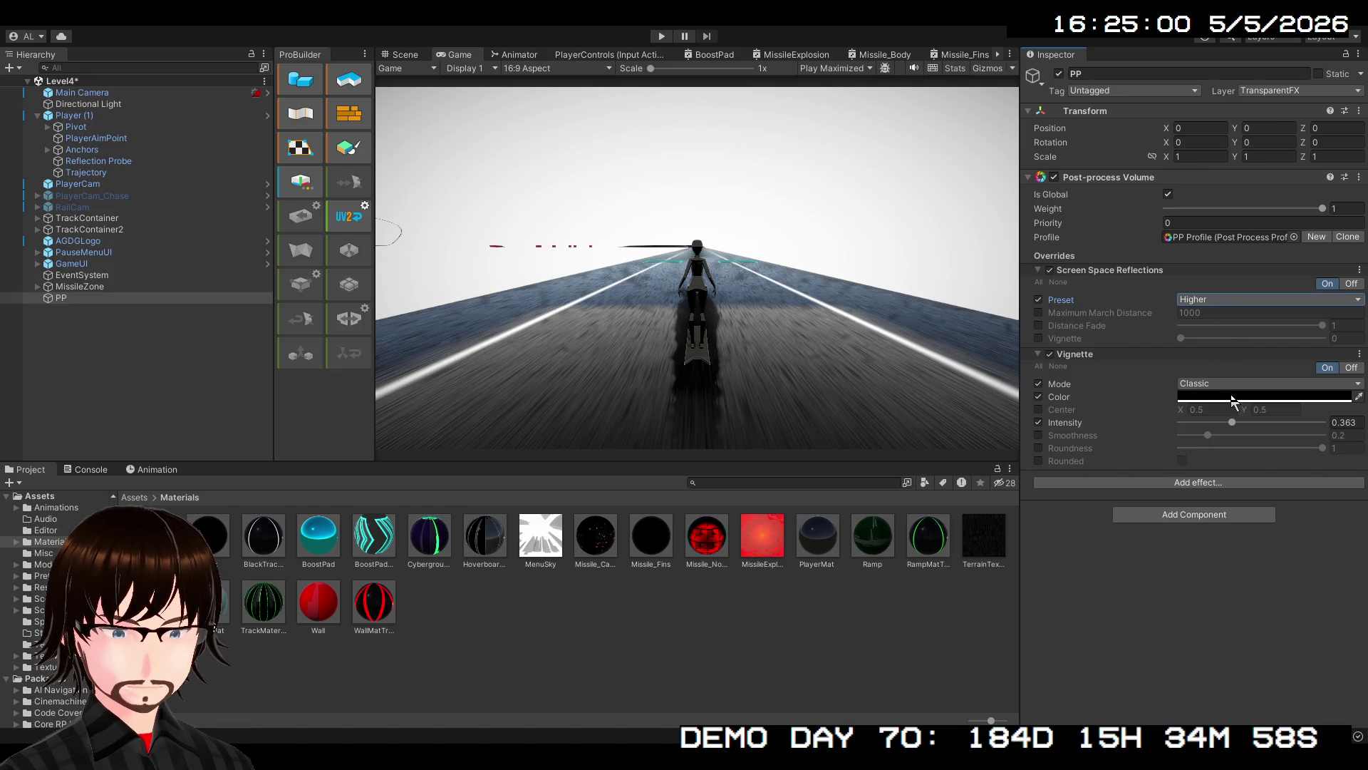
left_click(1226, 300)
left_click(1228, 393)
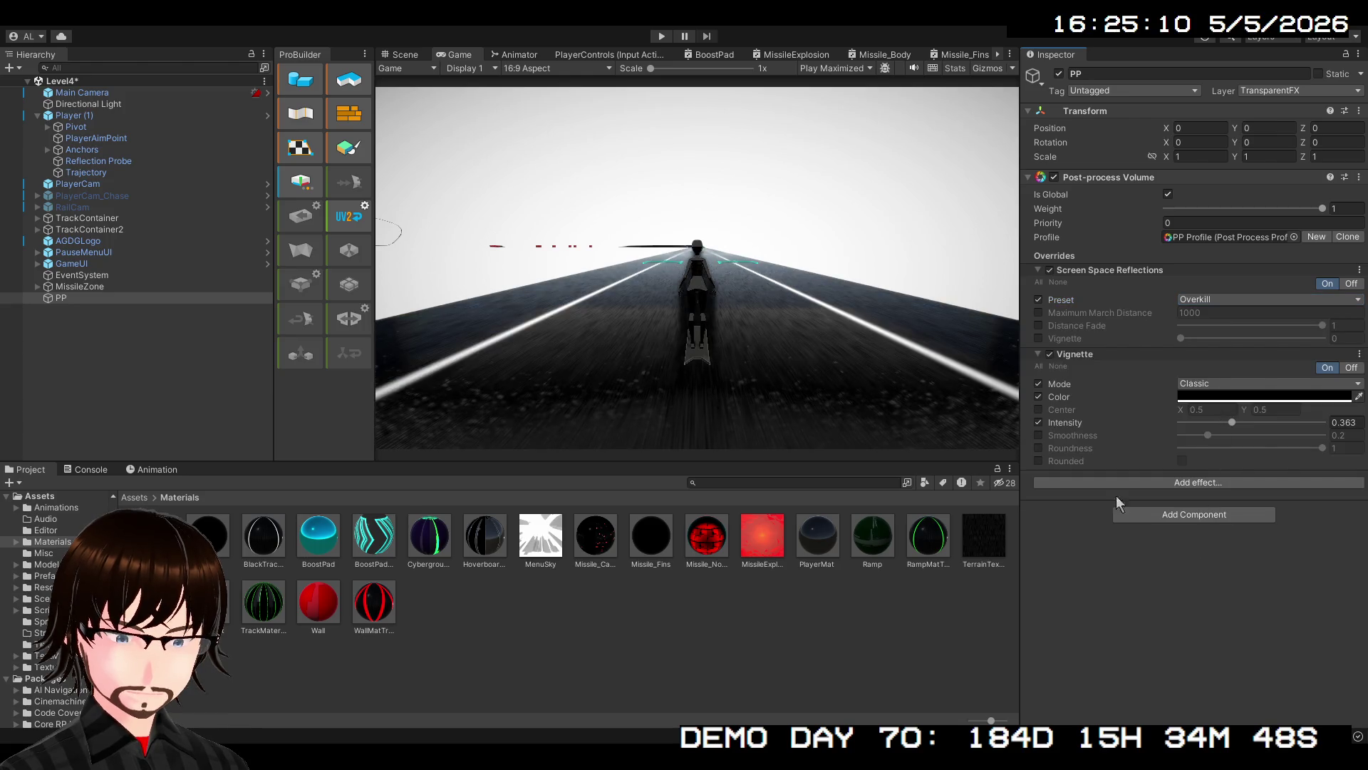
left_click(662, 34)
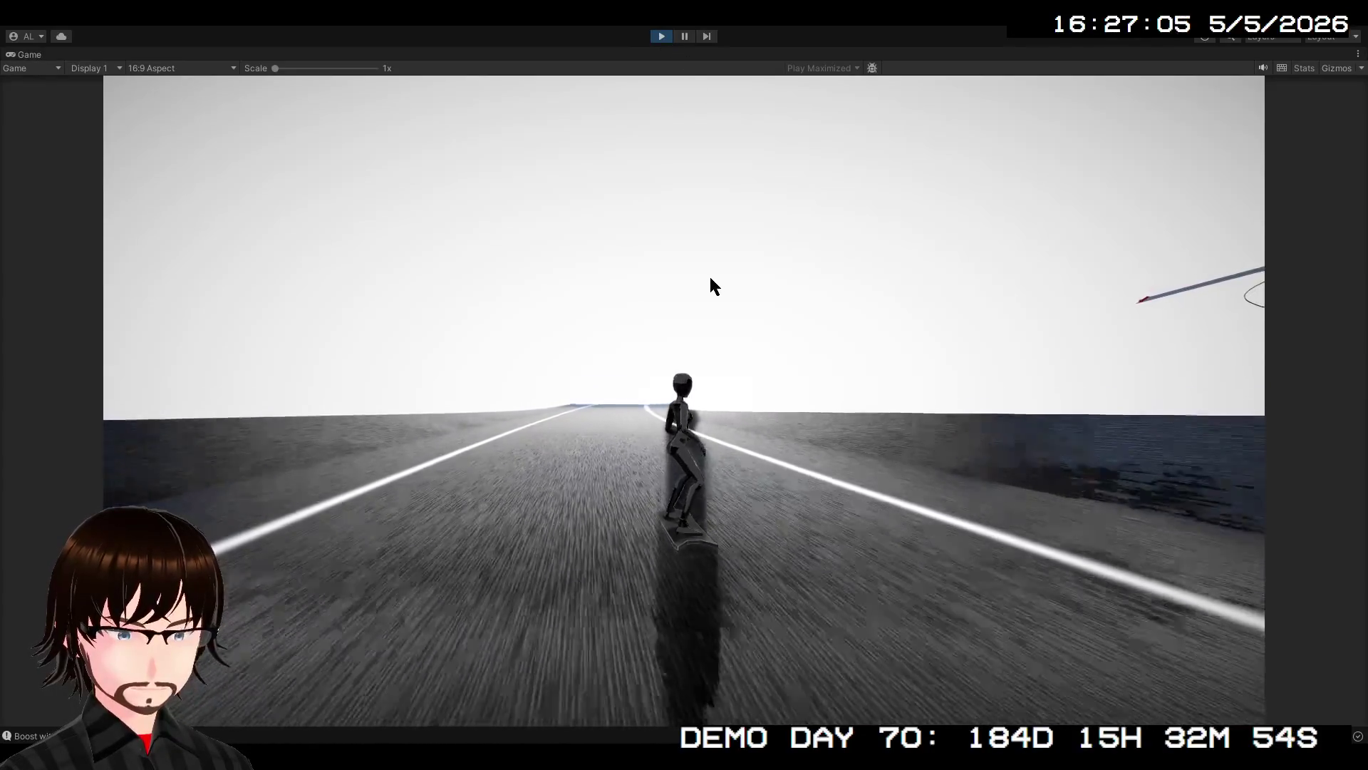
left_click(663, 36)
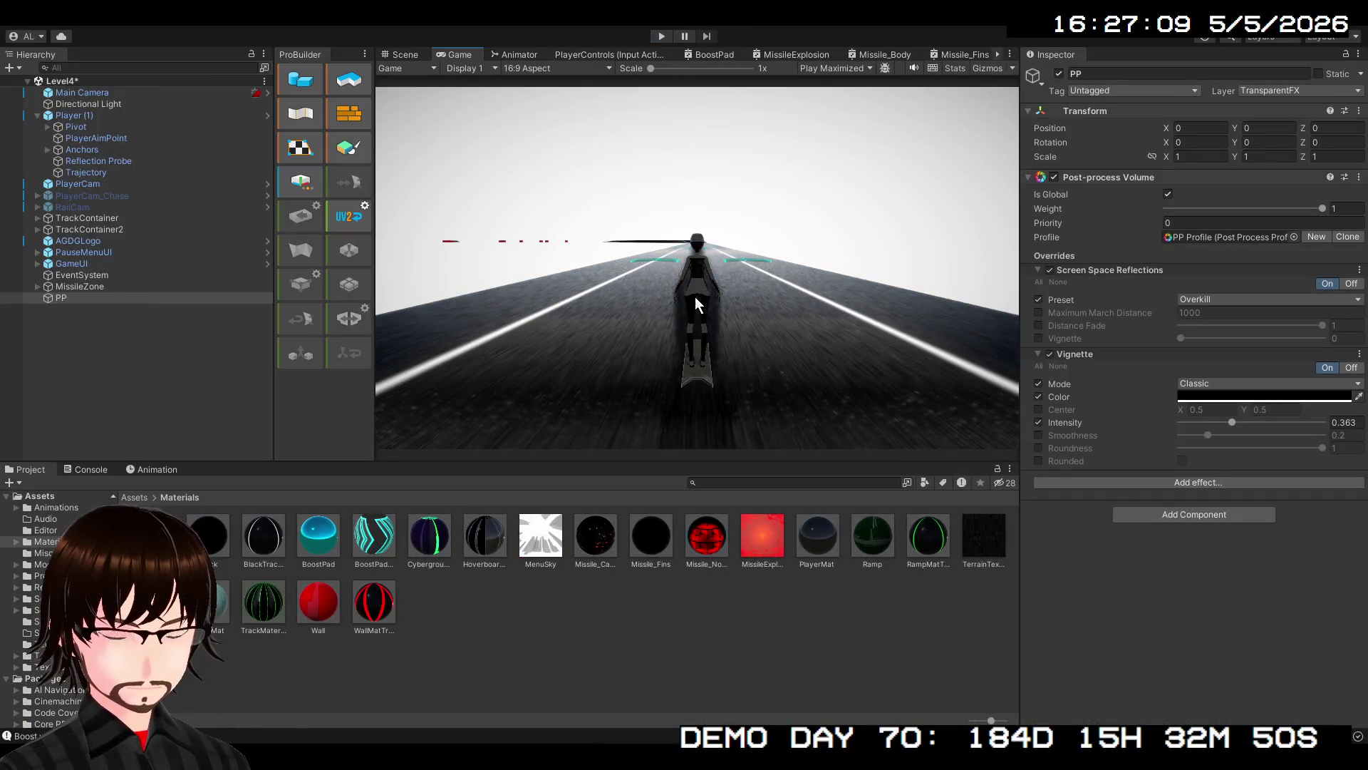
Disable screen space reflections, enlarge the Reflection Probe box to 1000 × 10 × 1000, and play-test
left_click(1050, 270)
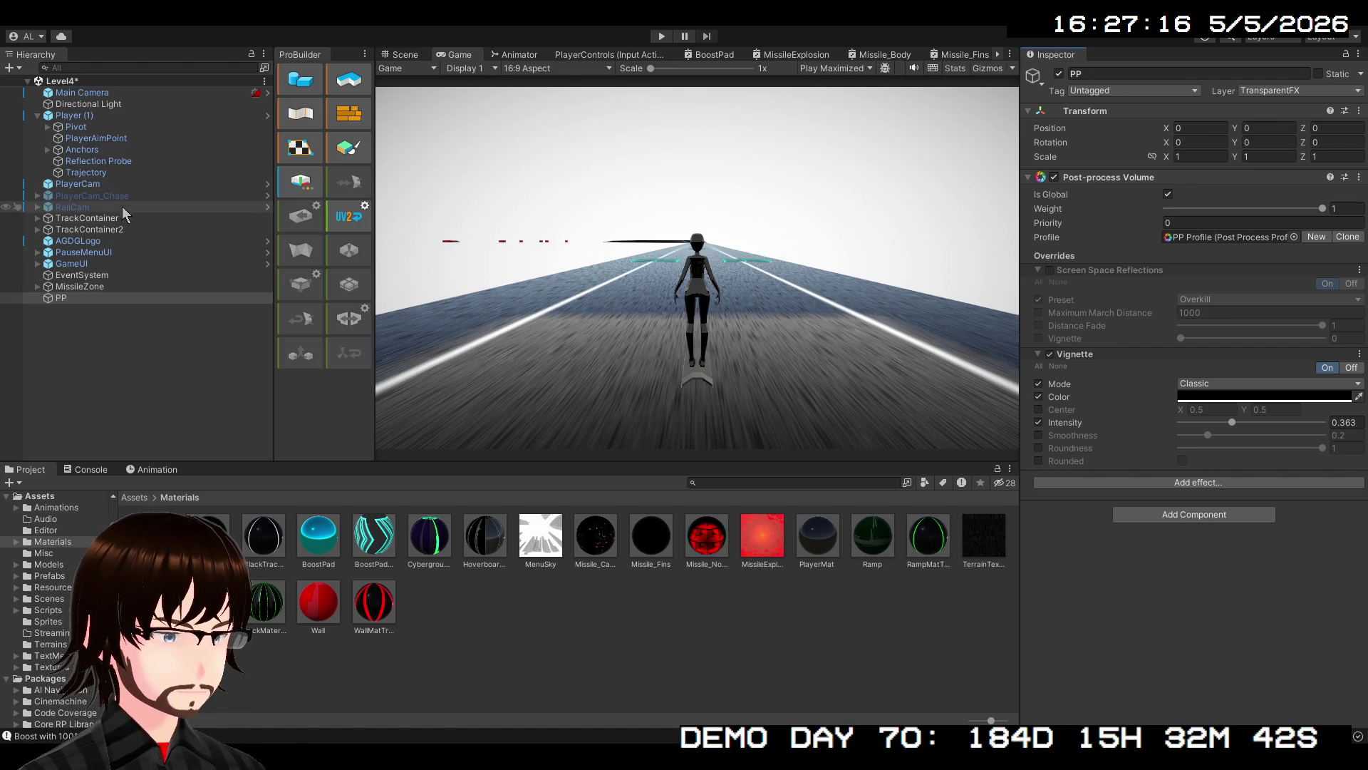
left_click(96, 161)
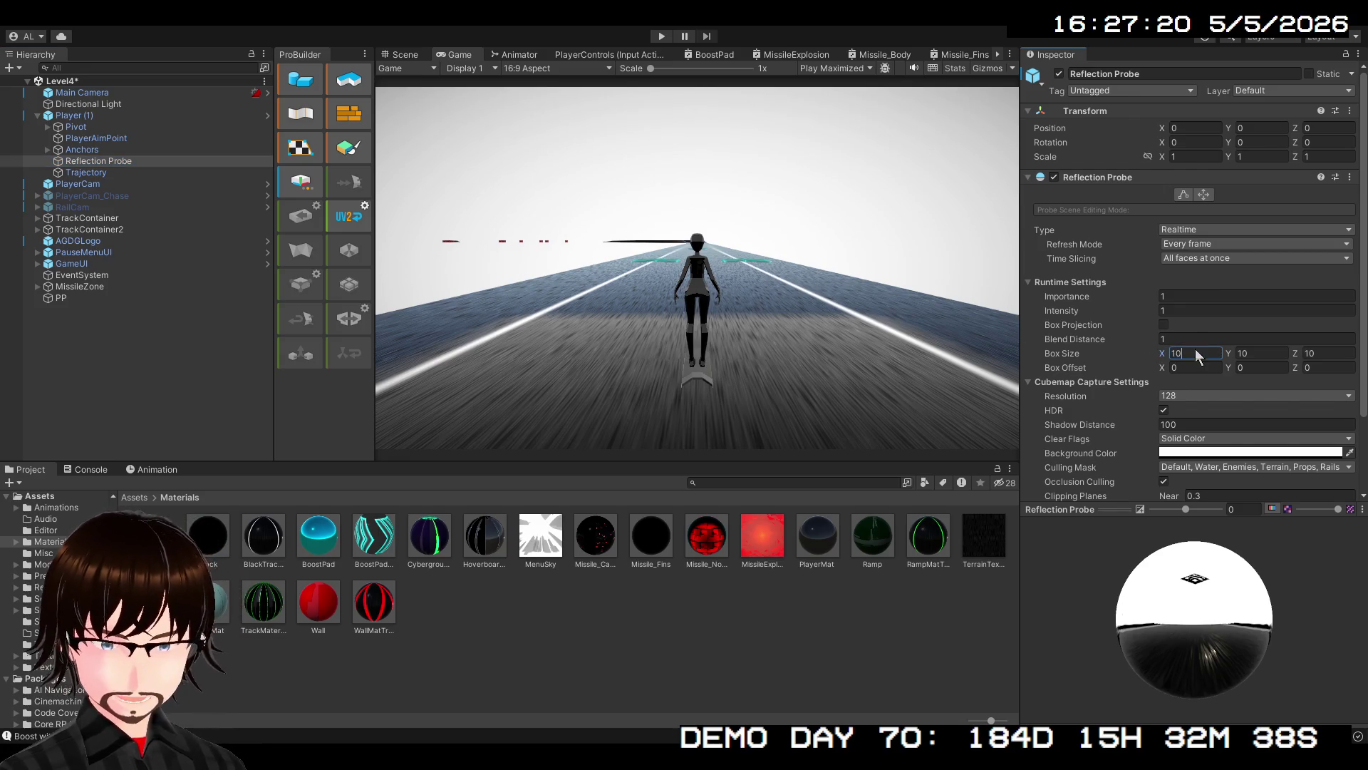
type("0")
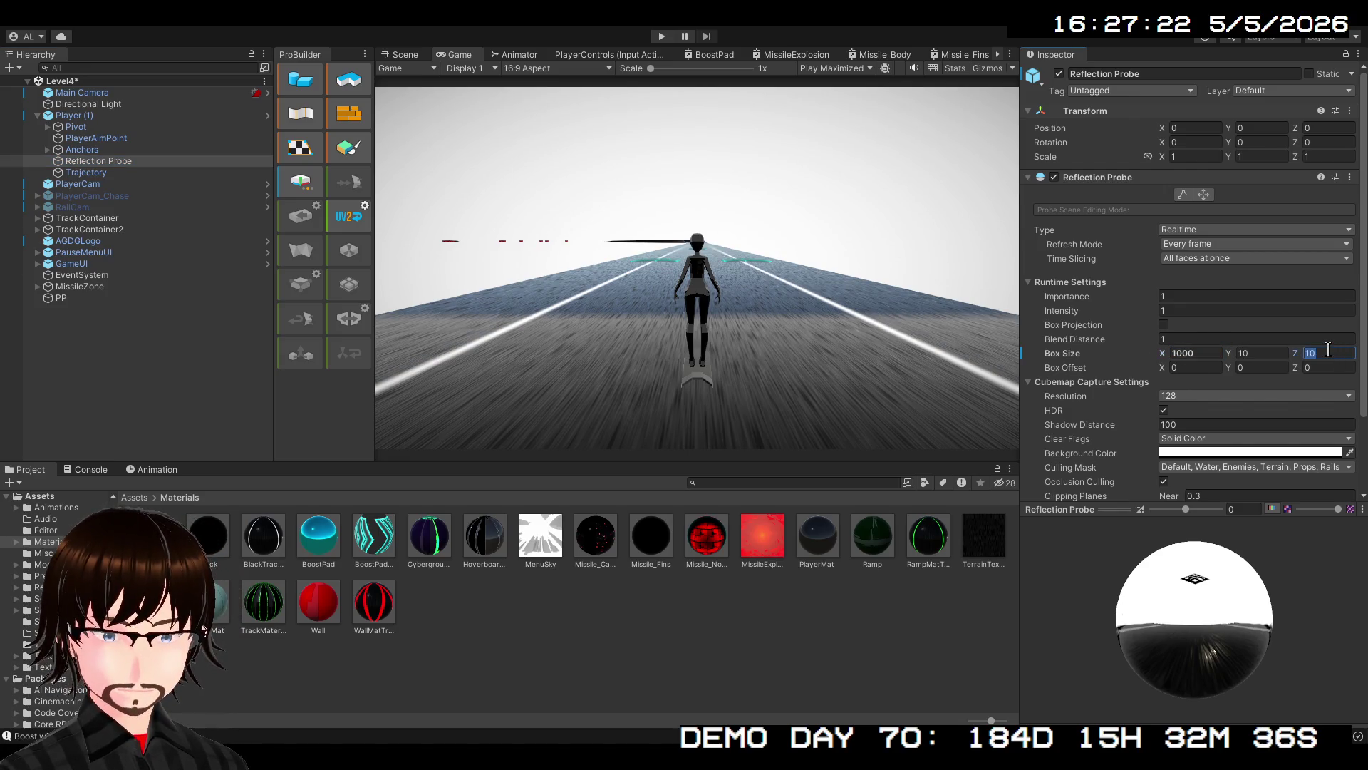
type("0")
type("100")
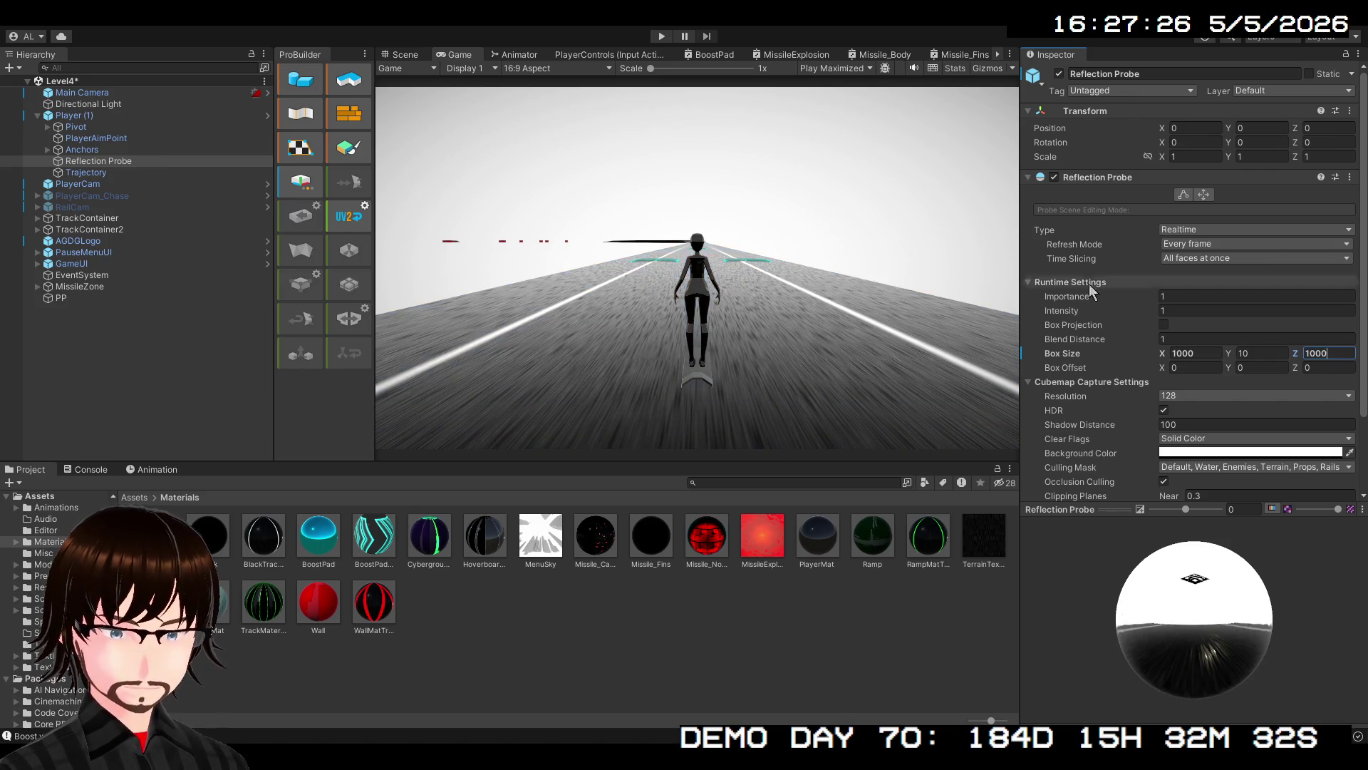
left_click(663, 35)
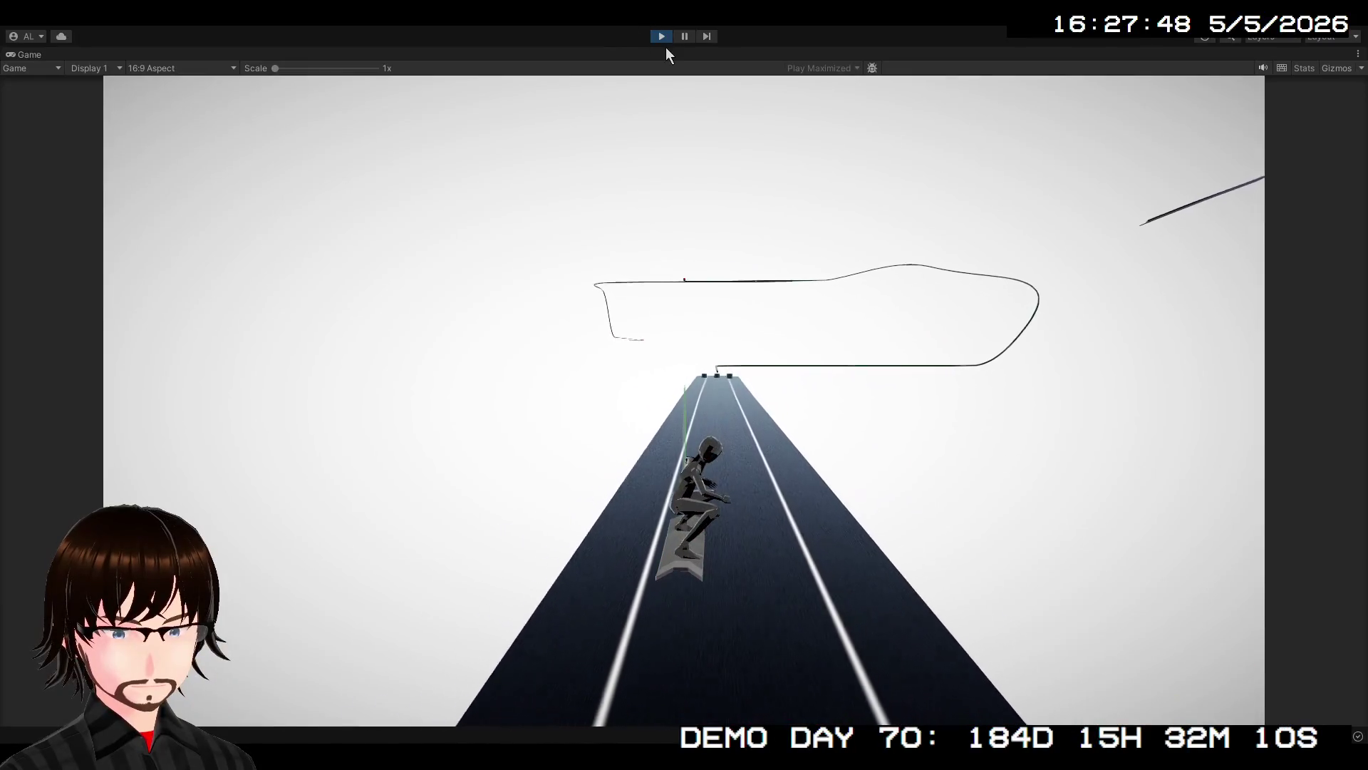
left_click(669, 37)
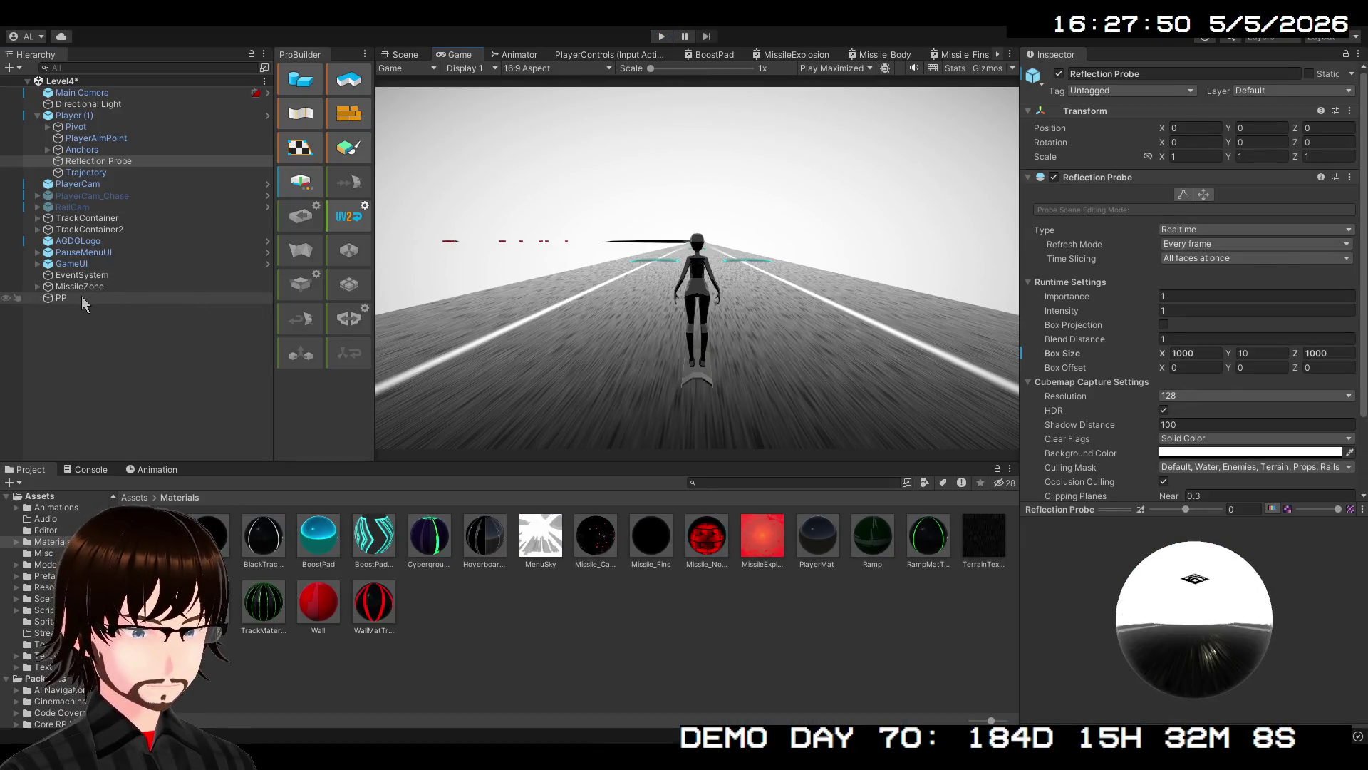
Re-enable PP's Screen Space Reflections, play-test, then override Maximum March Distance again
left_click(61, 298)
left_click(1050, 271)
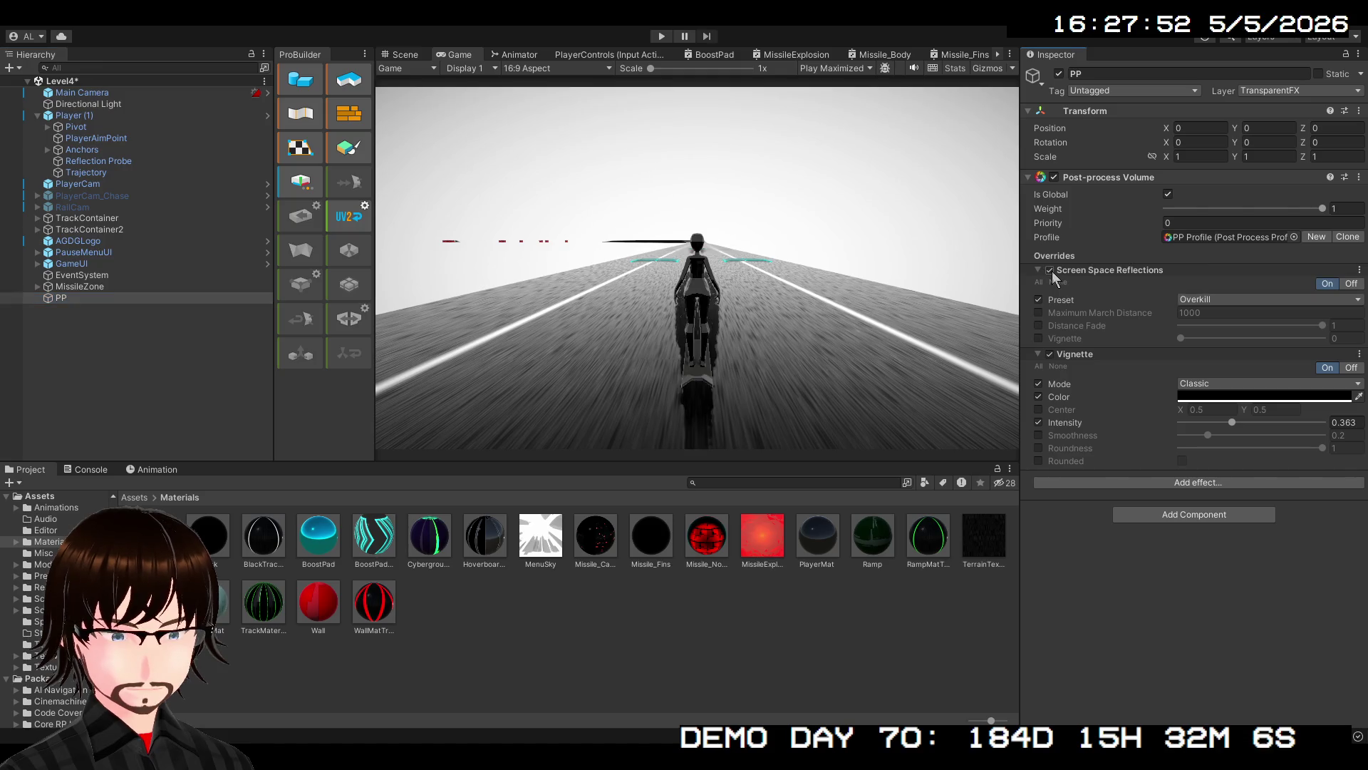
left_click(663, 36)
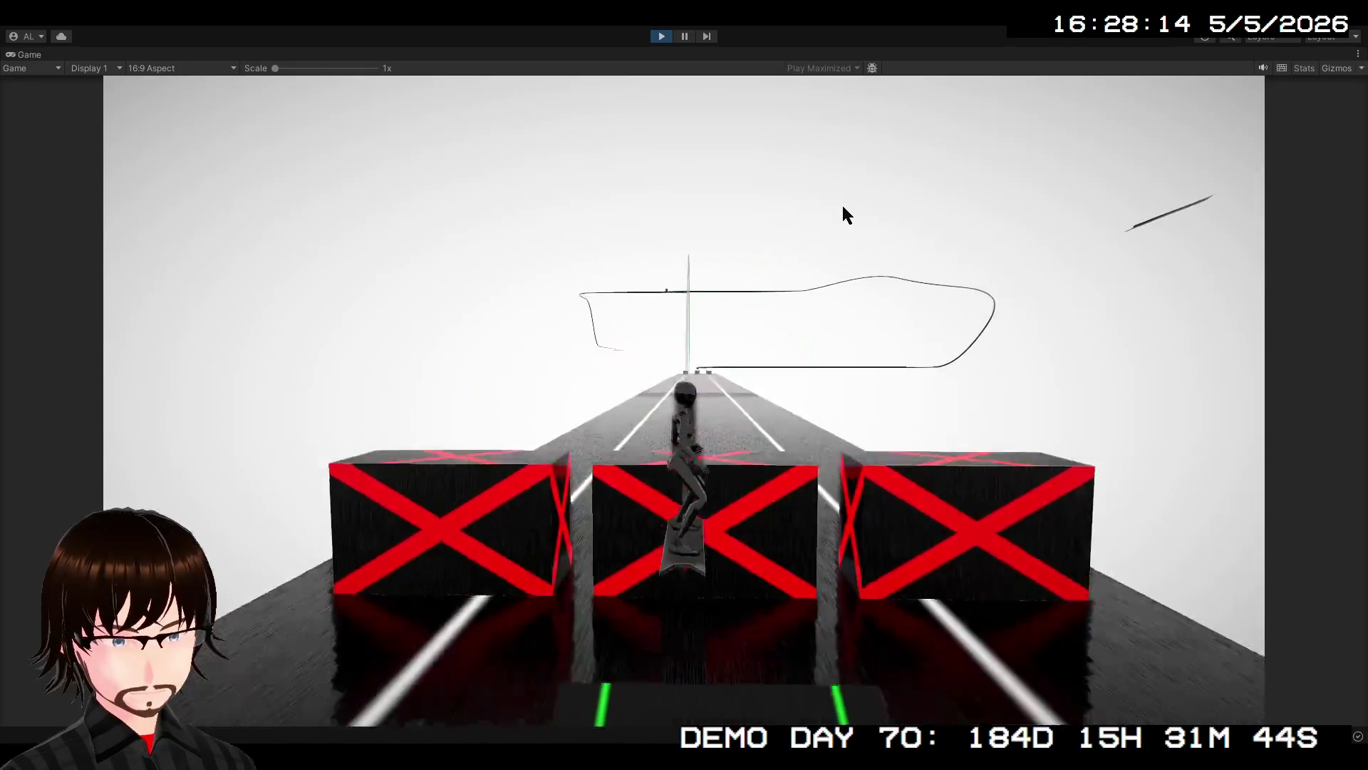
left_click(662, 37)
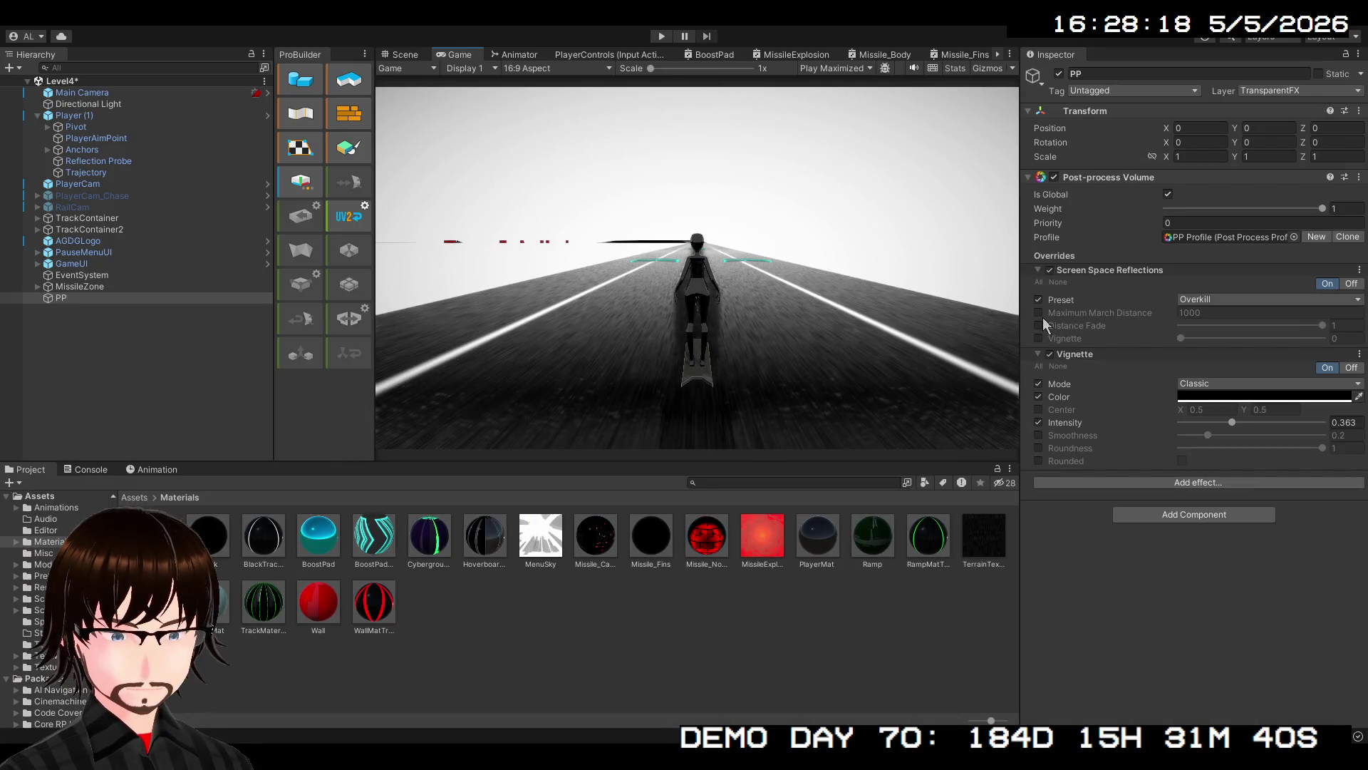
left_click(1041, 313)
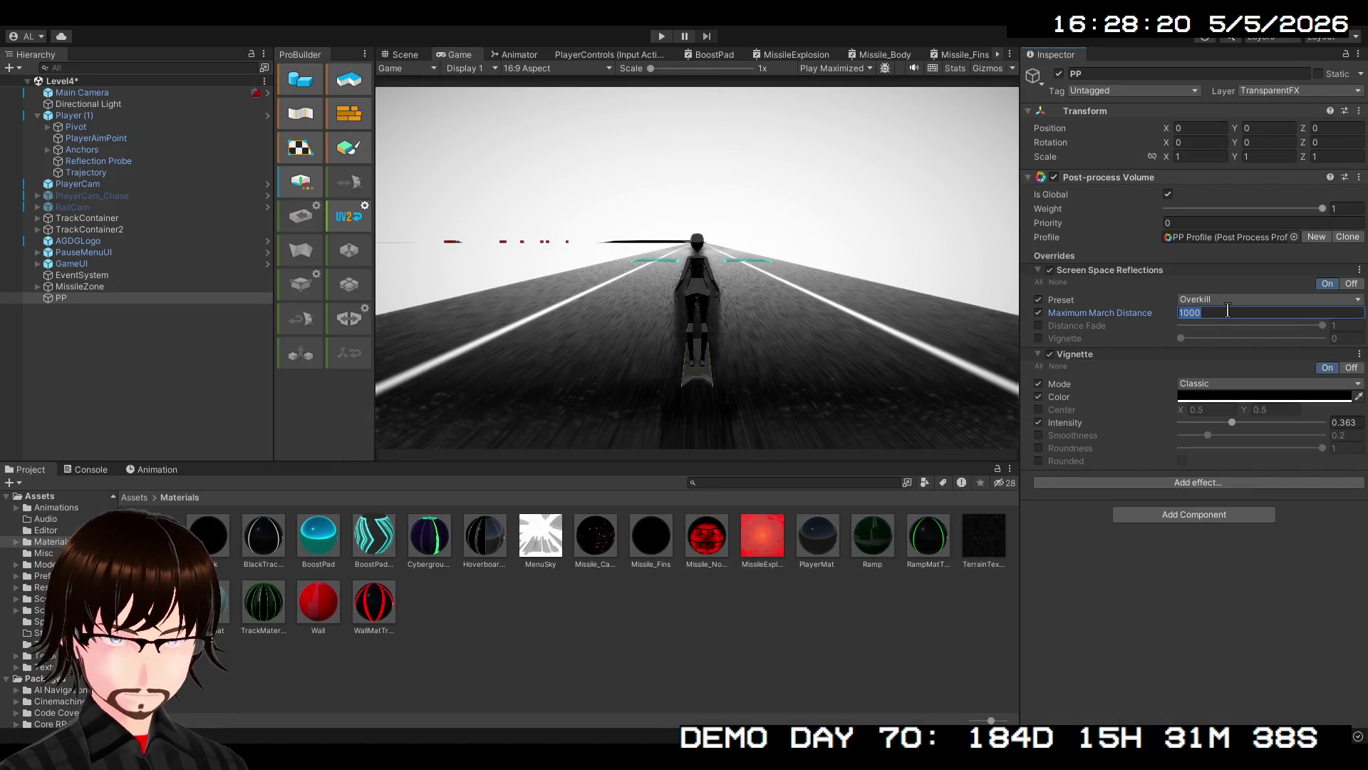
Set Maximum March Distance to 10 and Distance Fade to 0.5, then play-test the track
type("10")
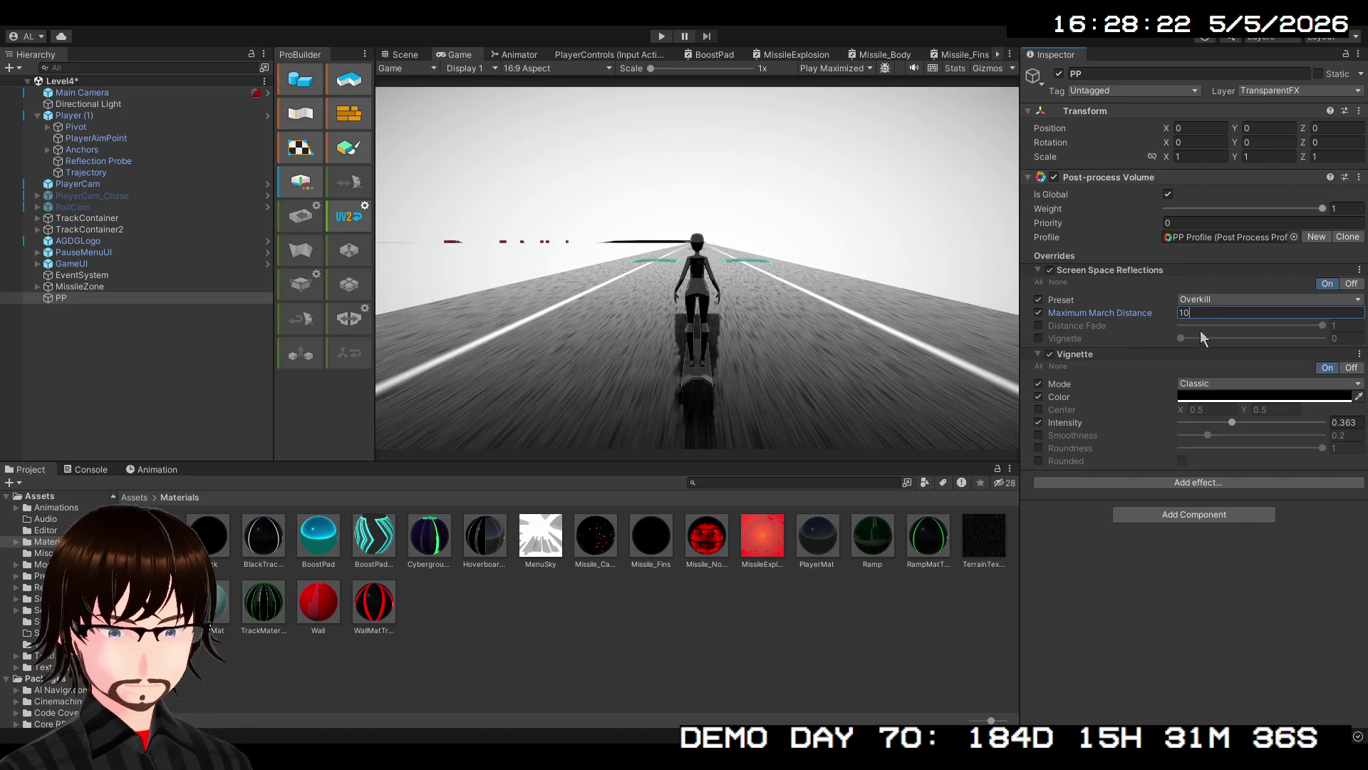
left_click(1260, 325)
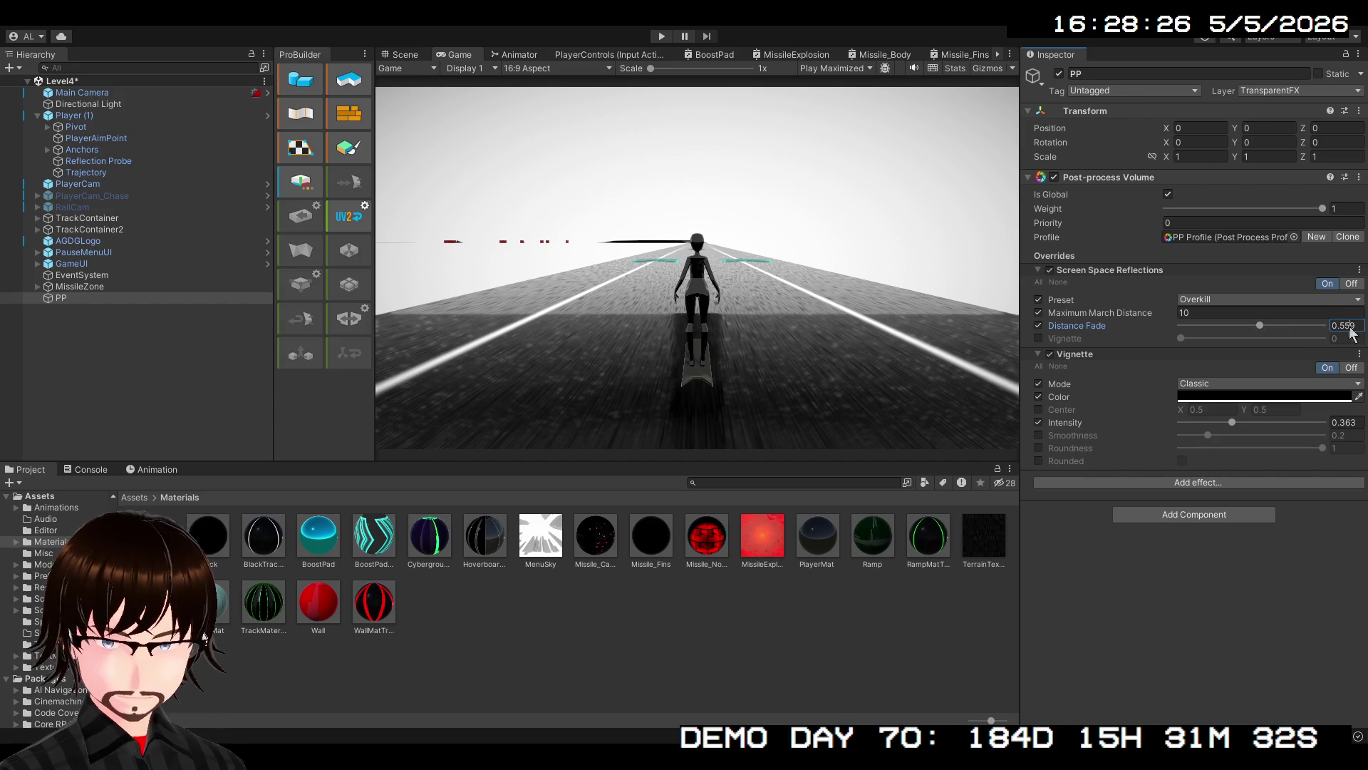
type("0.")
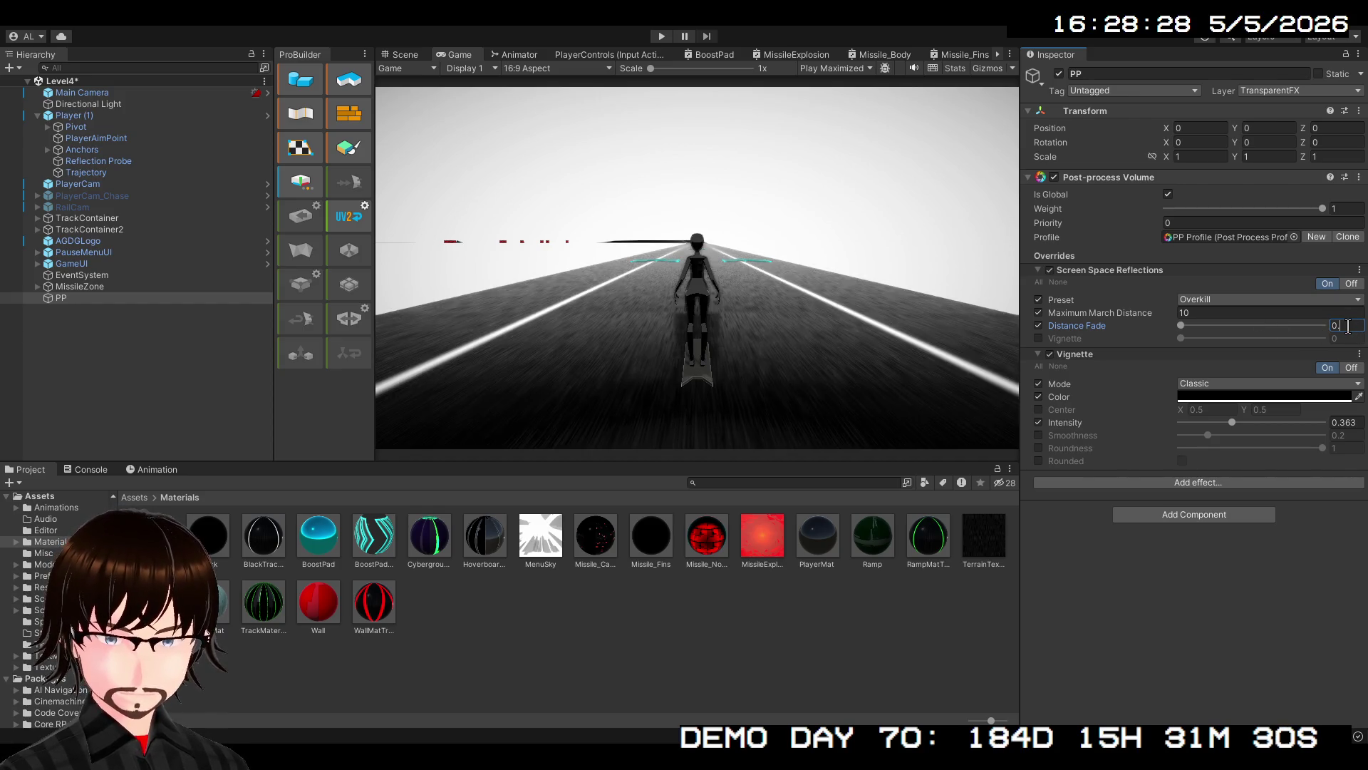
type("5")
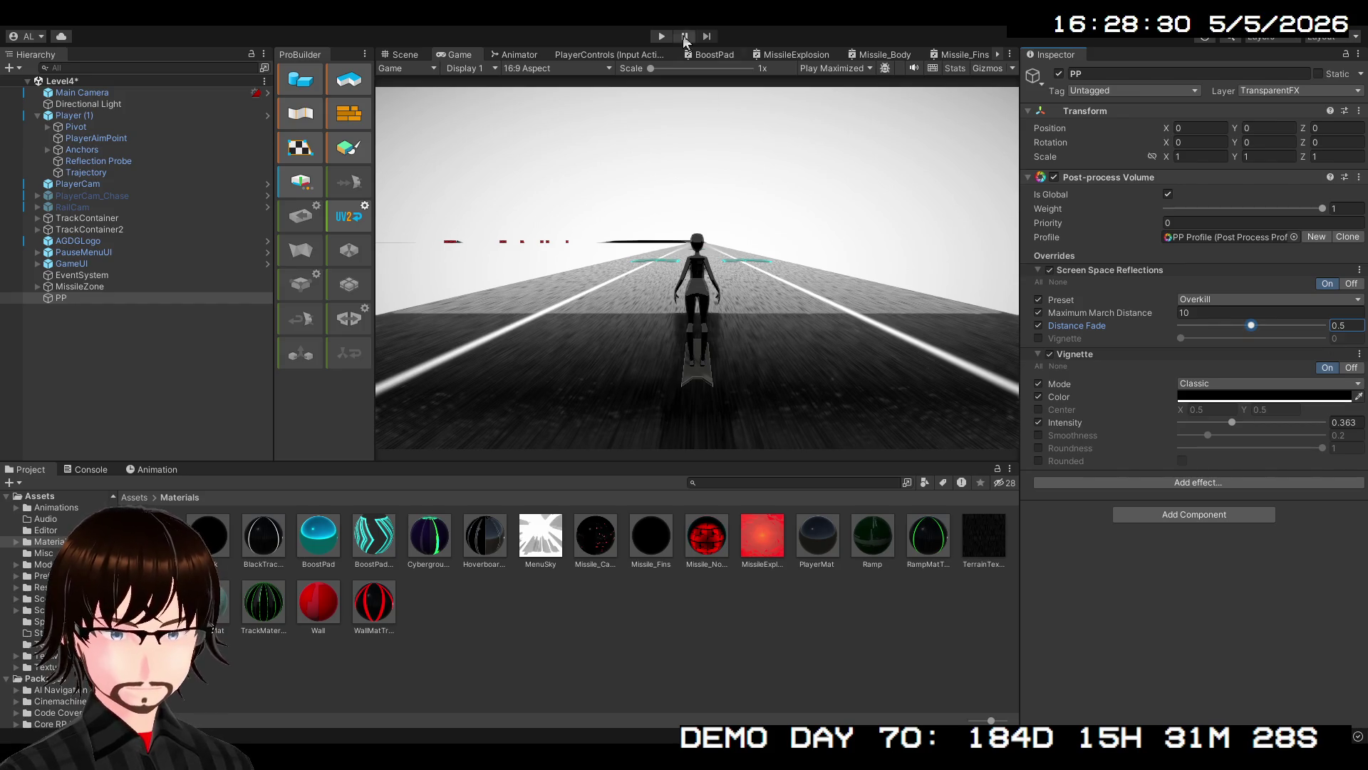
left_click(659, 37)
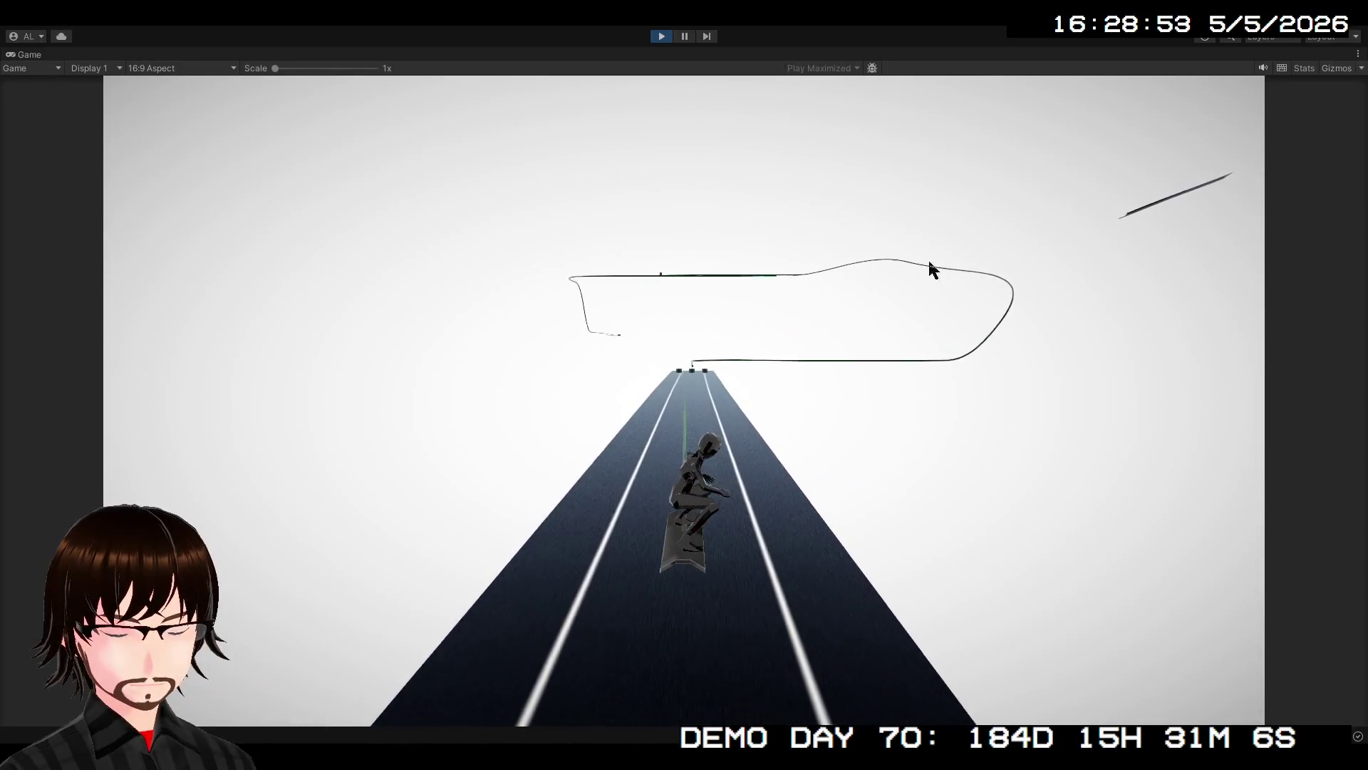
left_click(656, 39)
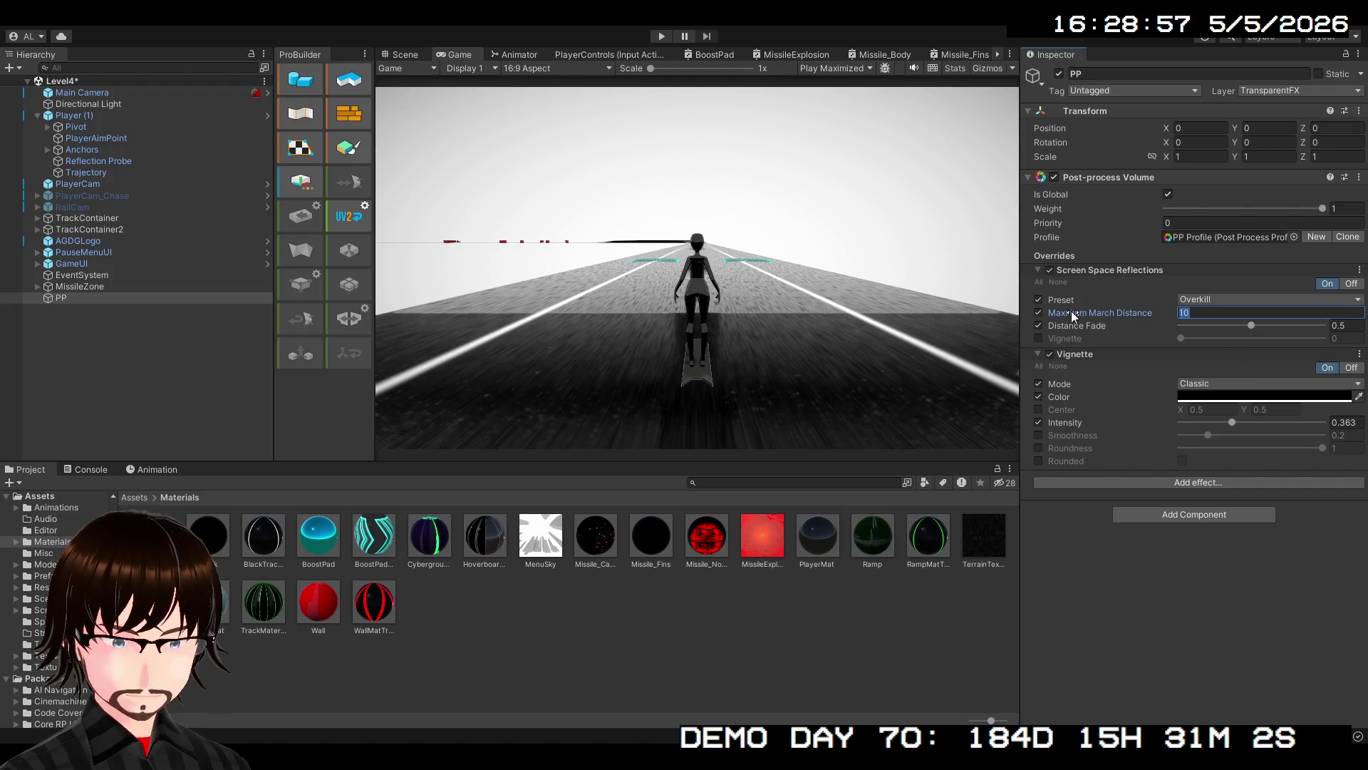
Set the SSR Maximum March Distance override to 10000, uncheck Distance Fade, and run a play-test
left_click(1039, 312)
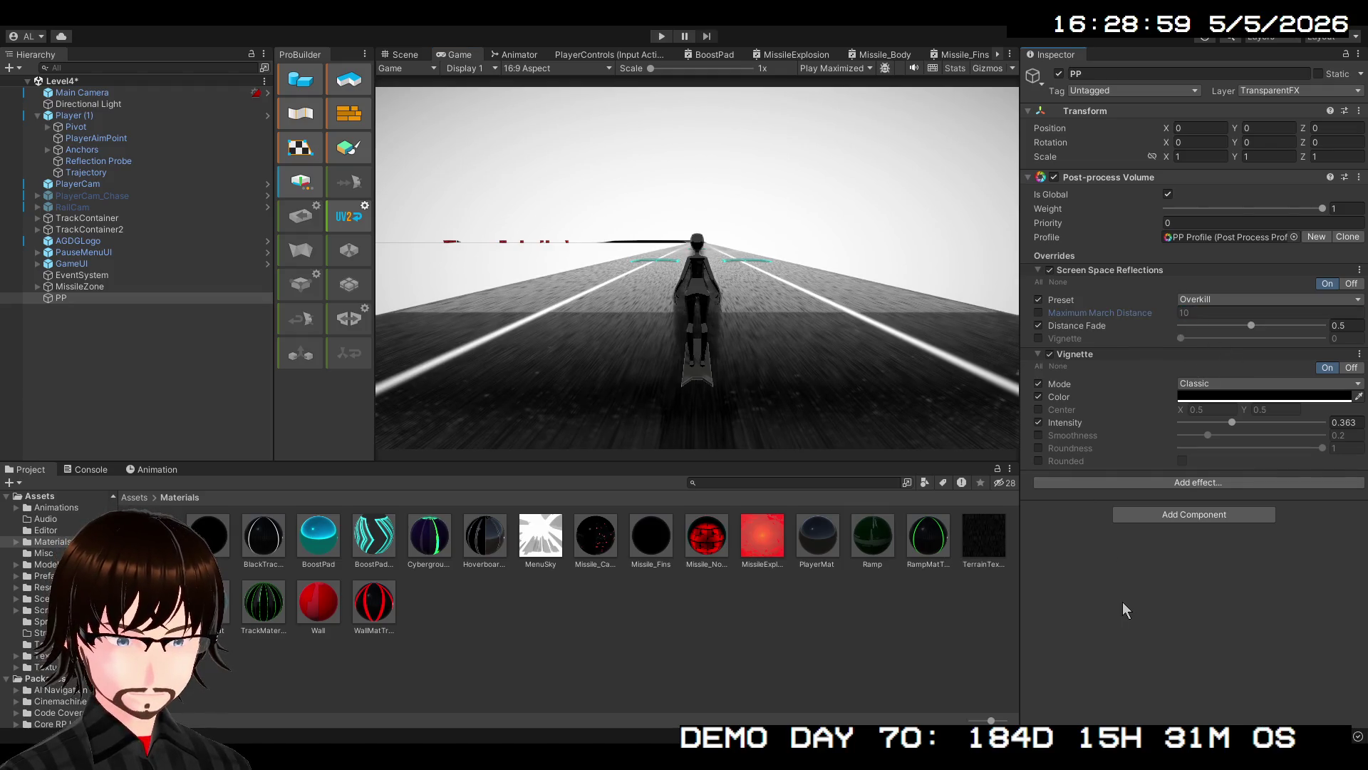
left_click(1035, 326)
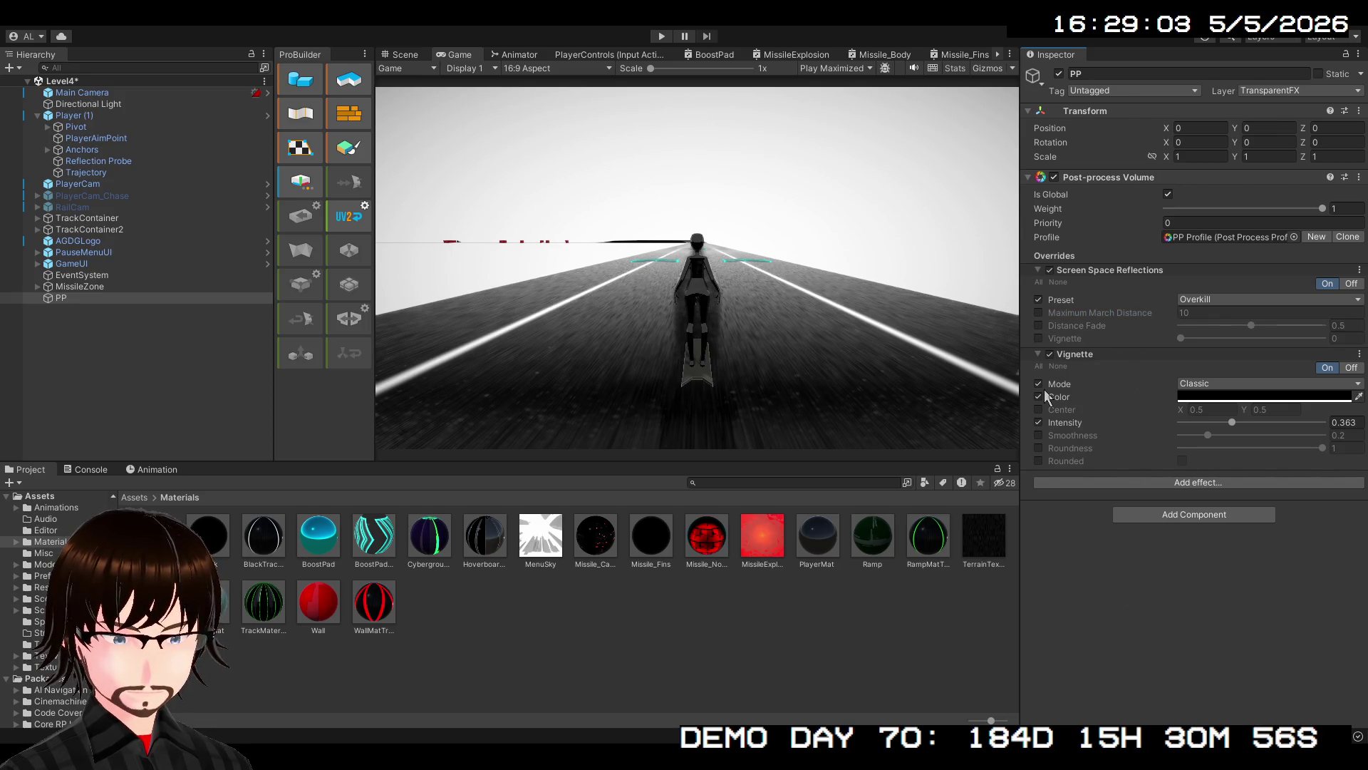
left_click(1039, 313)
left_click(1205, 312)
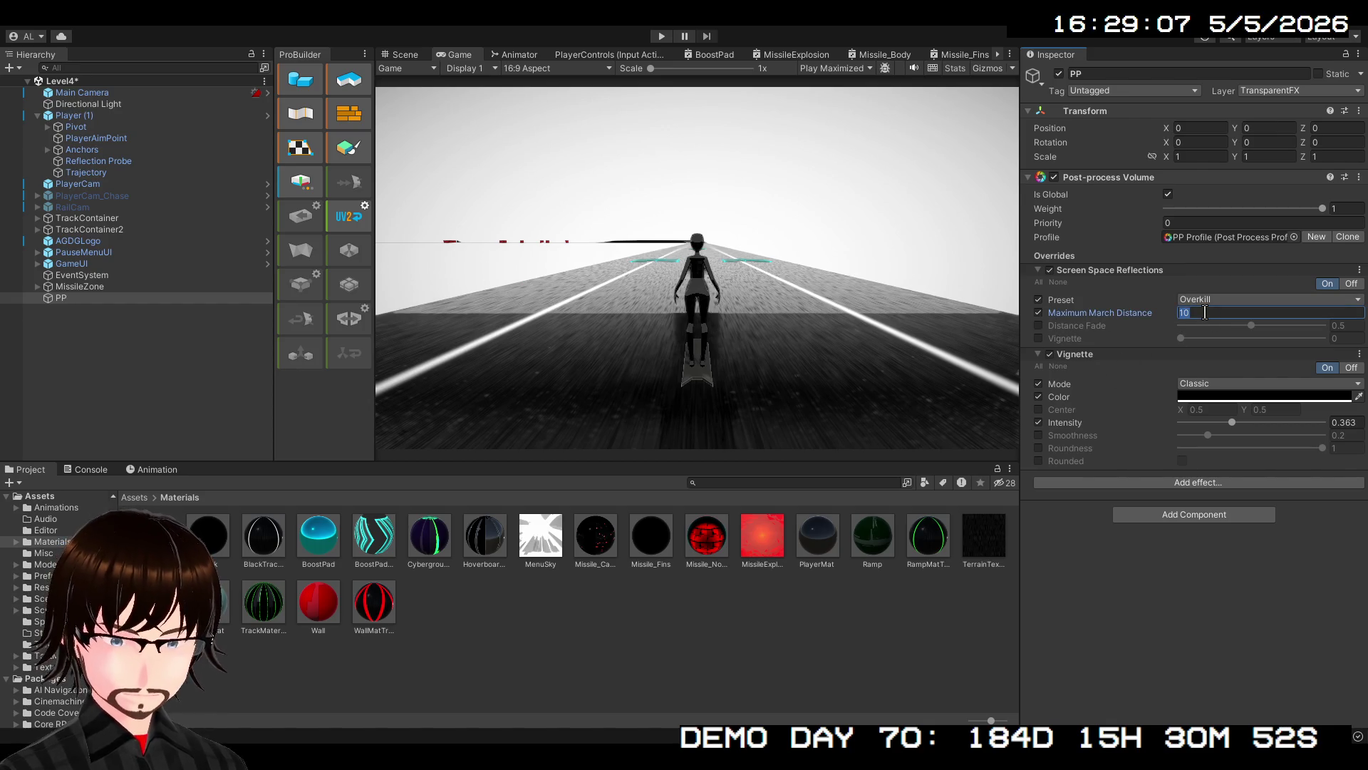
type("100")
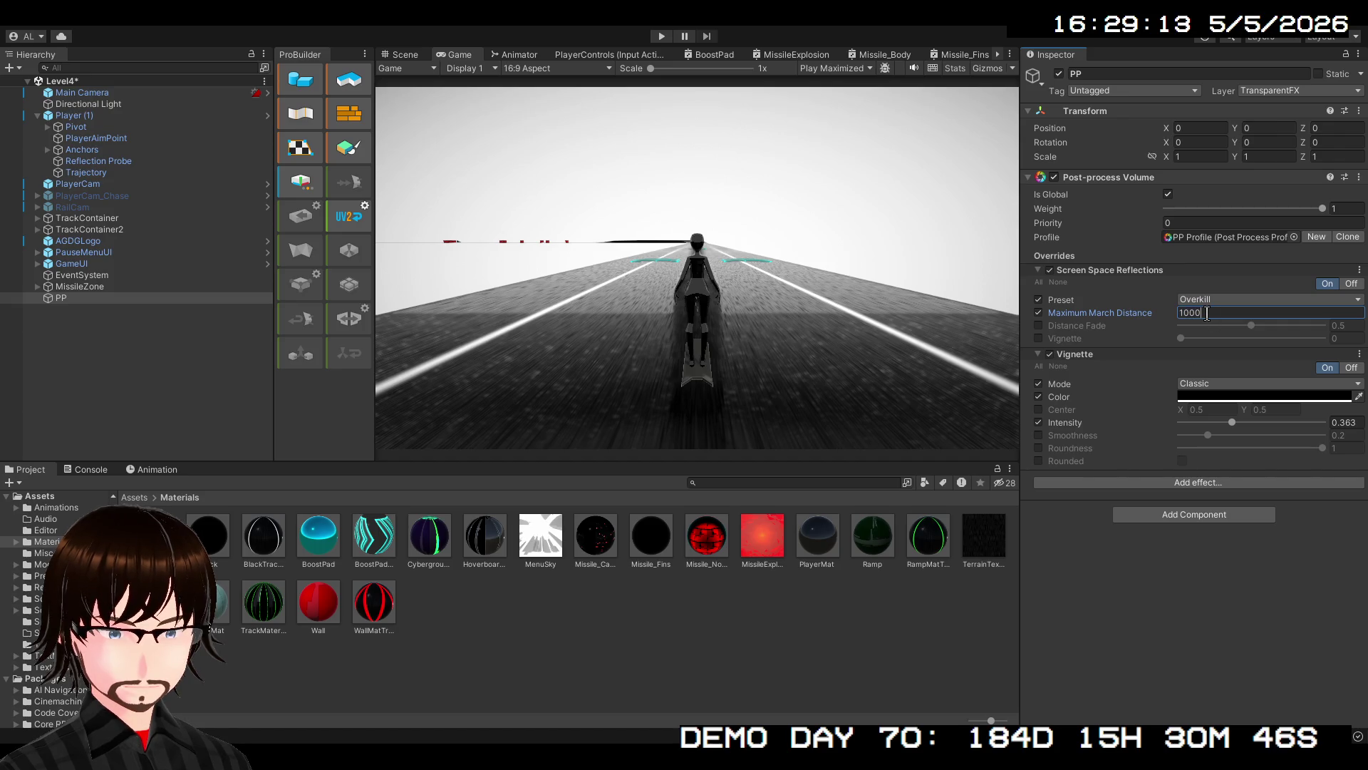
type("0")
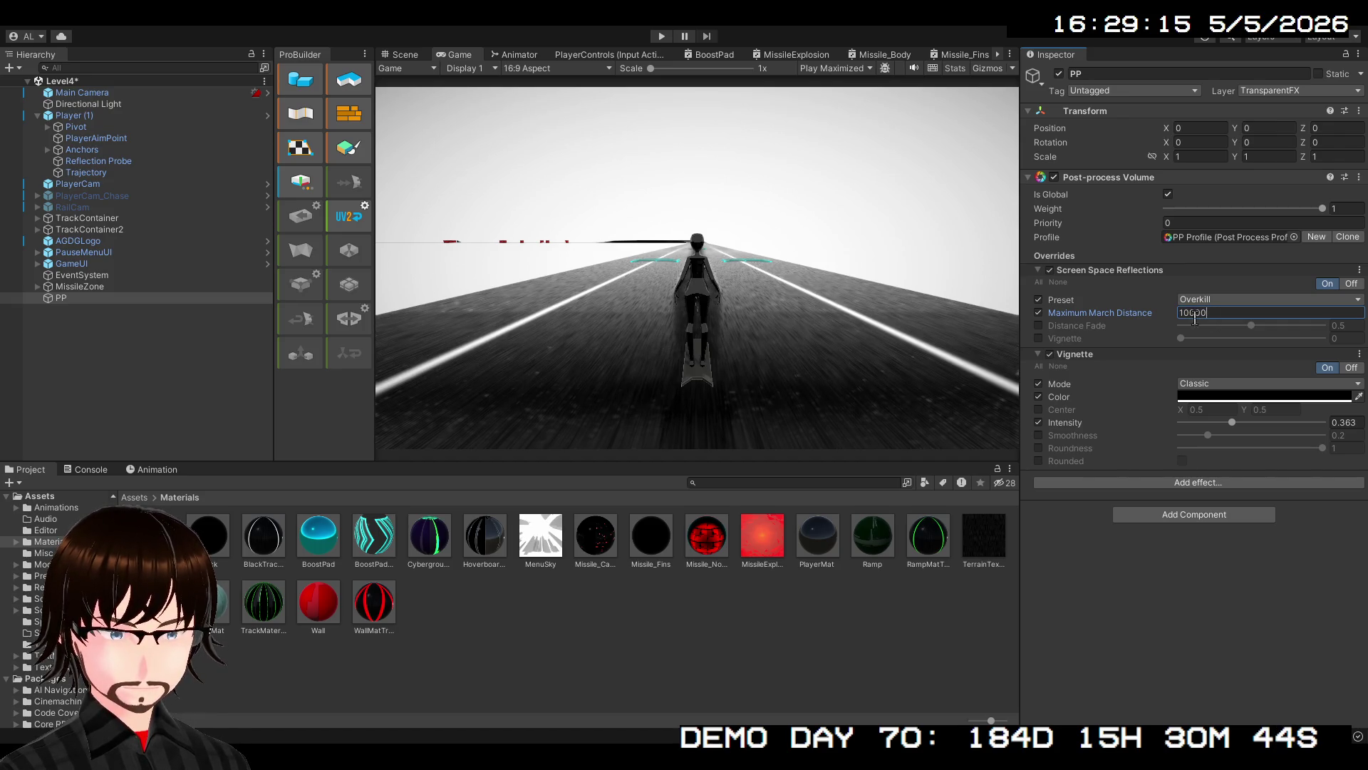
left_click(660, 36)
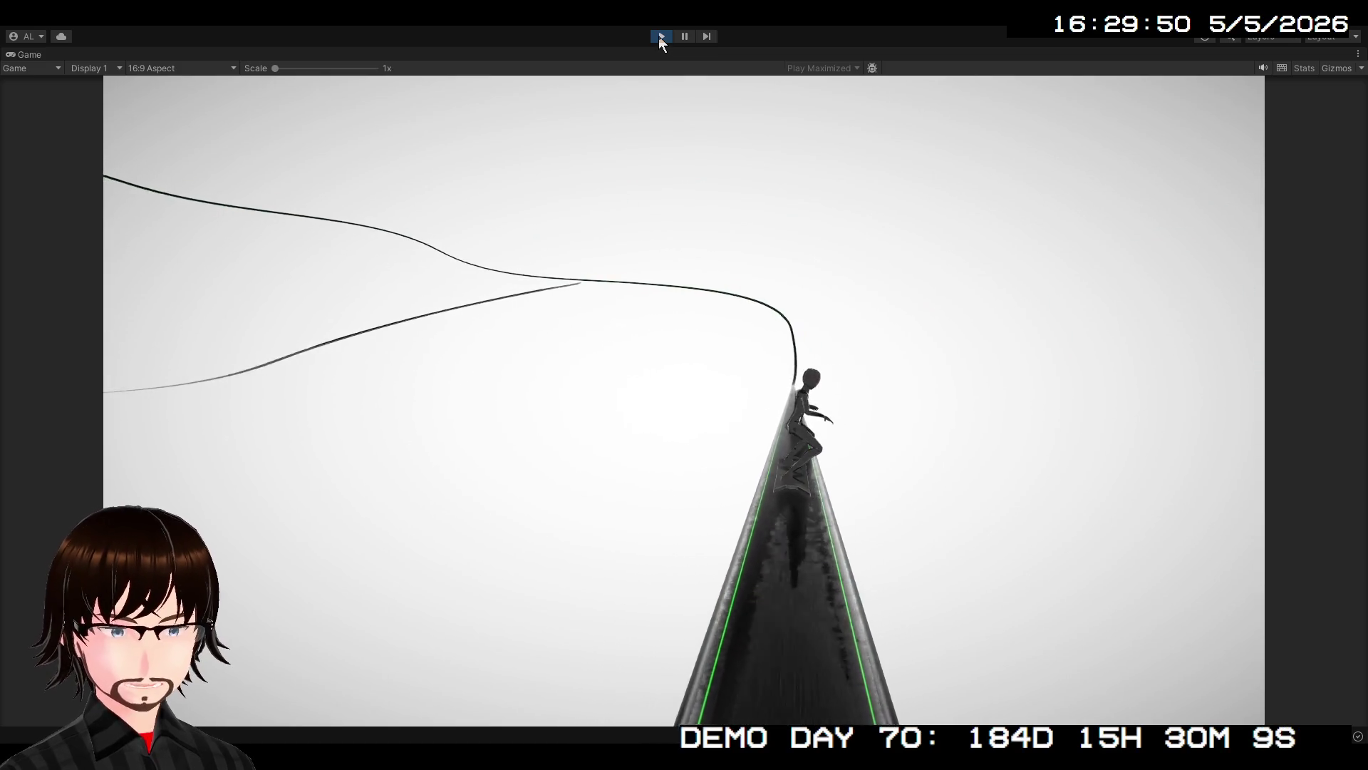
left_click(660, 36)
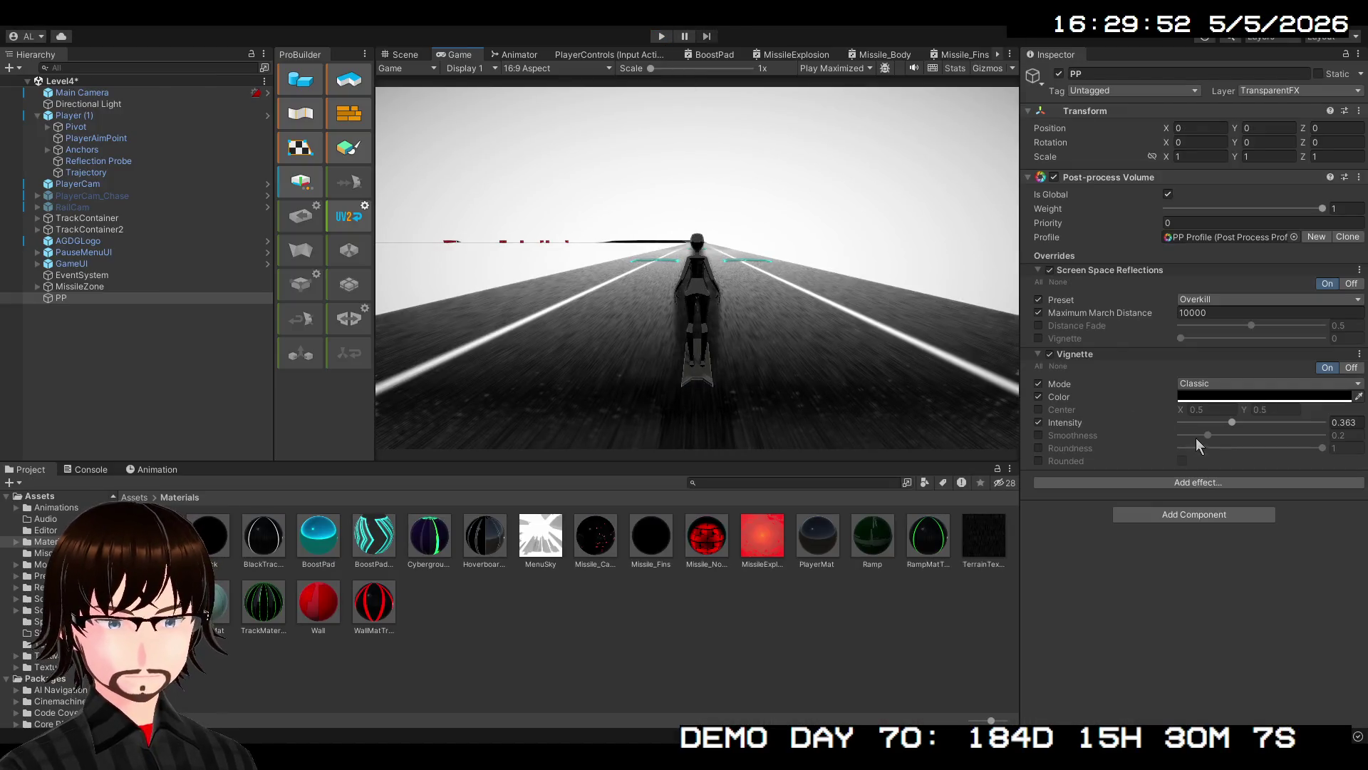
Switch off the Vignette and Screen Space Reflections effects on the global volume
left_click(1051, 355)
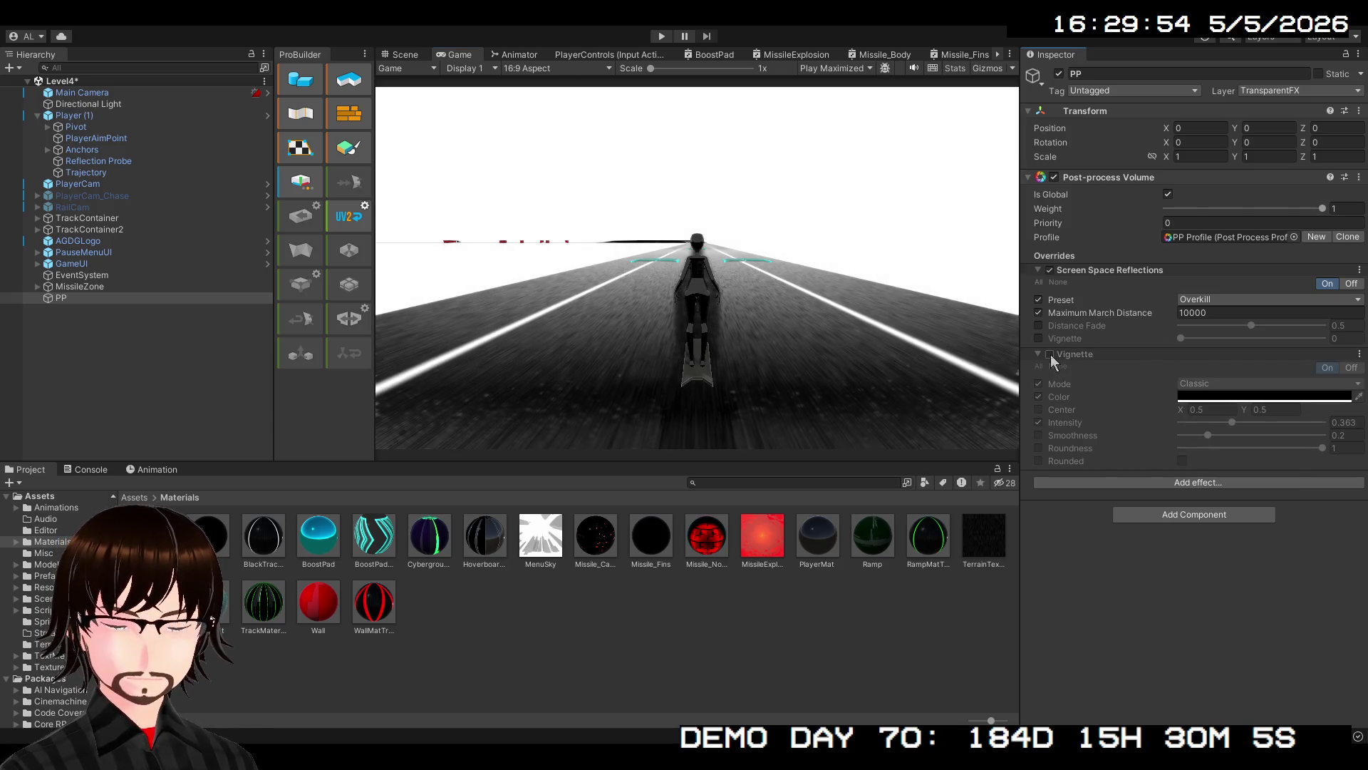
left_click(1051, 271)
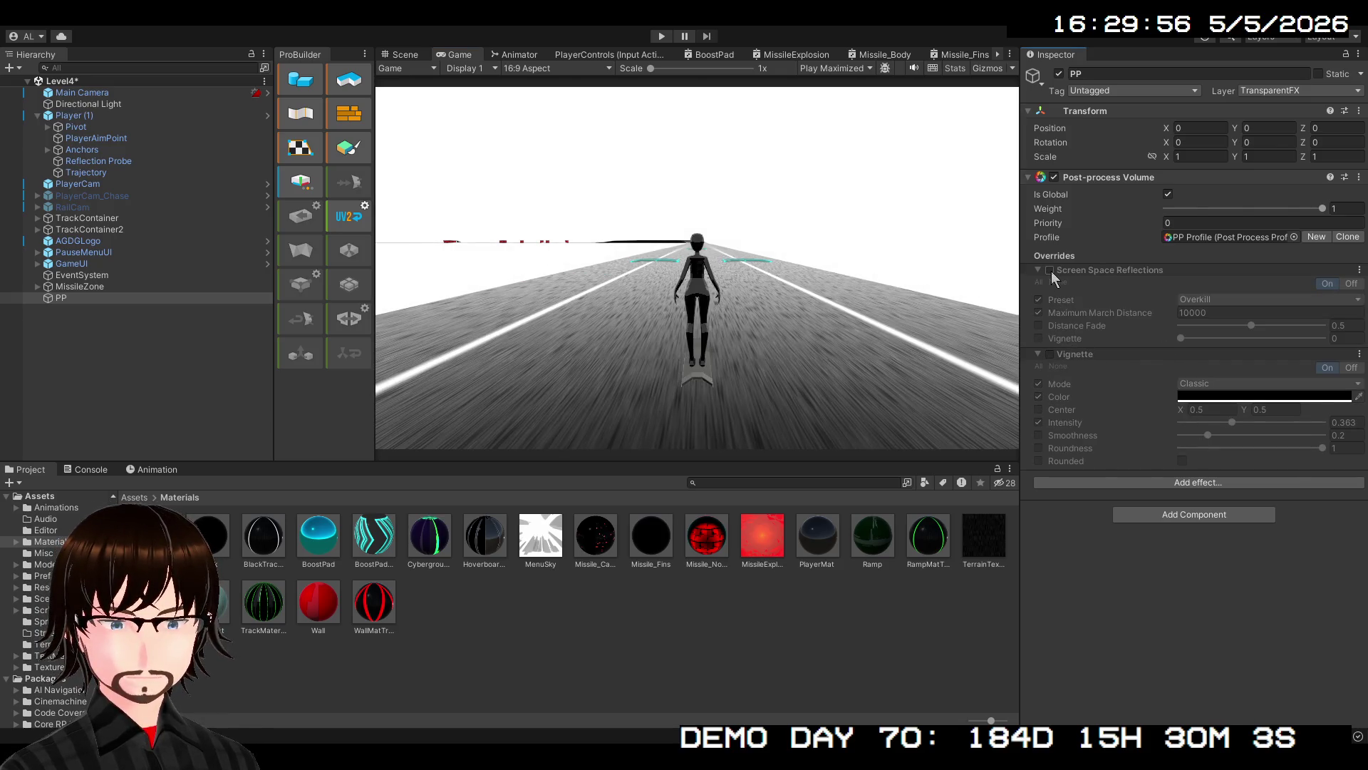
left_click(1170, 519)
Add Auto Exposure, try its Filtering and Min/Max exposure overrides, then play-test the track
left_click(1095, 482)
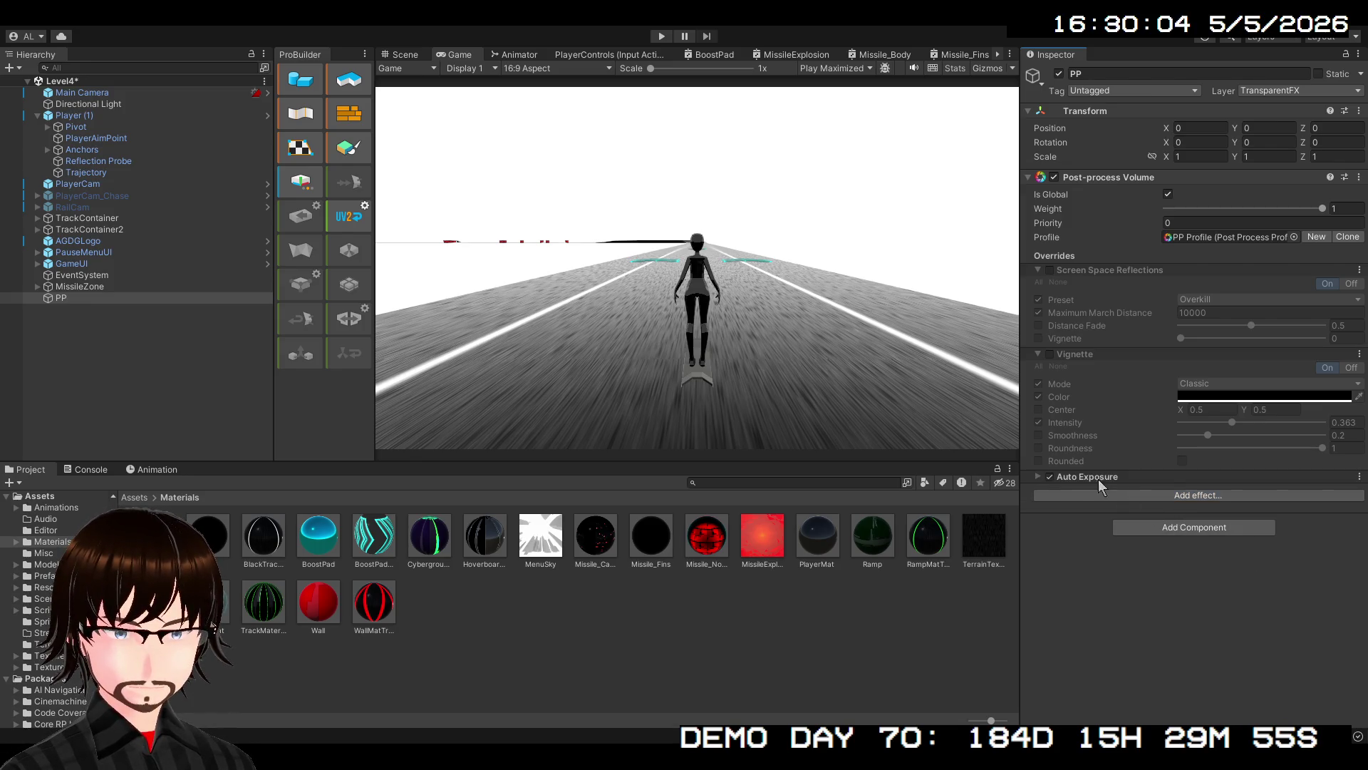
left_click(1062, 479)
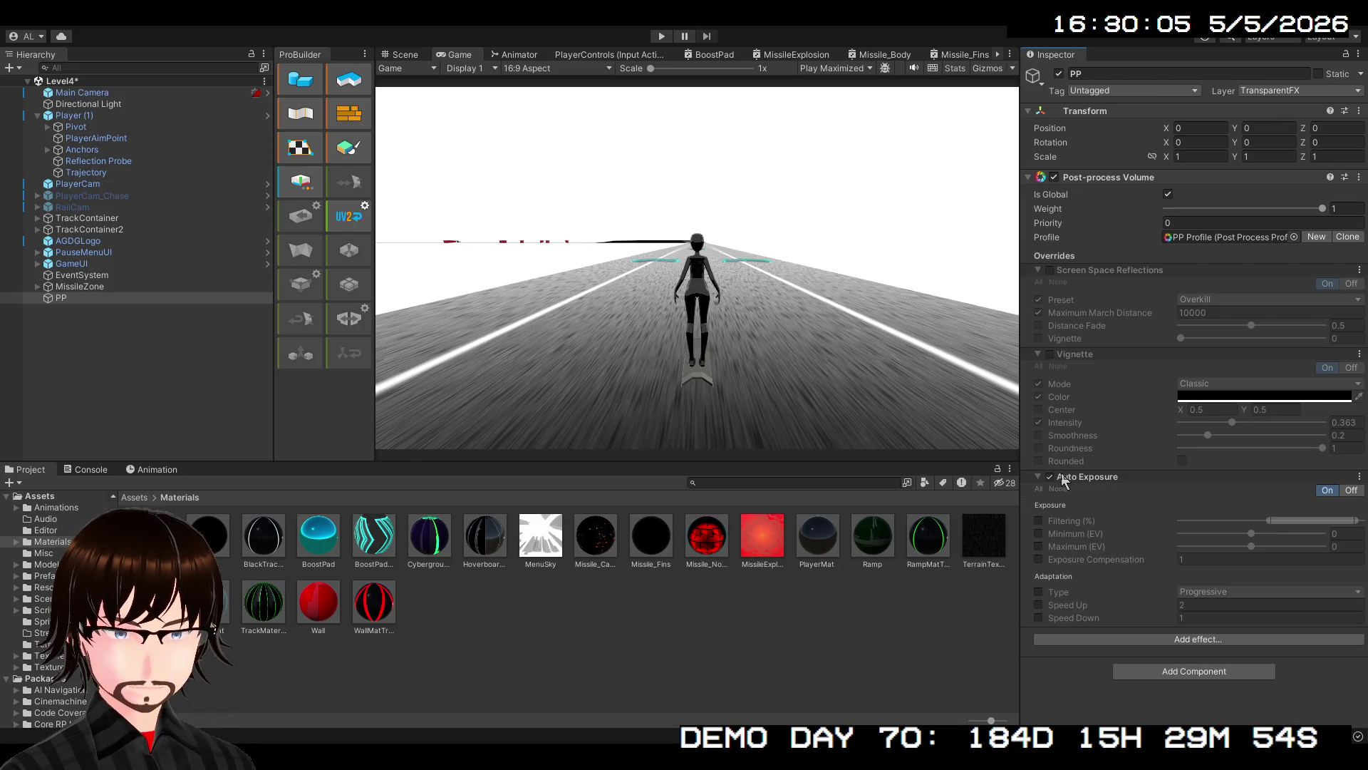
left_click(1039, 520)
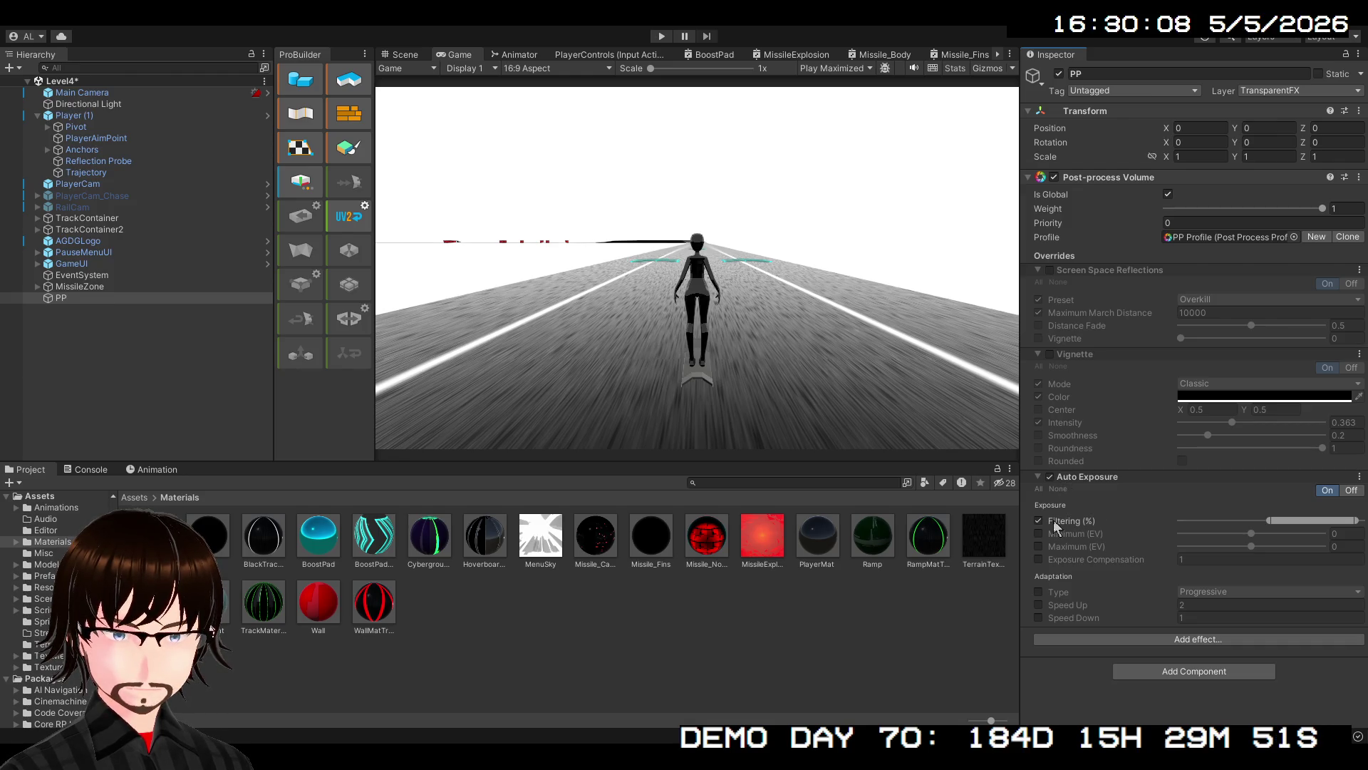
left_click(1038, 533)
left_click(1037, 546)
left_click(1037, 546)
left_click(1038, 533)
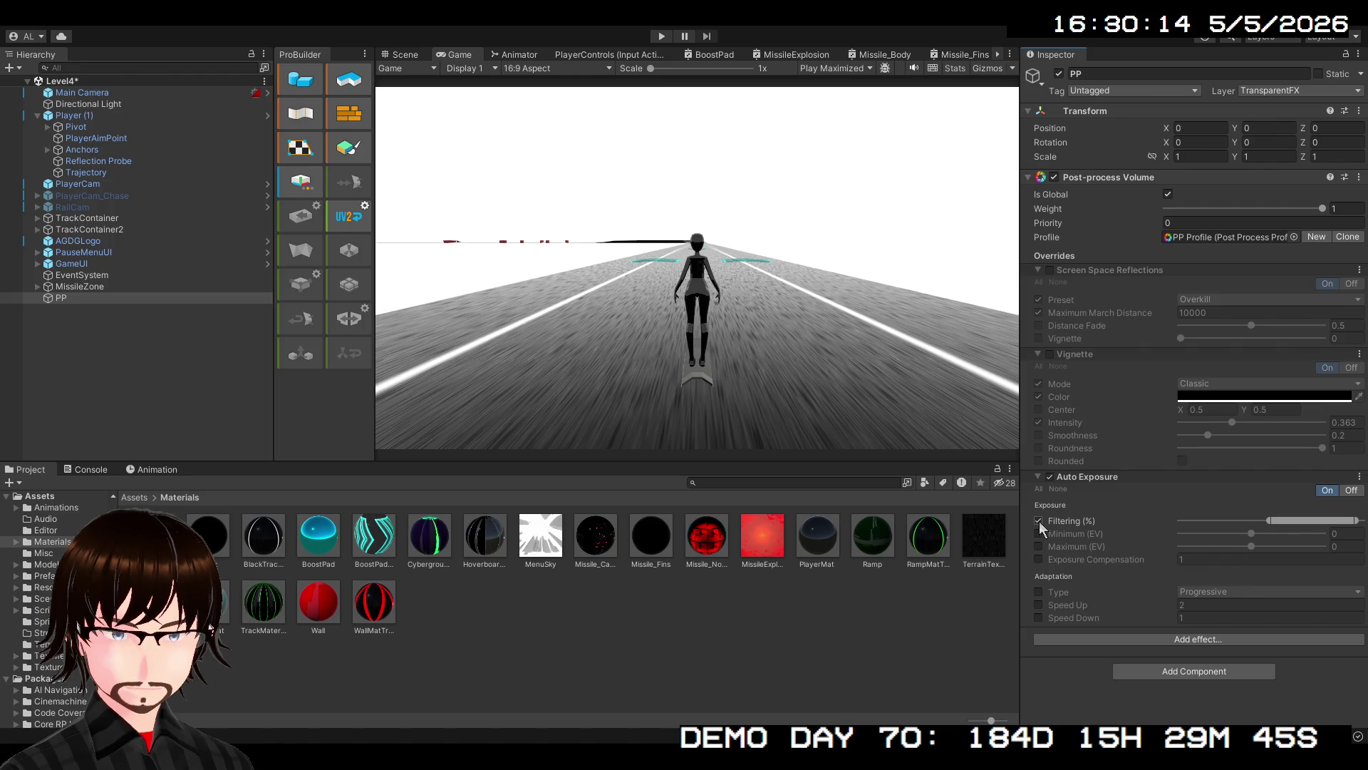
left_click(1039, 521)
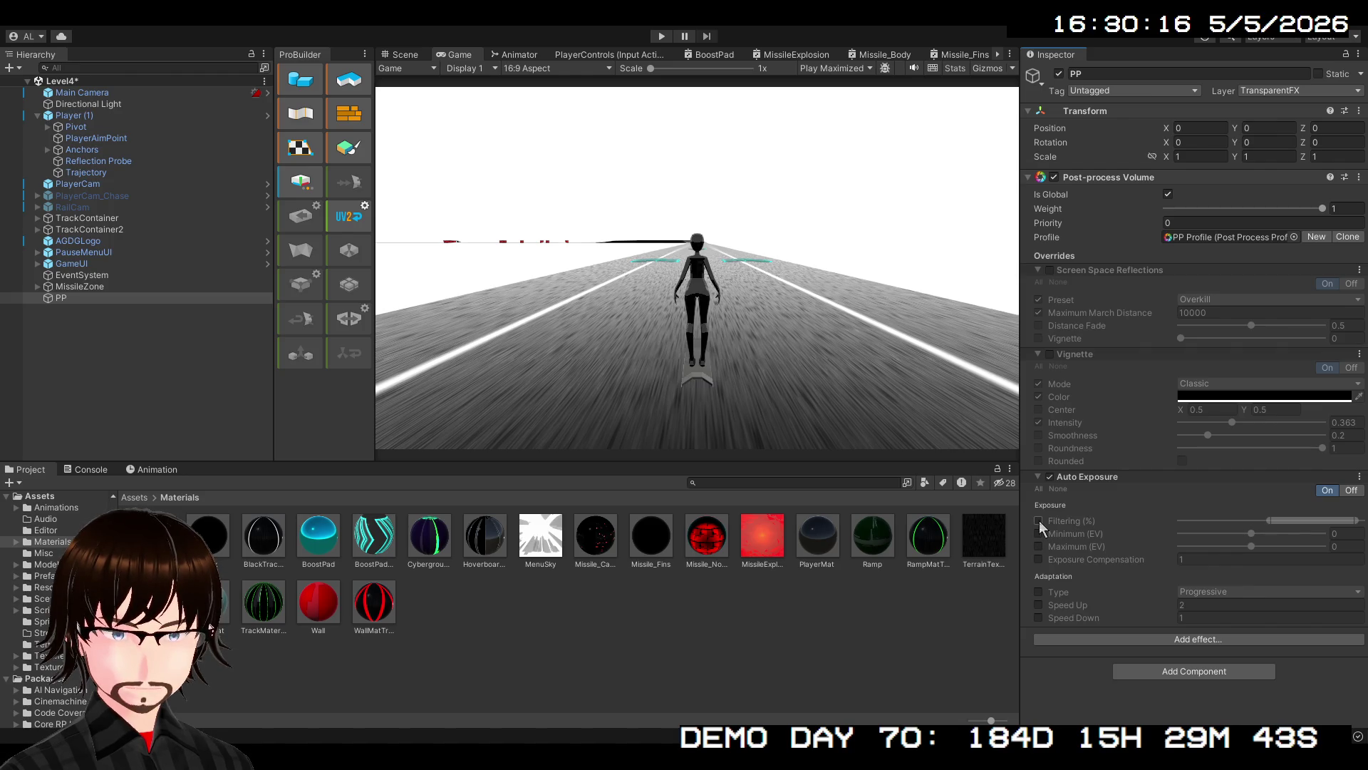
left_click(661, 36)
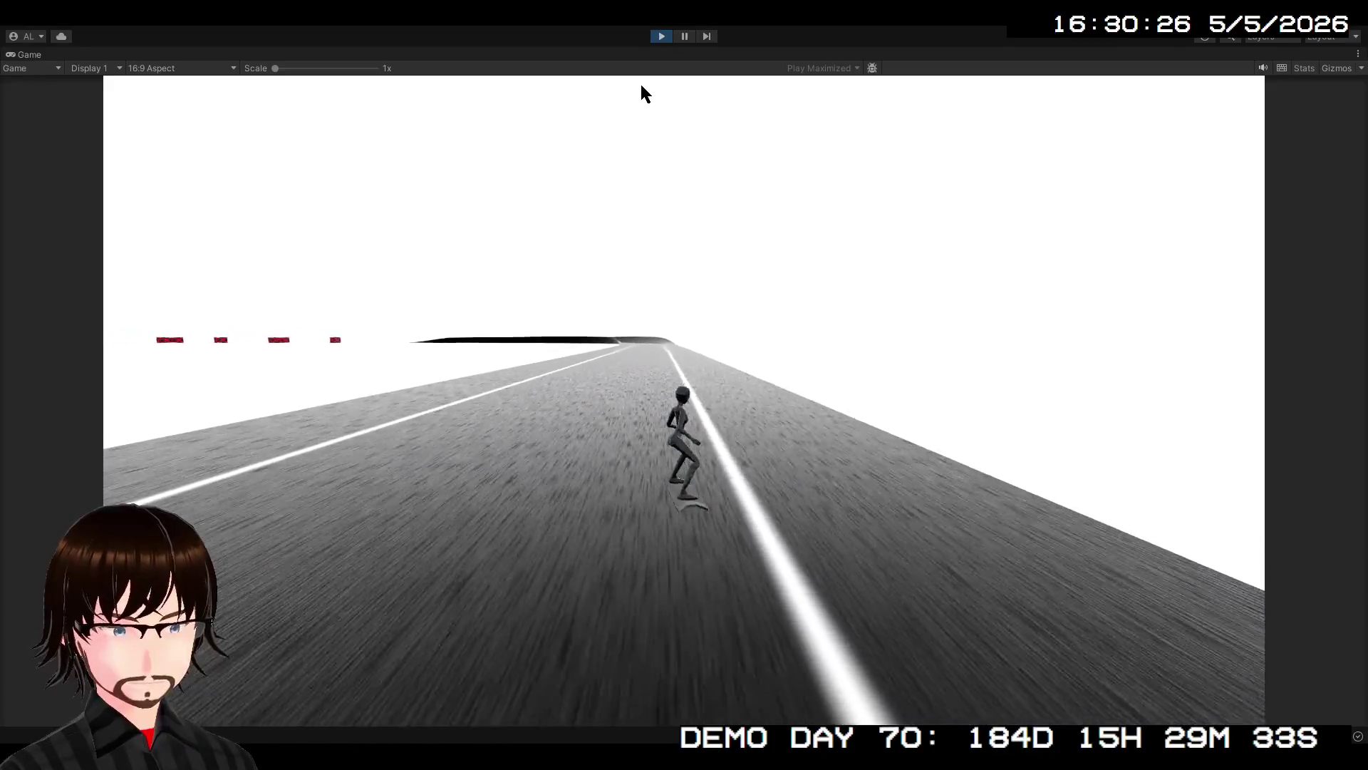
left_click(662, 37)
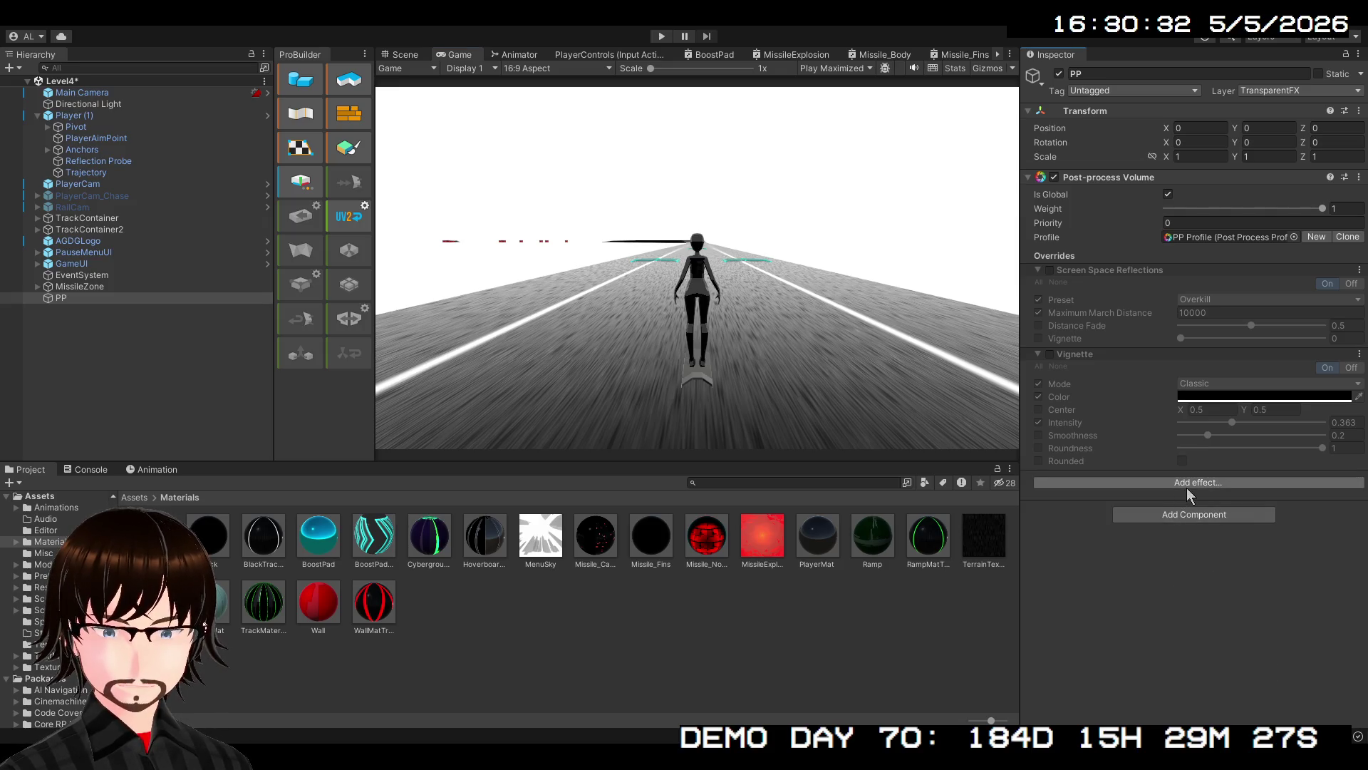
Add Color Grading and drag its Gamma trackball until the road looks cyan-blue
left_click(1100, 580)
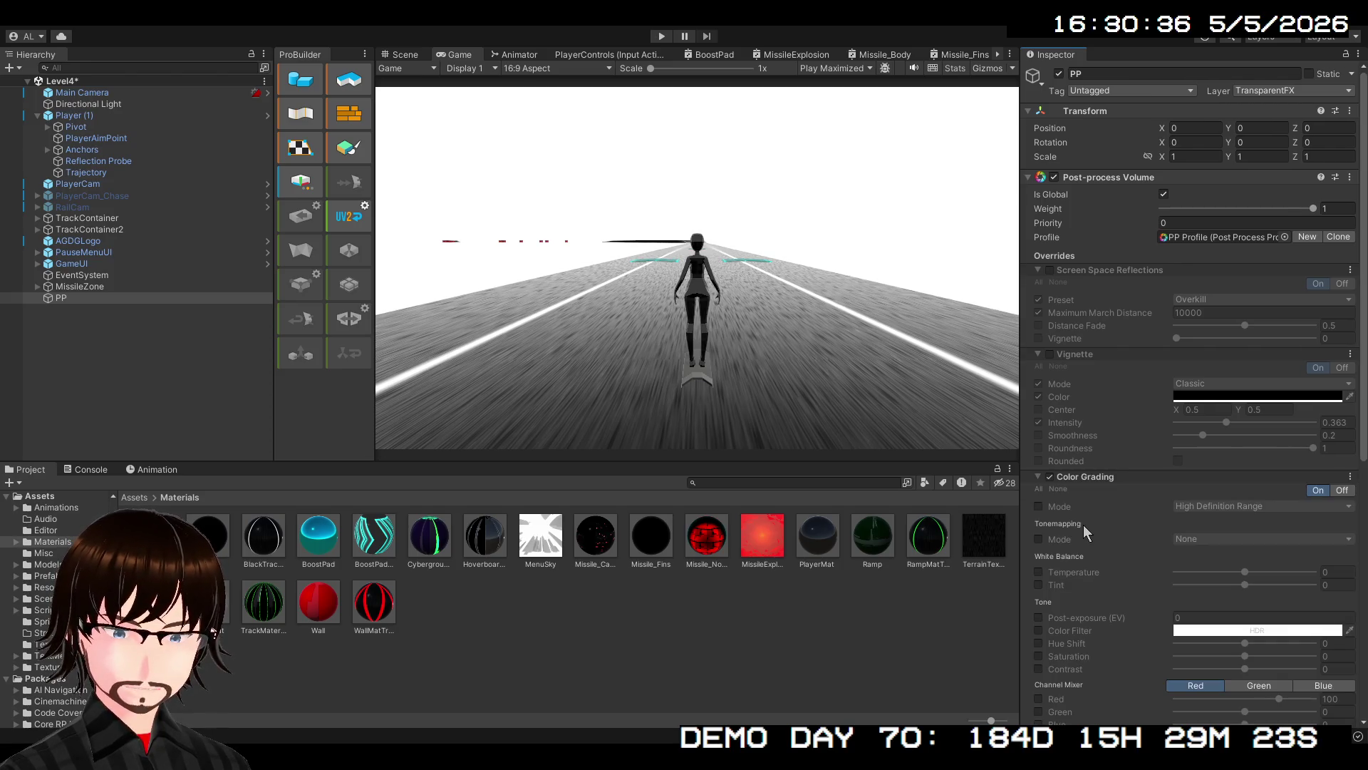
scroll(1088, 519, "down", 5)
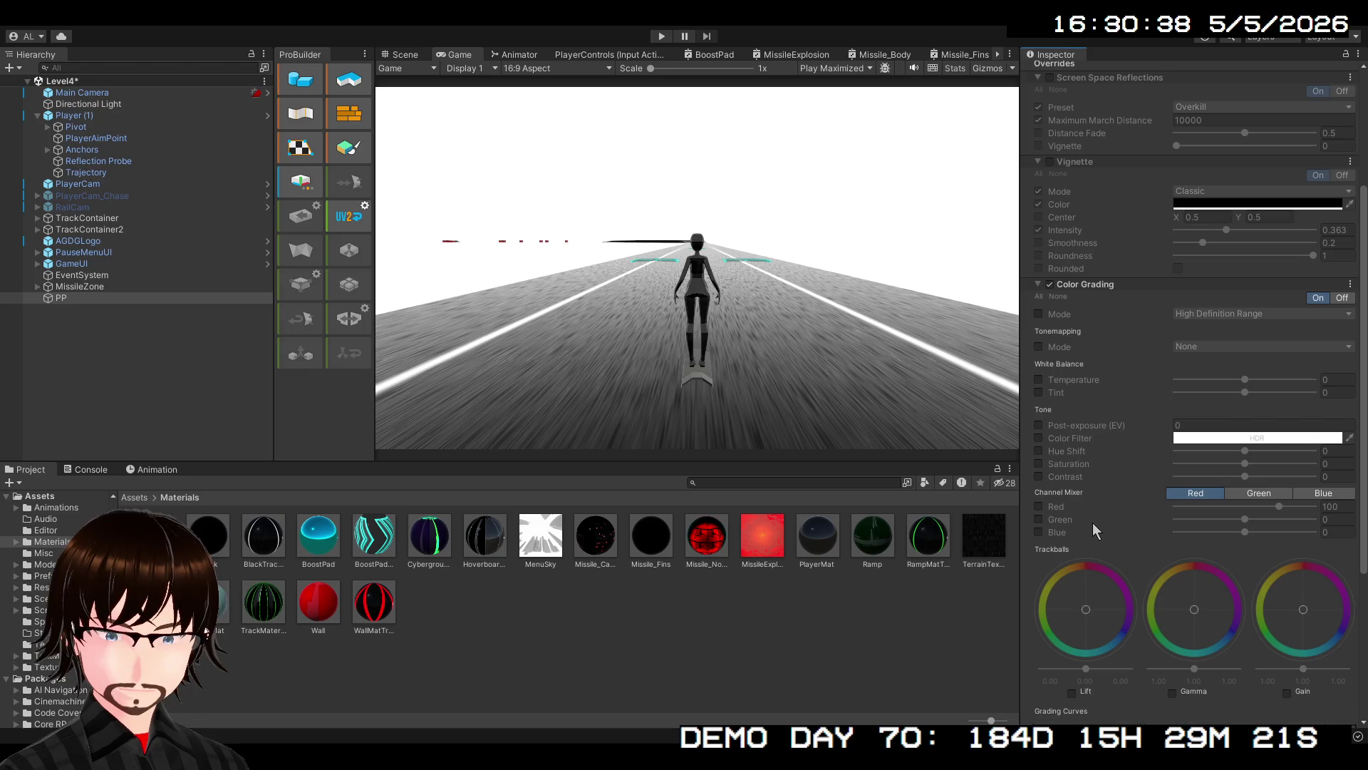
scroll(1093, 528, "down", 2)
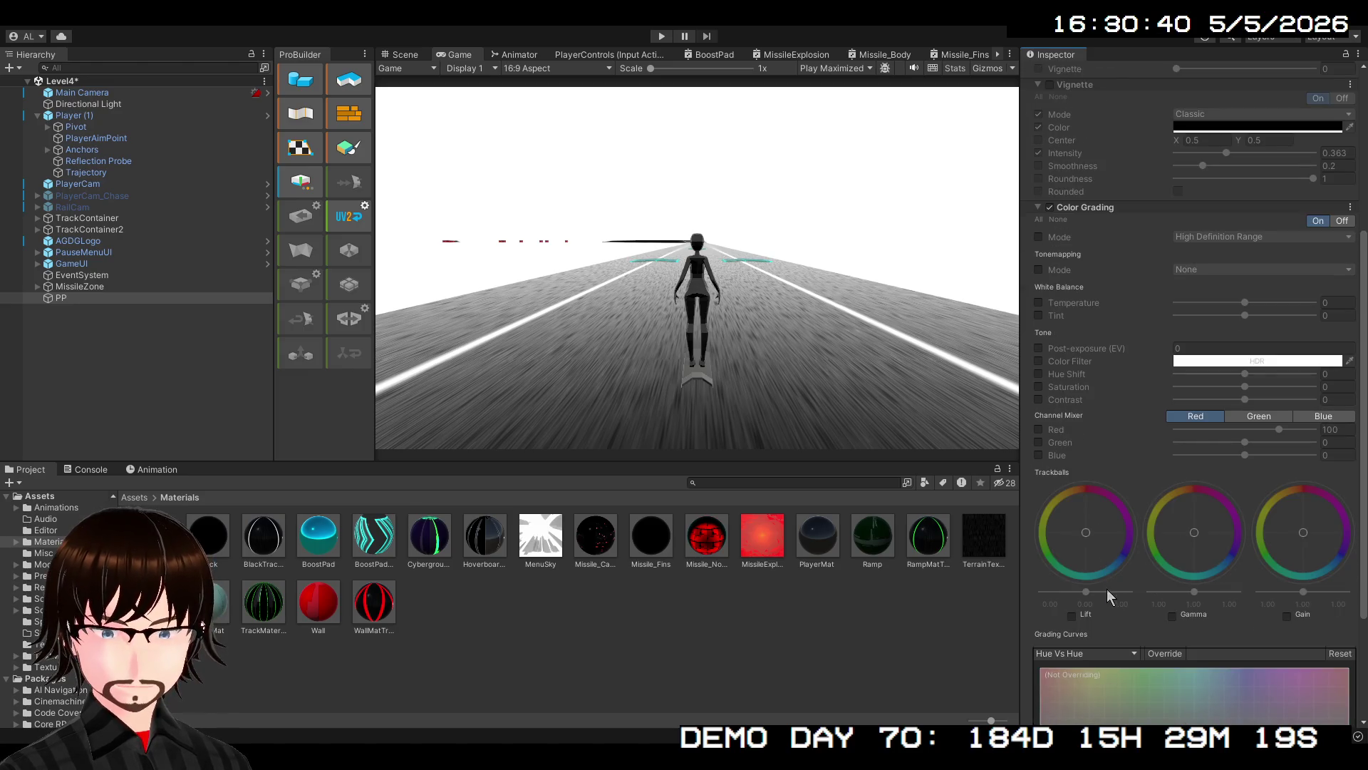
left_click(1172, 616)
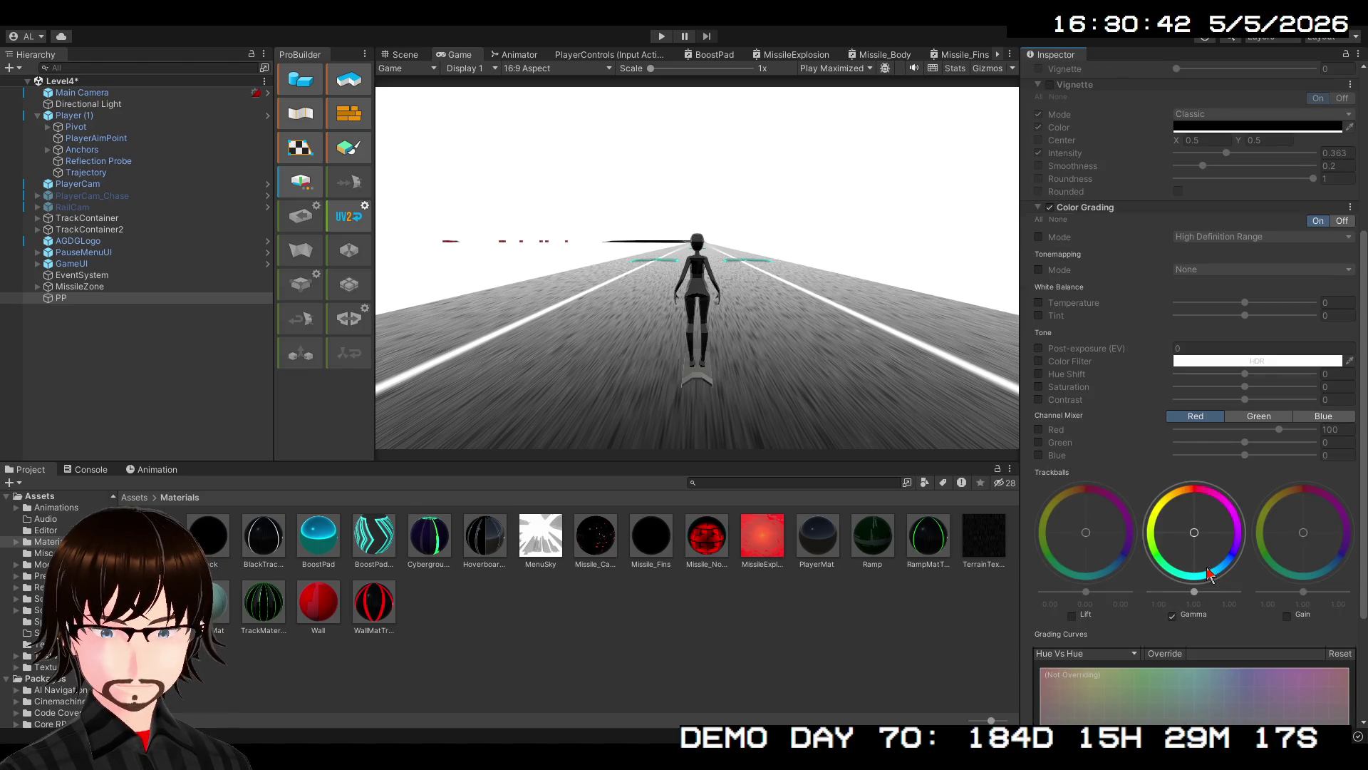
mouse_move(1205, 523)
left_mouse_down()
mouse_move(1221, 546)
mouse_move(1199, 497)
left_mouse_up()
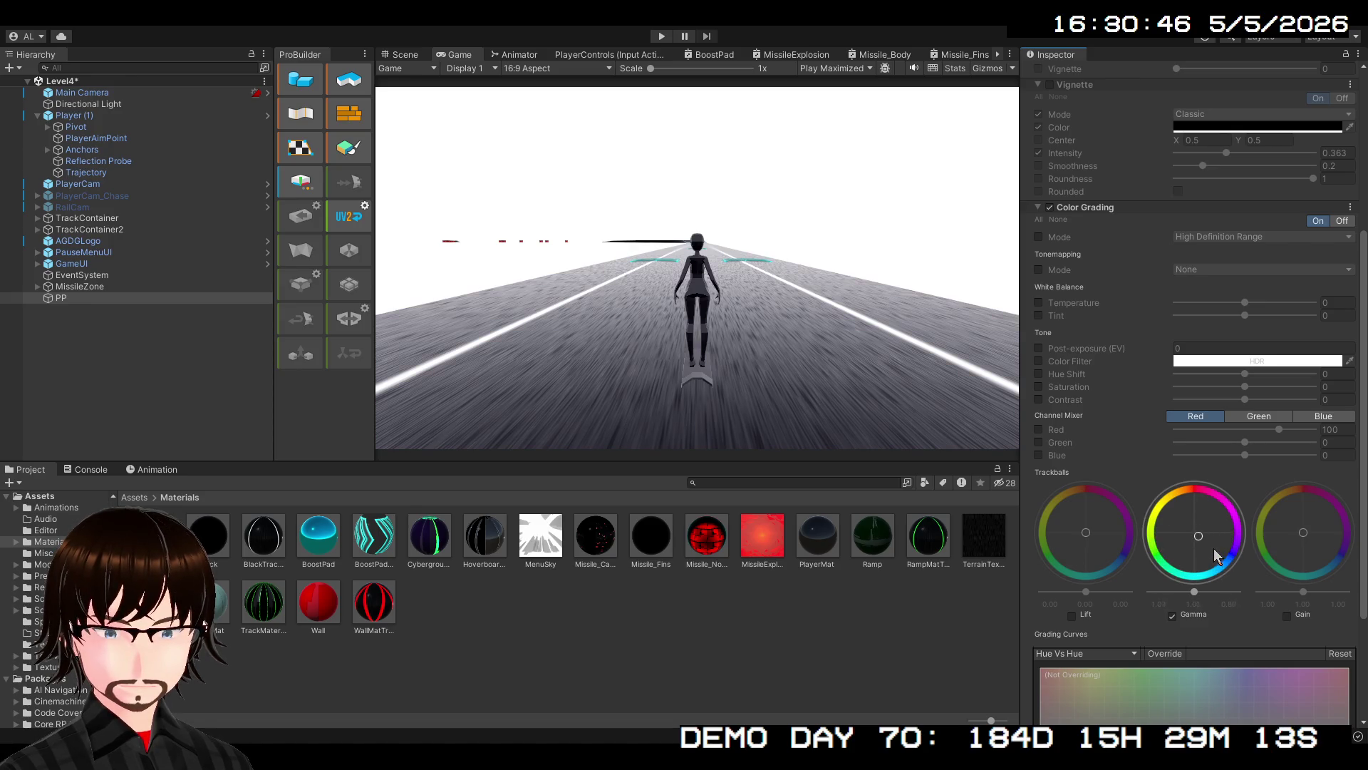
mouse_move(1212, 506)
left_mouse_down()
mouse_move(1224, 579)
mouse_move(1195, 538)
left_mouse_up()
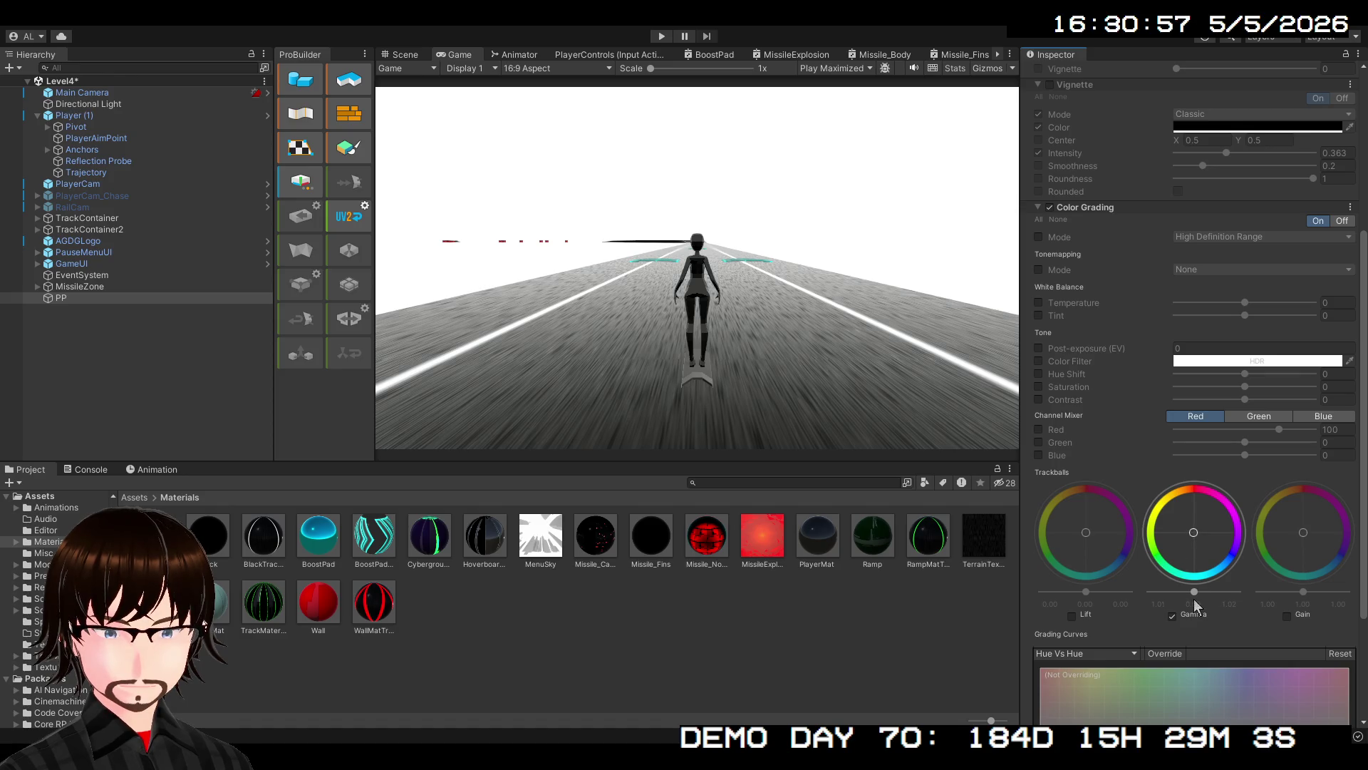
left_click_drag(1195, 593, 1238, 592)
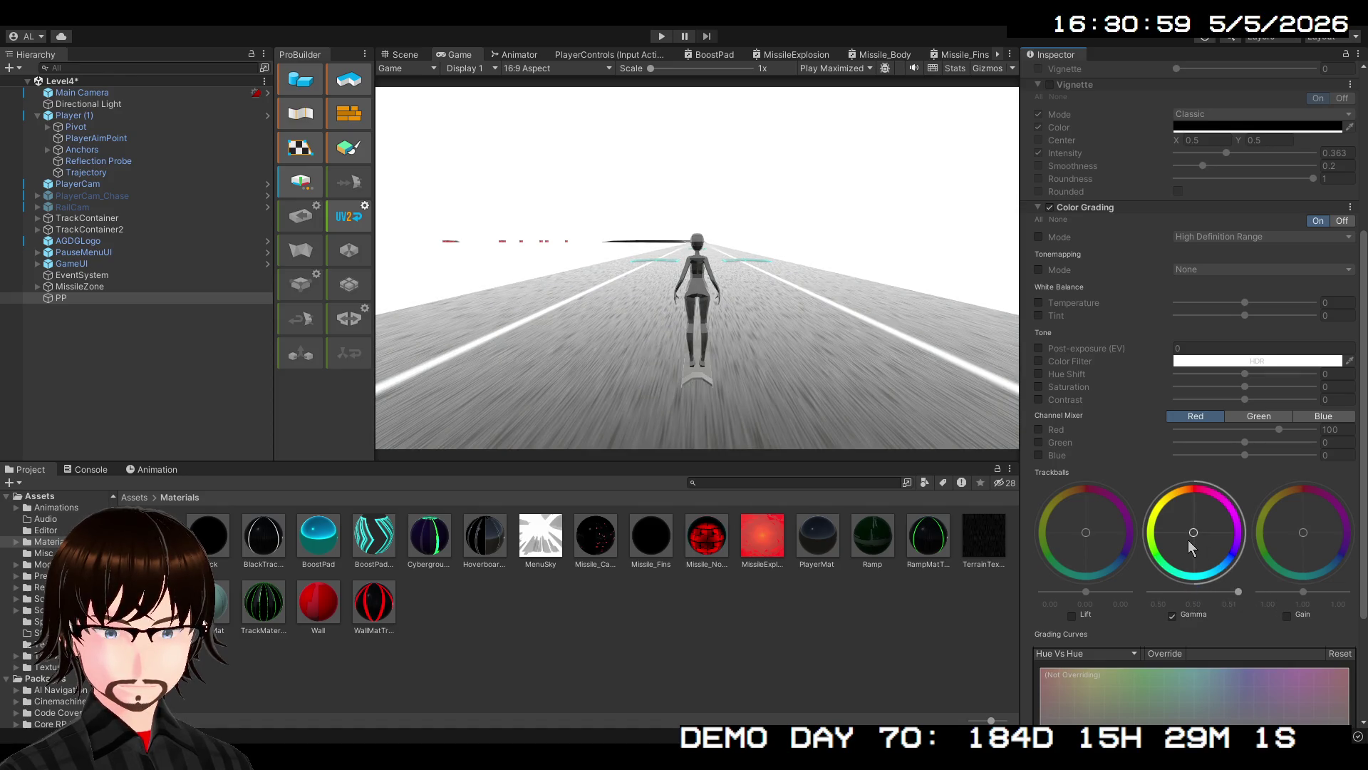
mouse_move(1201, 549)
left_mouse_down()
mouse_move(1235, 577)
mouse_move(1140, 600)
mouse_move(1166, 600)
left_mouse_up()
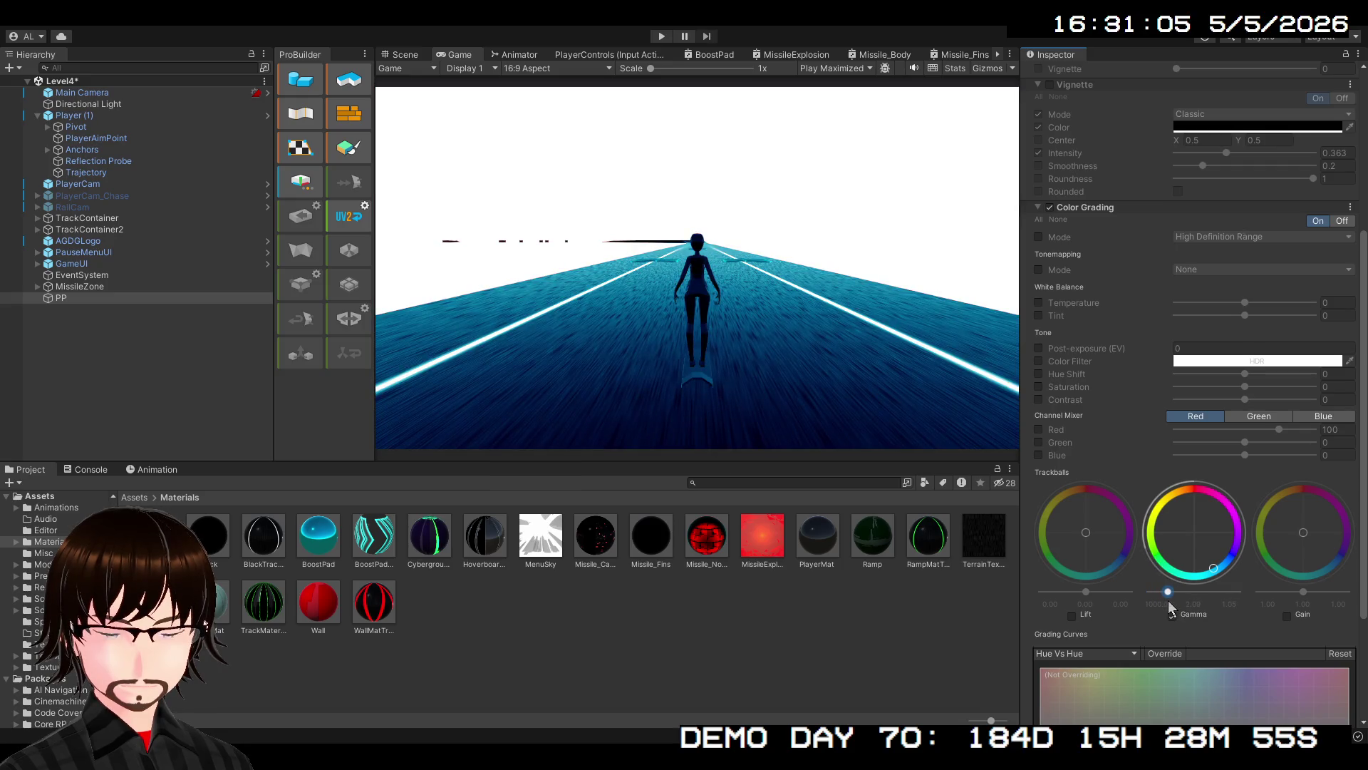
left_click_drag(1216, 569, 1215, 551)
mouse_move(1221, 488)
left_mouse_down()
mouse_move(1209, 574)
mouse_move(1206, 510)
mouse_move(1210, 576)
left_mouse_up()
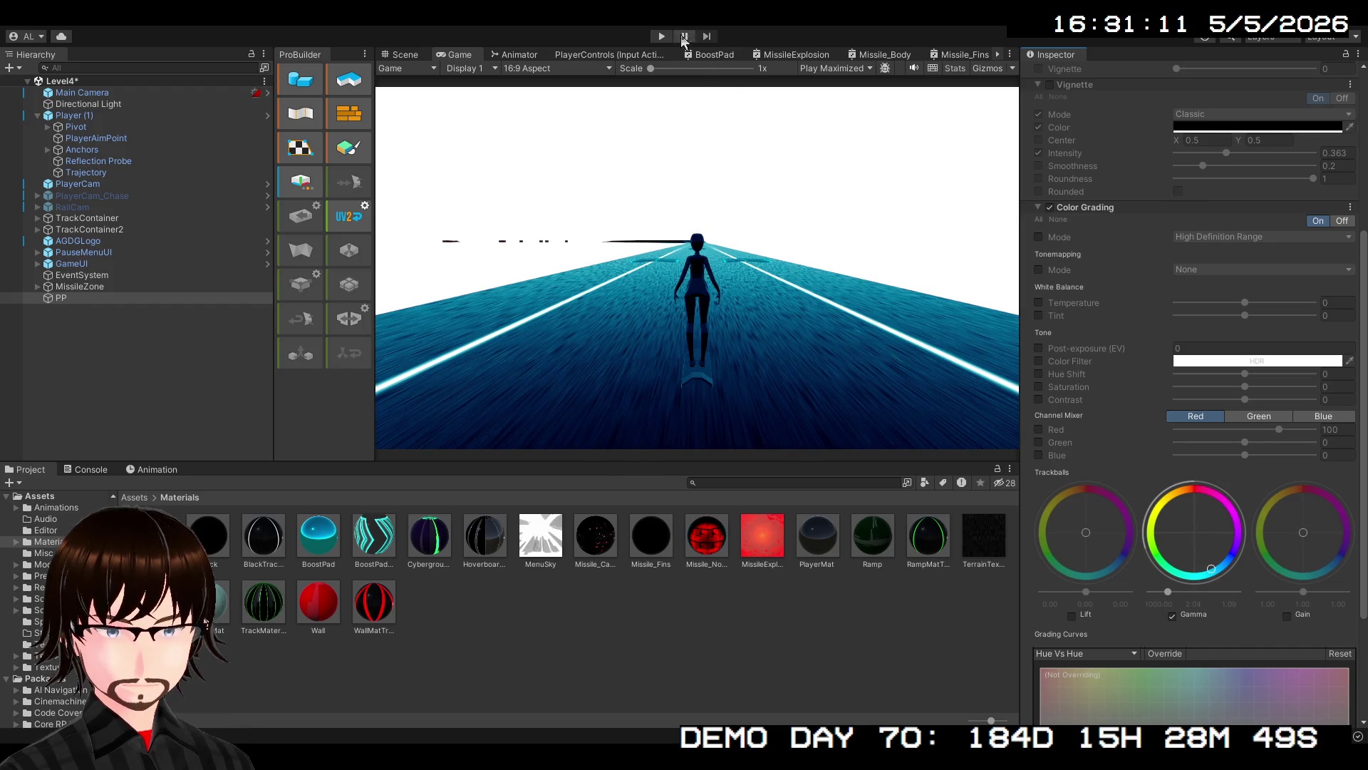
Run the level in play mode with the blue-graded track, then stop it
left_click(662, 35)
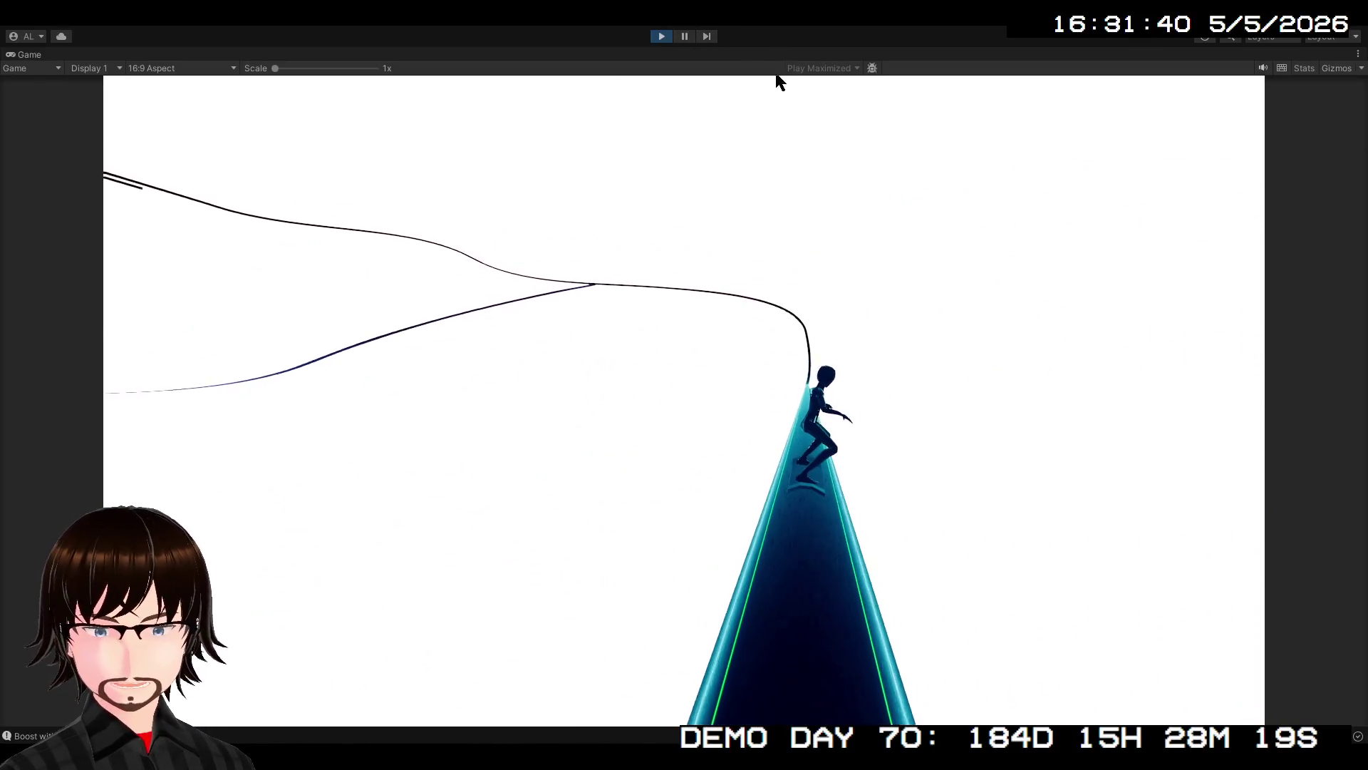
left_click(661, 36)
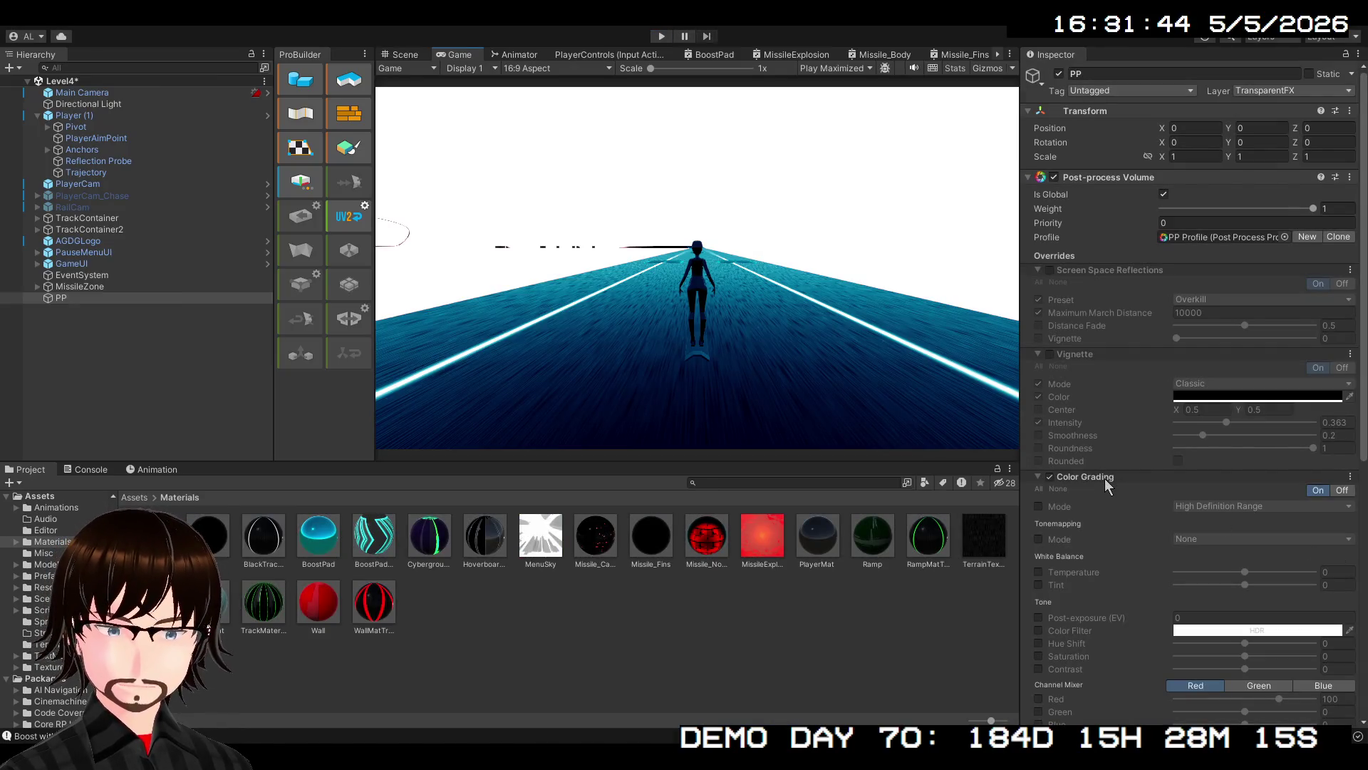
Remove the Color Grading override and add a Bloom effect in its place
right_click(1105, 477)
left_click(1135, 504)
left_click(1203, 486)
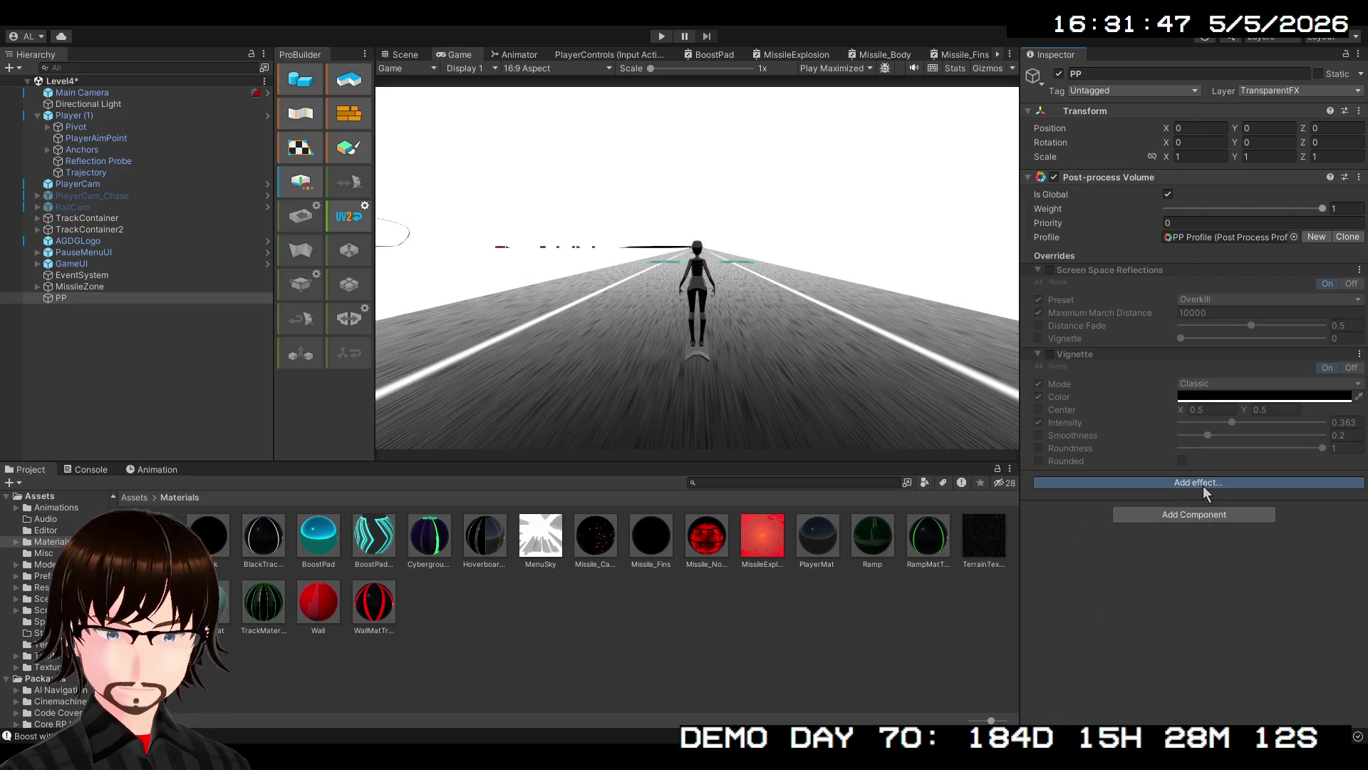
left_click(1137, 595)
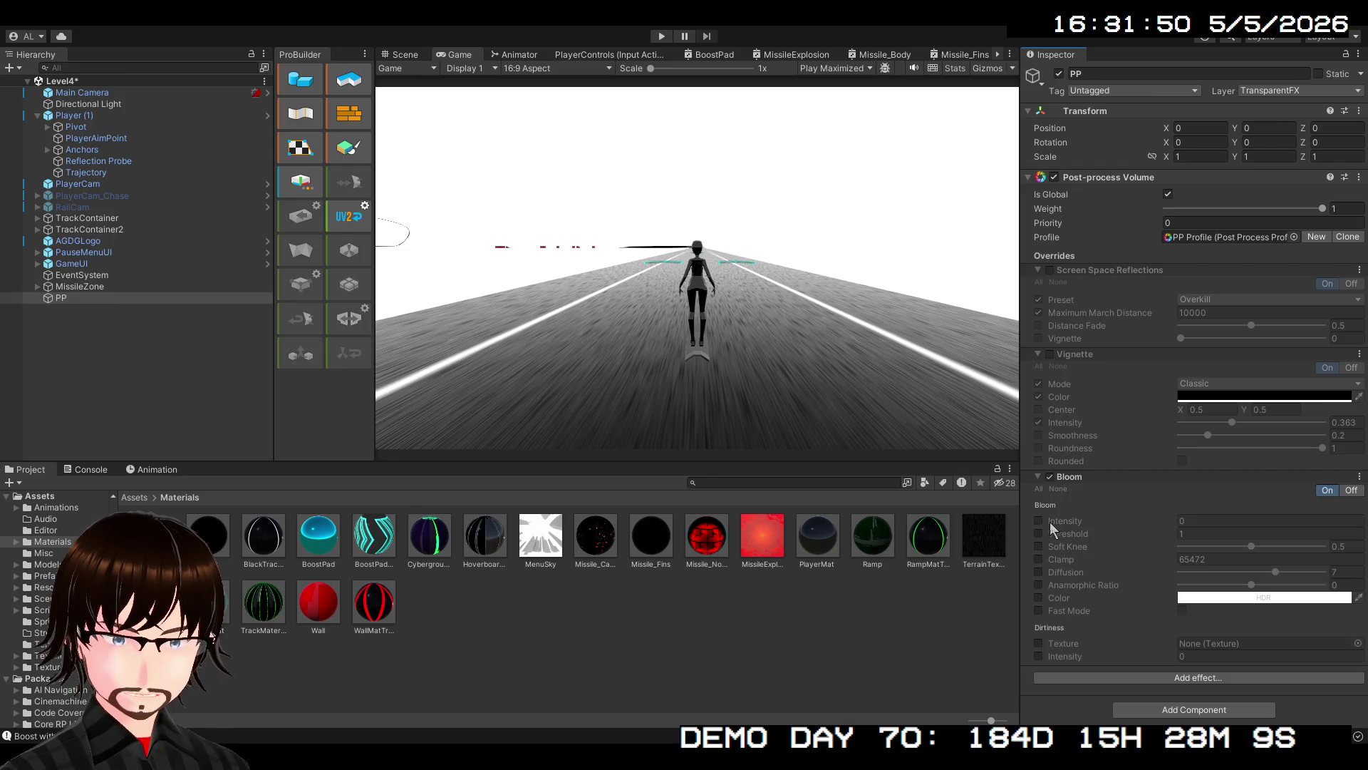
Override Bloom Intensity at 1 and lower the Threshold to 0.37
left_click(1038, 521)
left_click(1182, 521)
type("0.36")
mouse_move(1231, 514)
left_mouse_down()
mouse_move(902, 499)
mouse_move(1315, 519)
left_mouse_up()
left_click(1288, 522)
type("1")
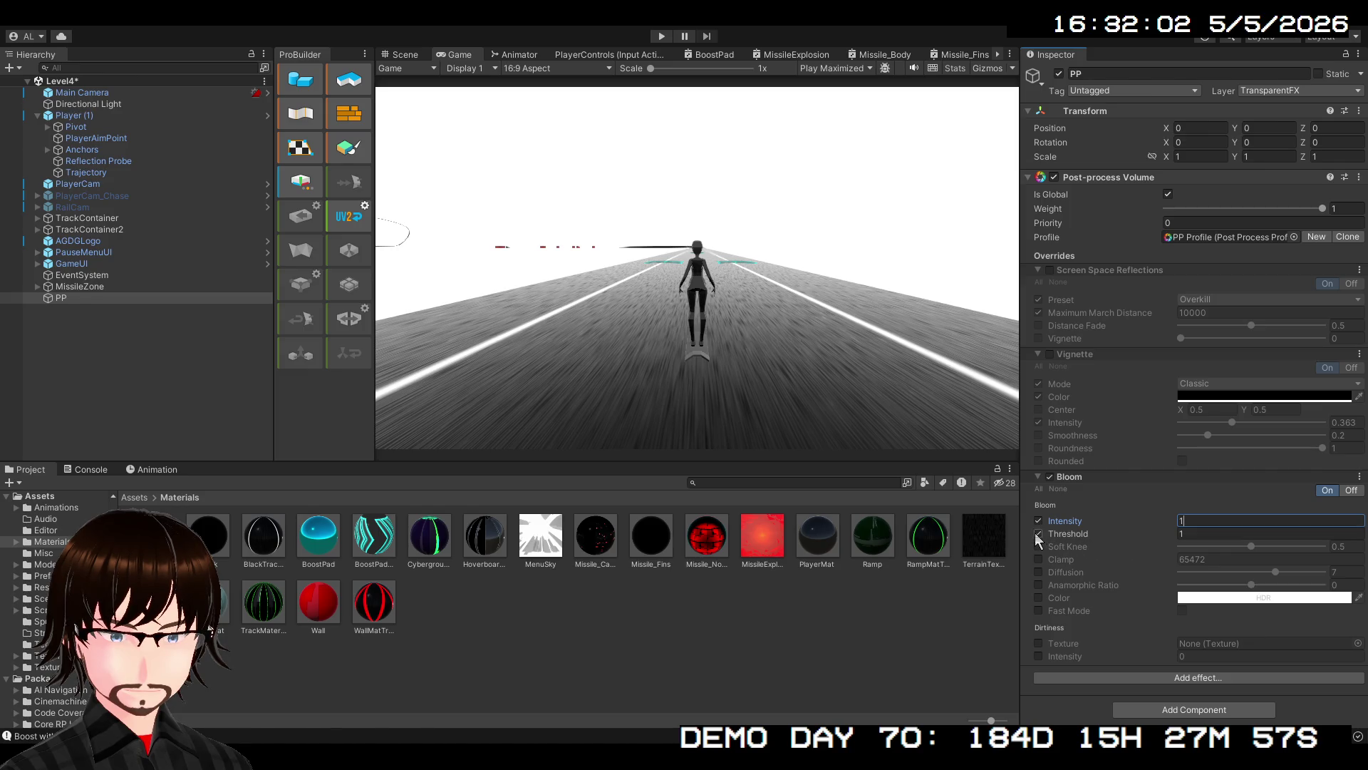
left_click_drag(1175, 531, 1159, 533)
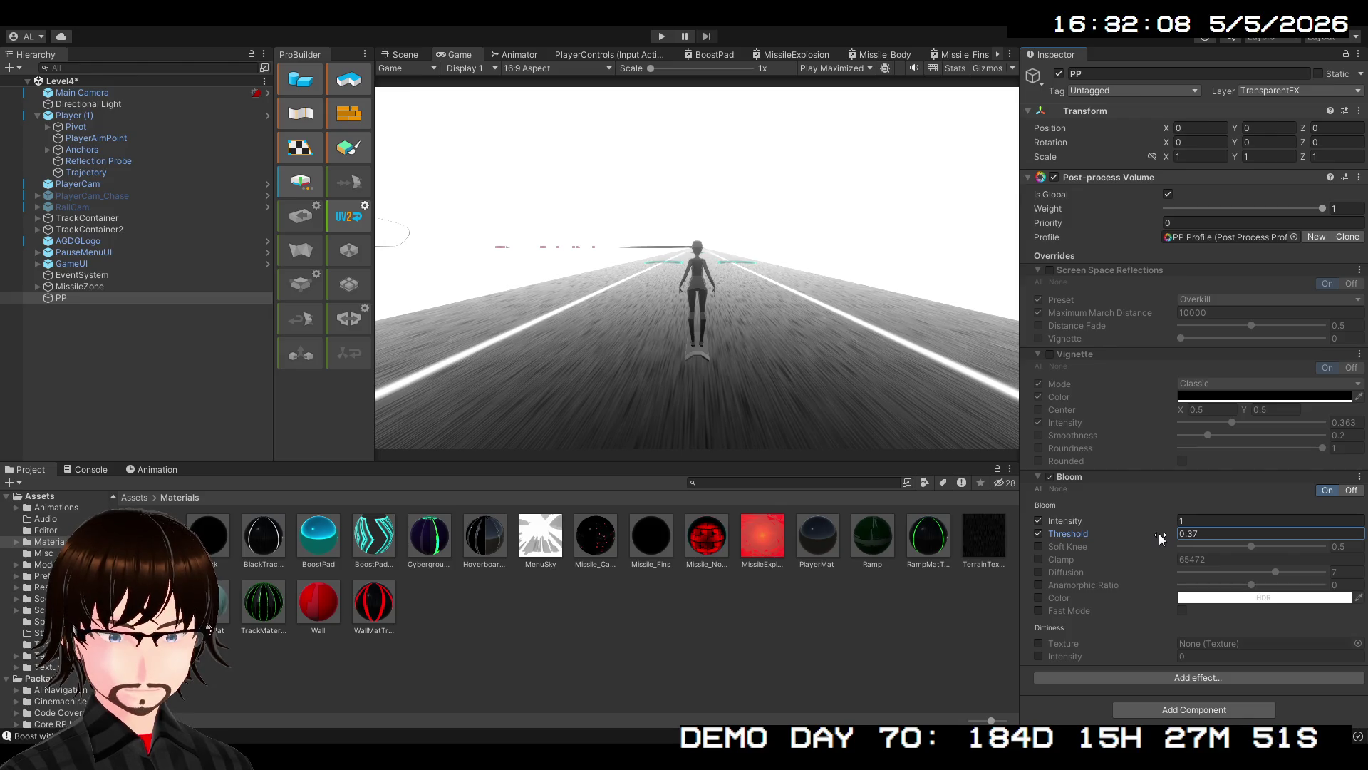
Experiment with Soft Knee and Clamp, leaving both unoverridden with Clamp back at 65472
left_click(1251, 546)
mouse_move(1252, 546)
left_mouse_down()
mouse_move(1290, 547)
mouse_move(1202, 546)
mouse_move(1323, 546)
mouse_move(1187, 548)
mouse_move(1241, 546)
left_mouse_up()
left_click(1038, 547)
left_click(1038, 558)
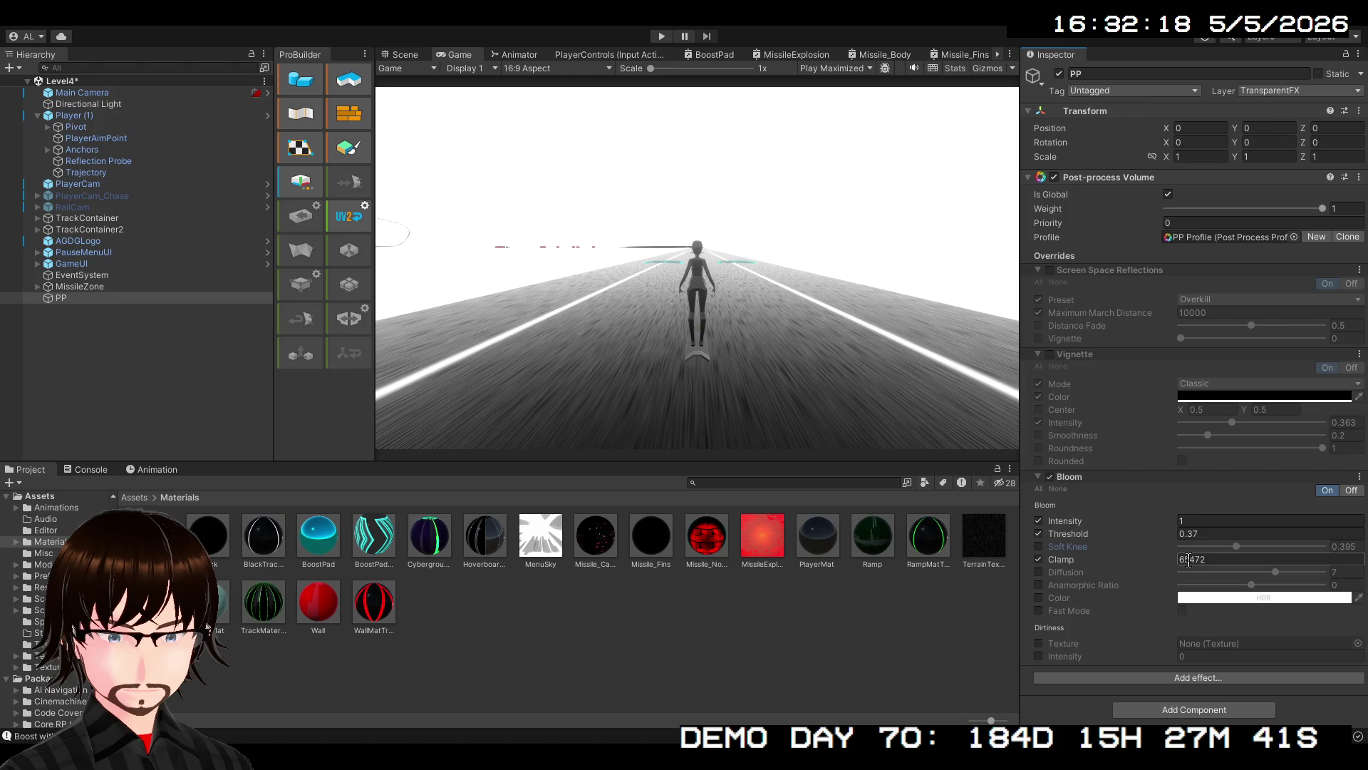
mouse_move(1139, 557)
left_mouse_down()
mouse_move(1247, 556)
mouse_move(41, 571)
mouse_move(301, 576)
left_mouse_up()
mouse_move(837, 588)
left_mouse_down()
mouse_move(925, 562)
mouse_move(471, 551)
left_mouse_up()
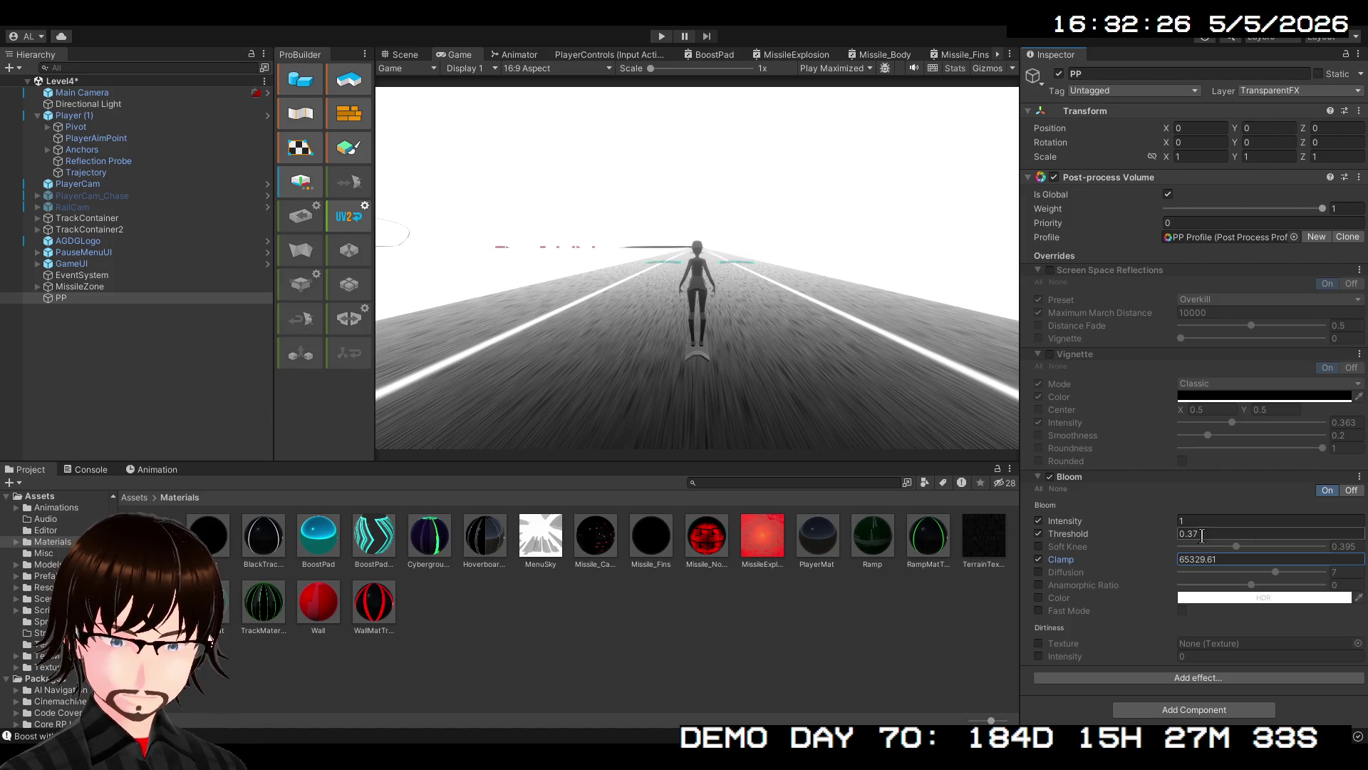
type("17646")
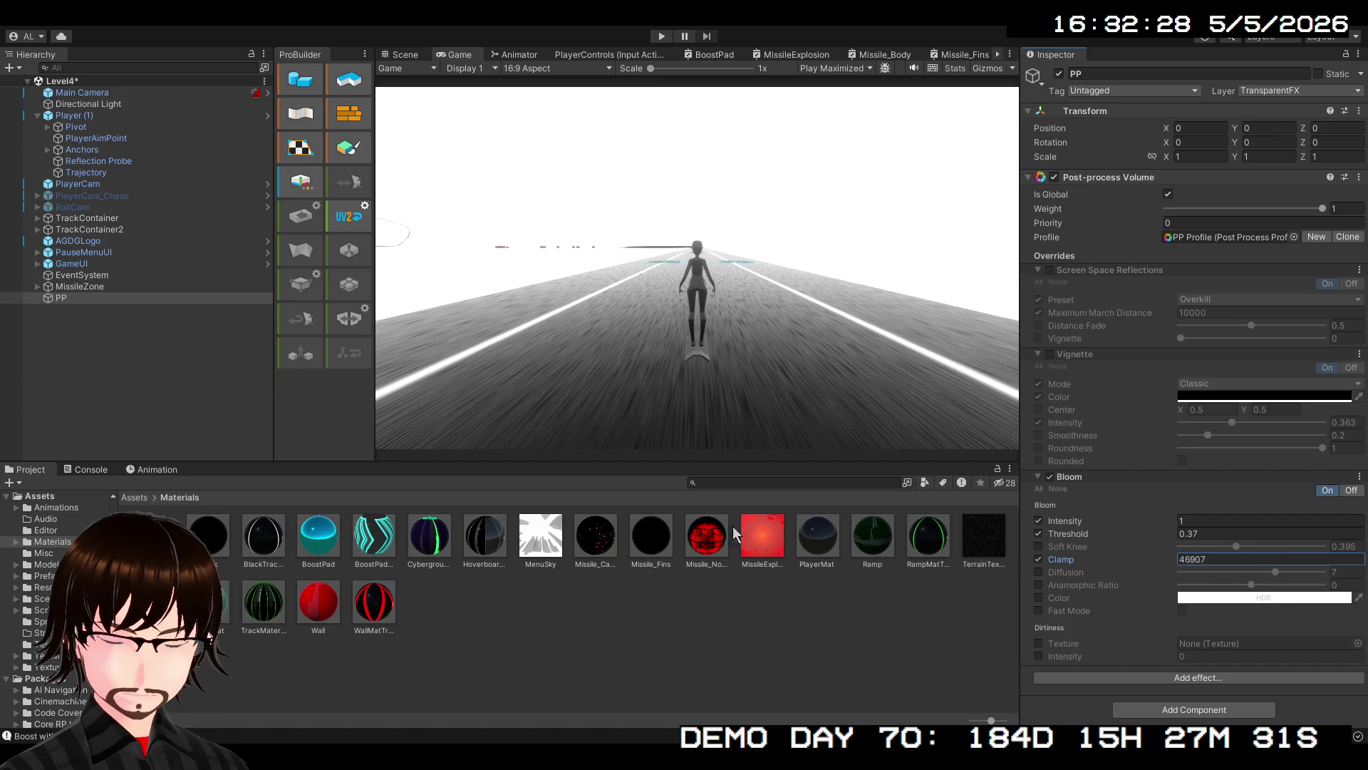
key("BackSpace")
key("BackSpace")
key("BackSpace")
type("778")
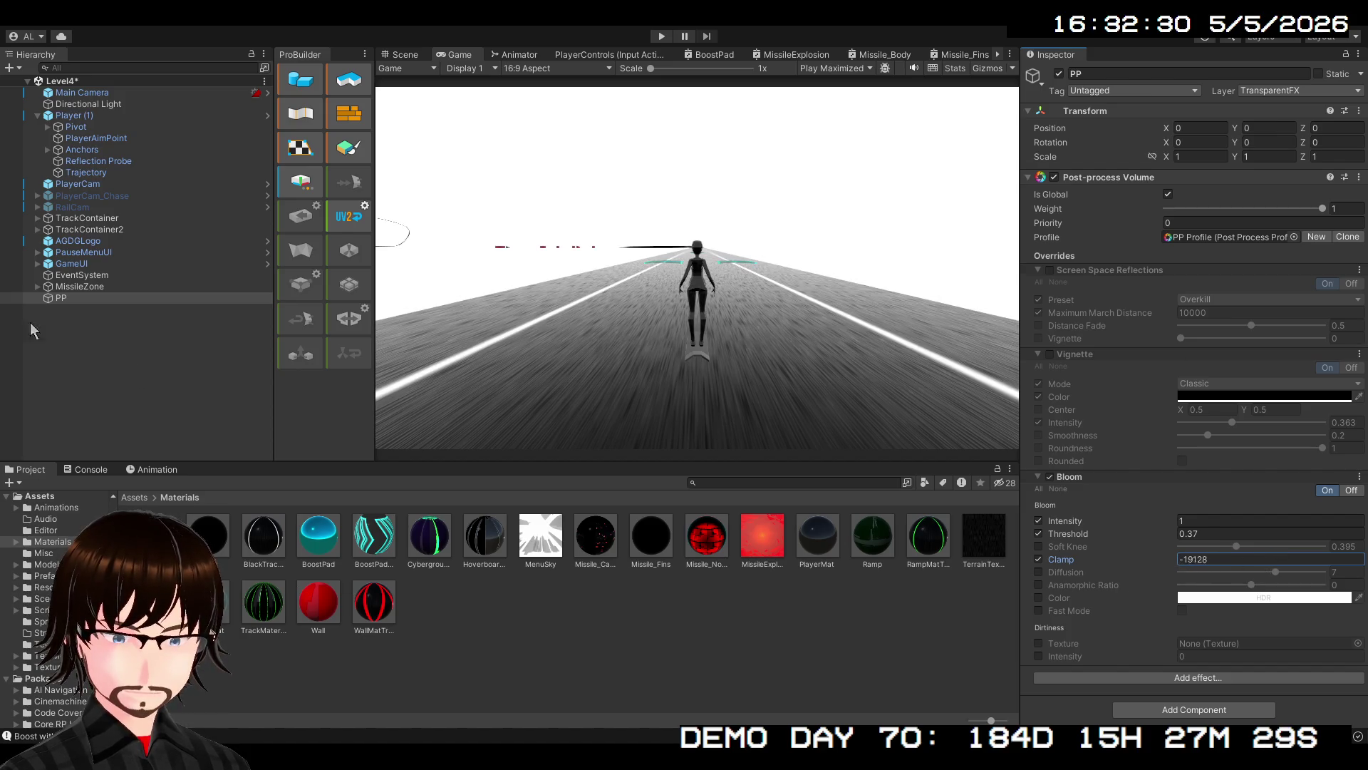
left_click_drag(1215, 579, 223, 571)
left_click_drag(736, 583, 882, 592)
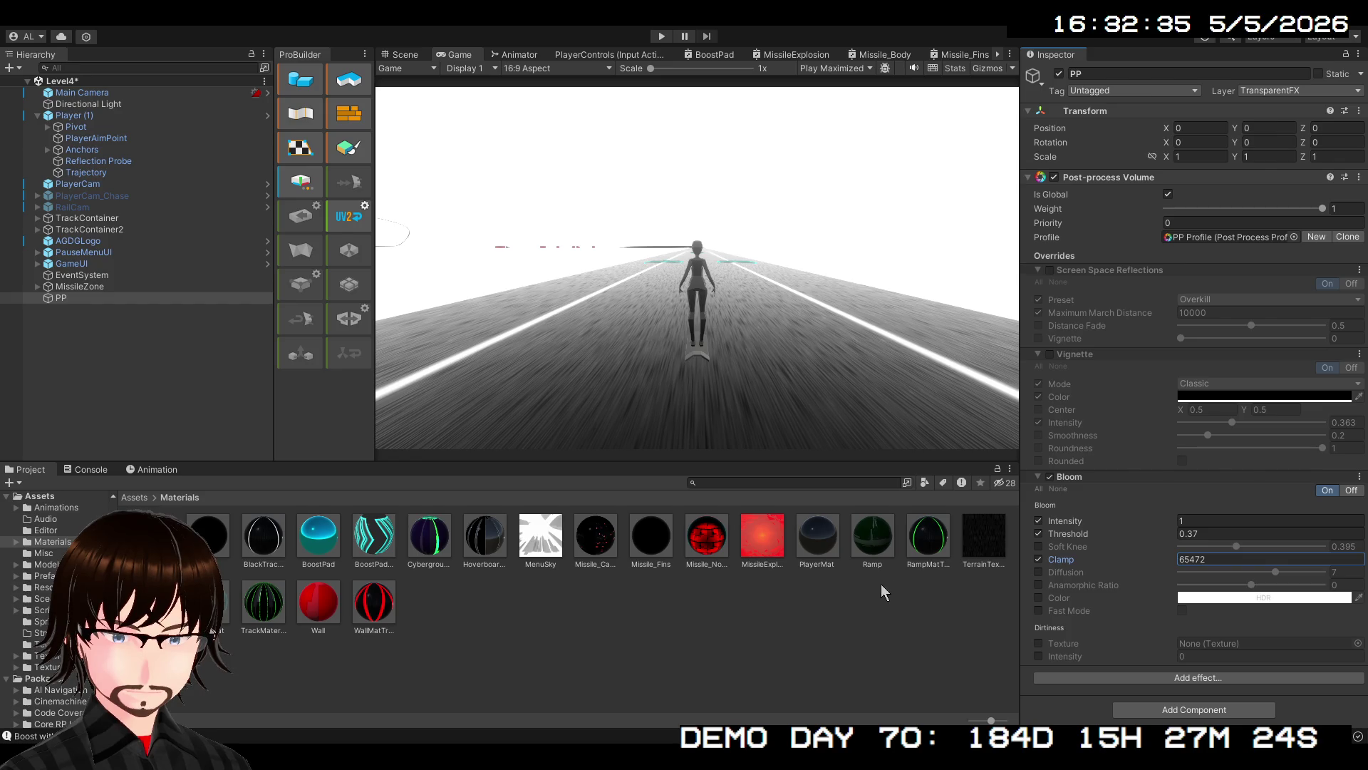
left_click(1039, 560)
Try Bloom Diffusion 4.25, a cyan tint and Fast Mode, then delete the Bloom override
left_click(1040, 571)
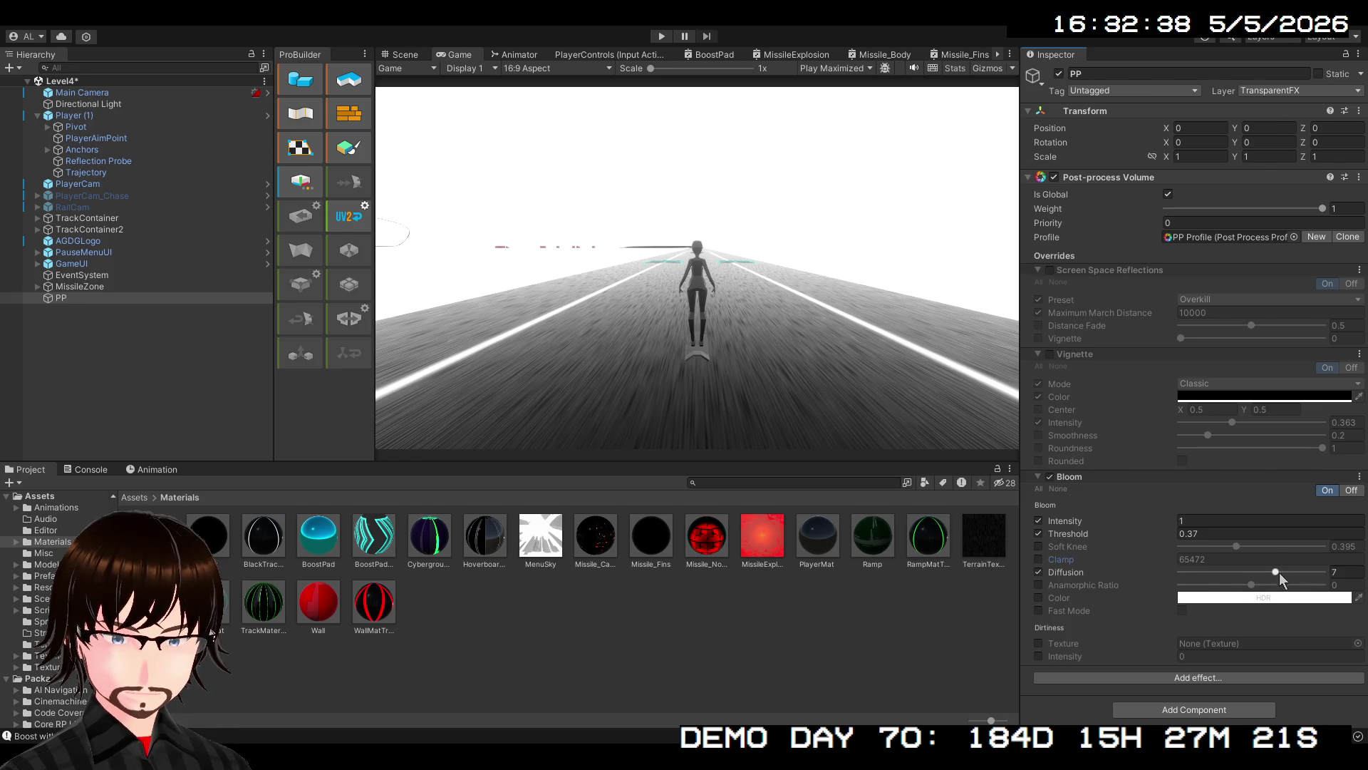
mouse_move(1280, 572)
left_mouse_down()
mouse_move(1190, 577)
mouse_move(1255, 577)
mouse_move(1221, 578)
mouse_move(1235, 581)
left_mouse_up()
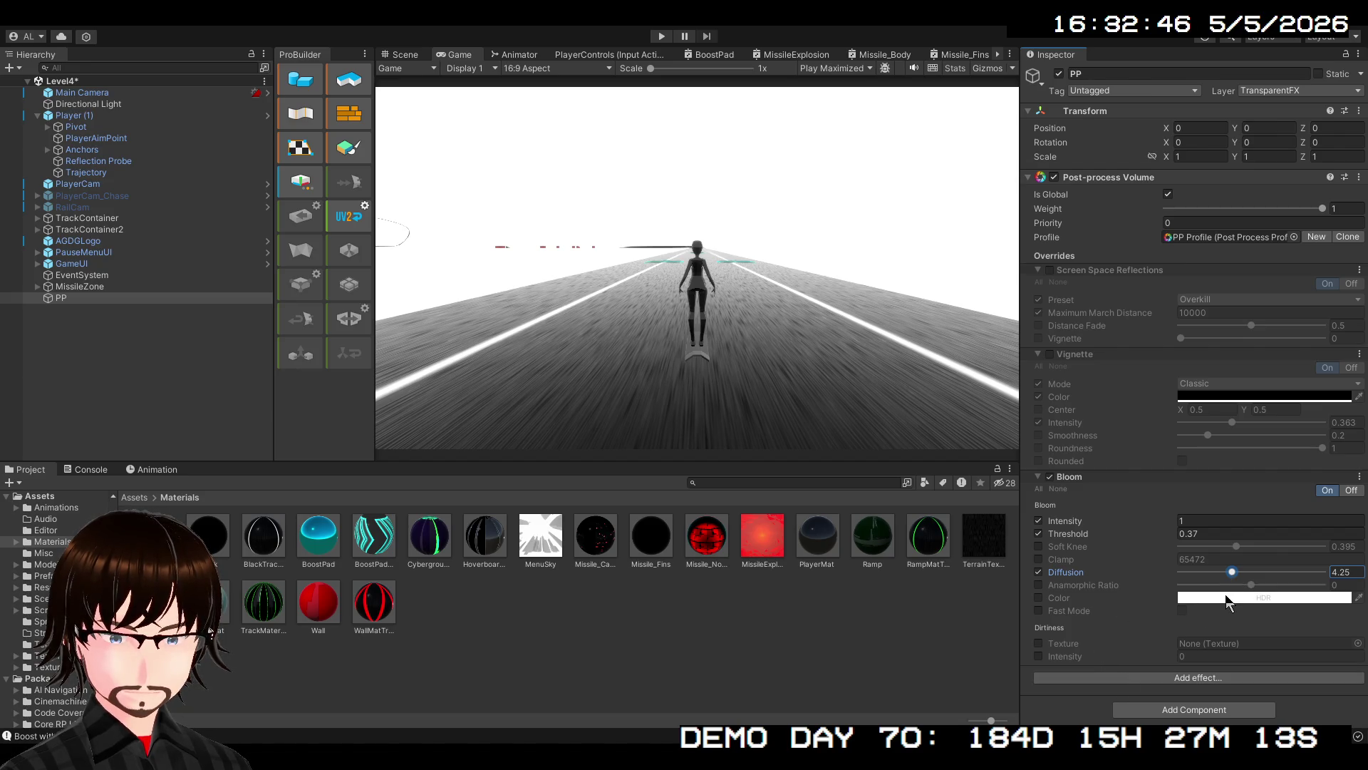
left_click(1039, 597)
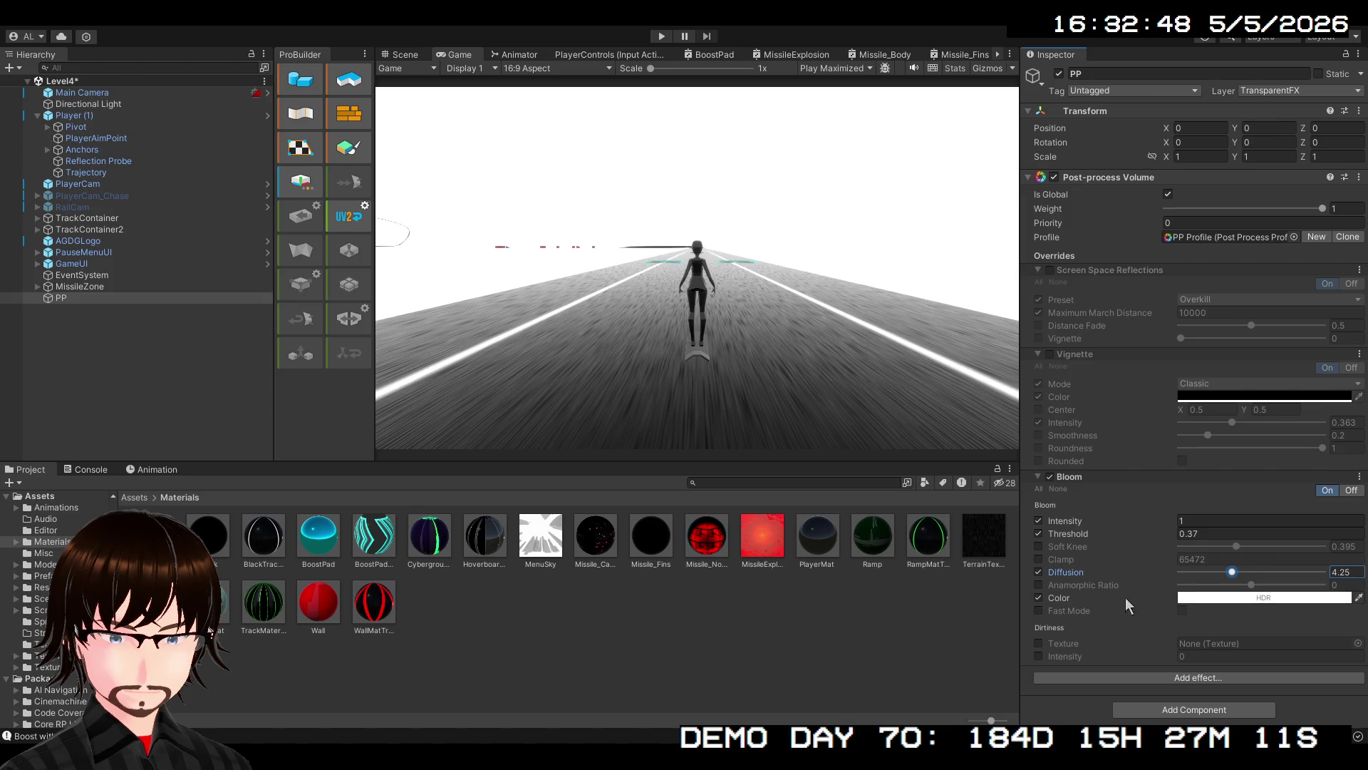
left_click(1211, 601)
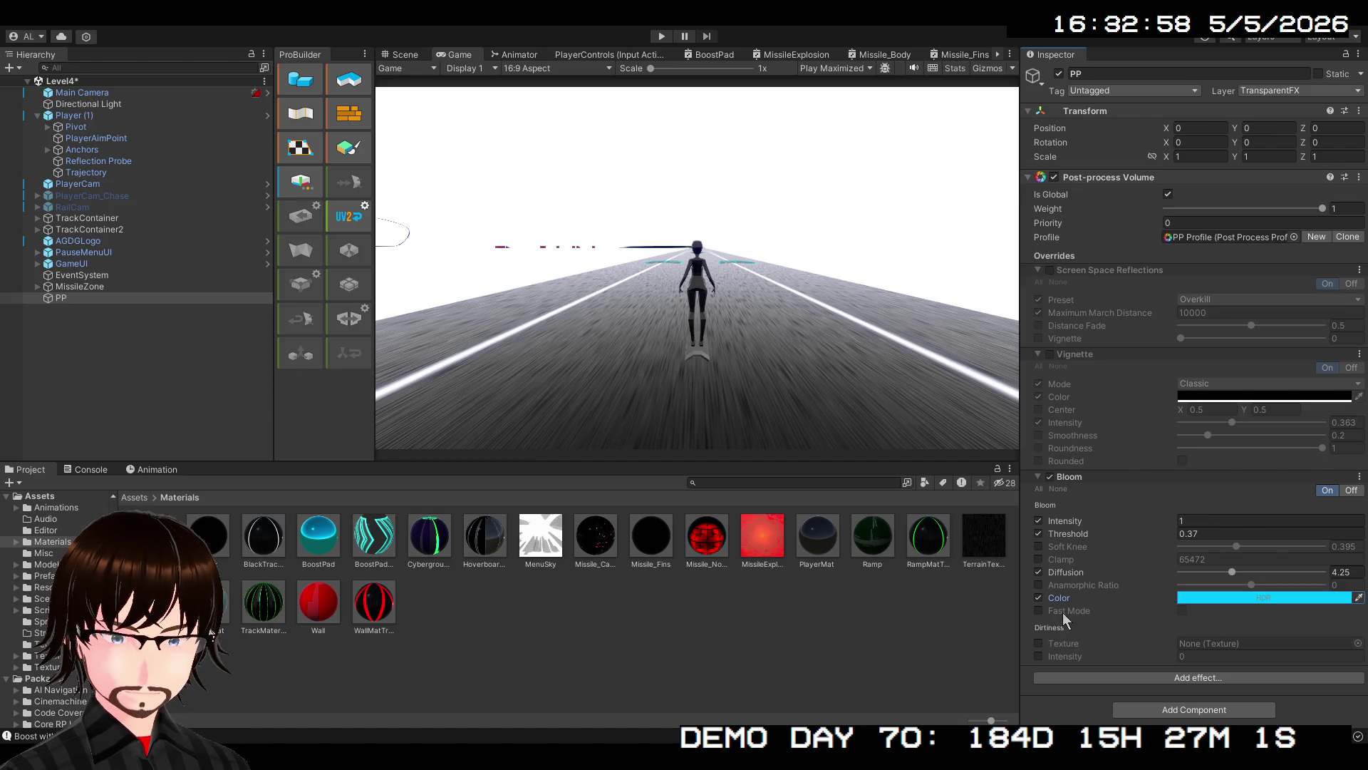
left_click(1039, 610)
left_click(1182, 610)
left_click(1182, 611)
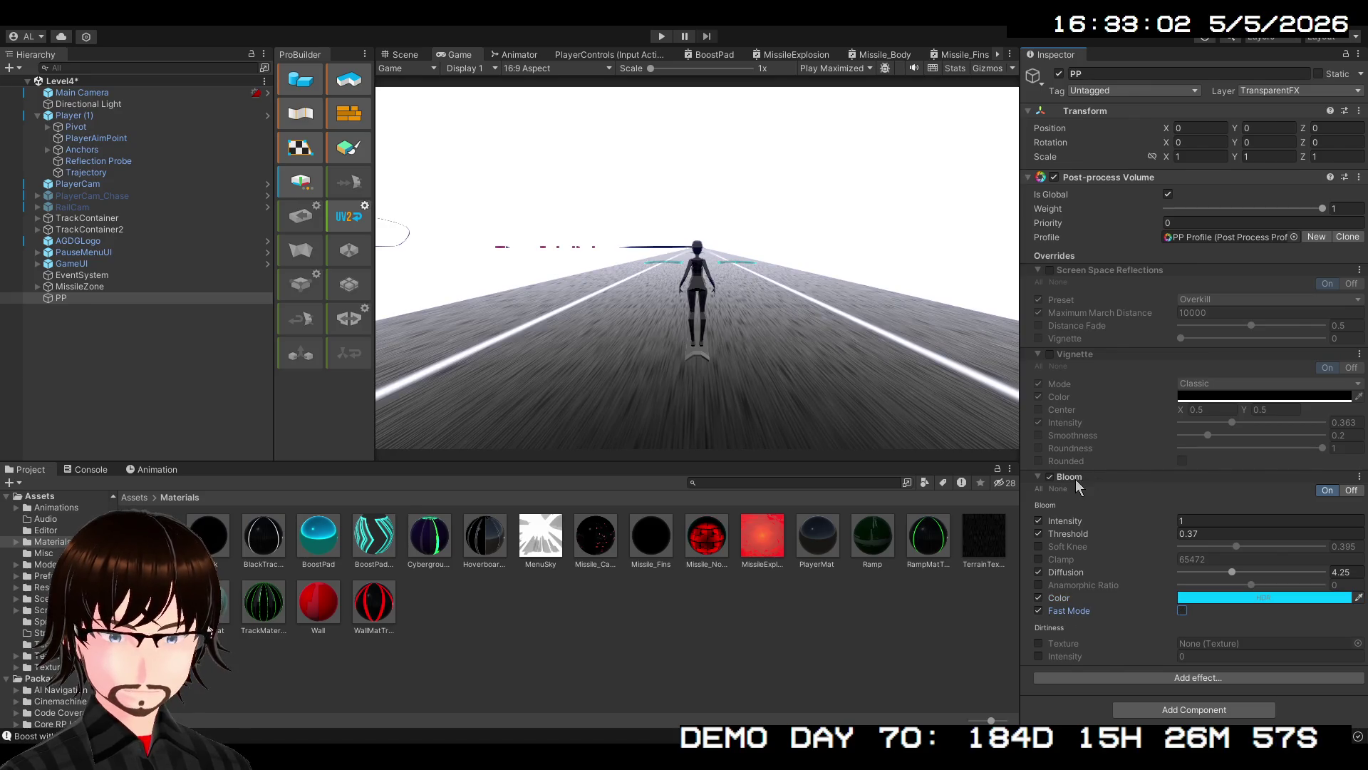
left_click(1109, 505)
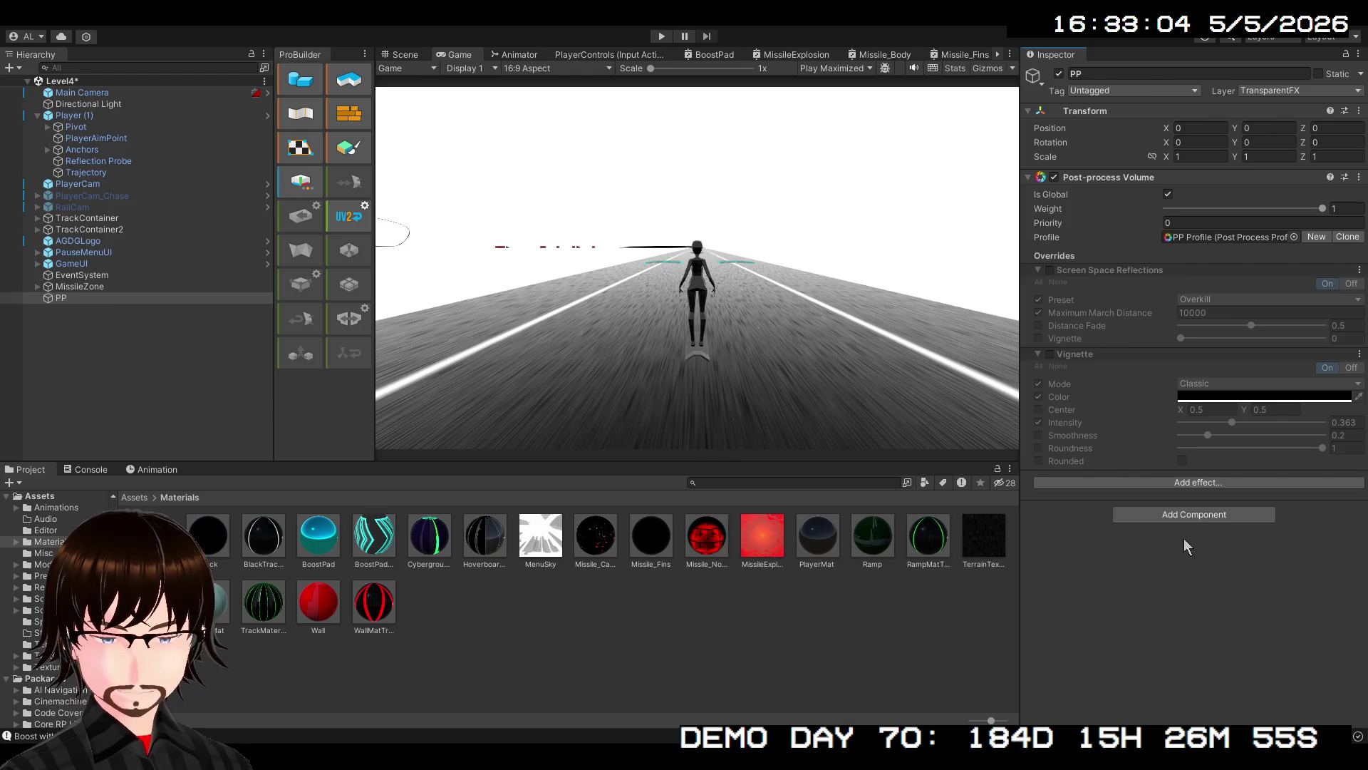
Add Motion Blur with Shutter Angle 270 and Sample Count 10 overridden, then play-test it
left_click(1187, 481)
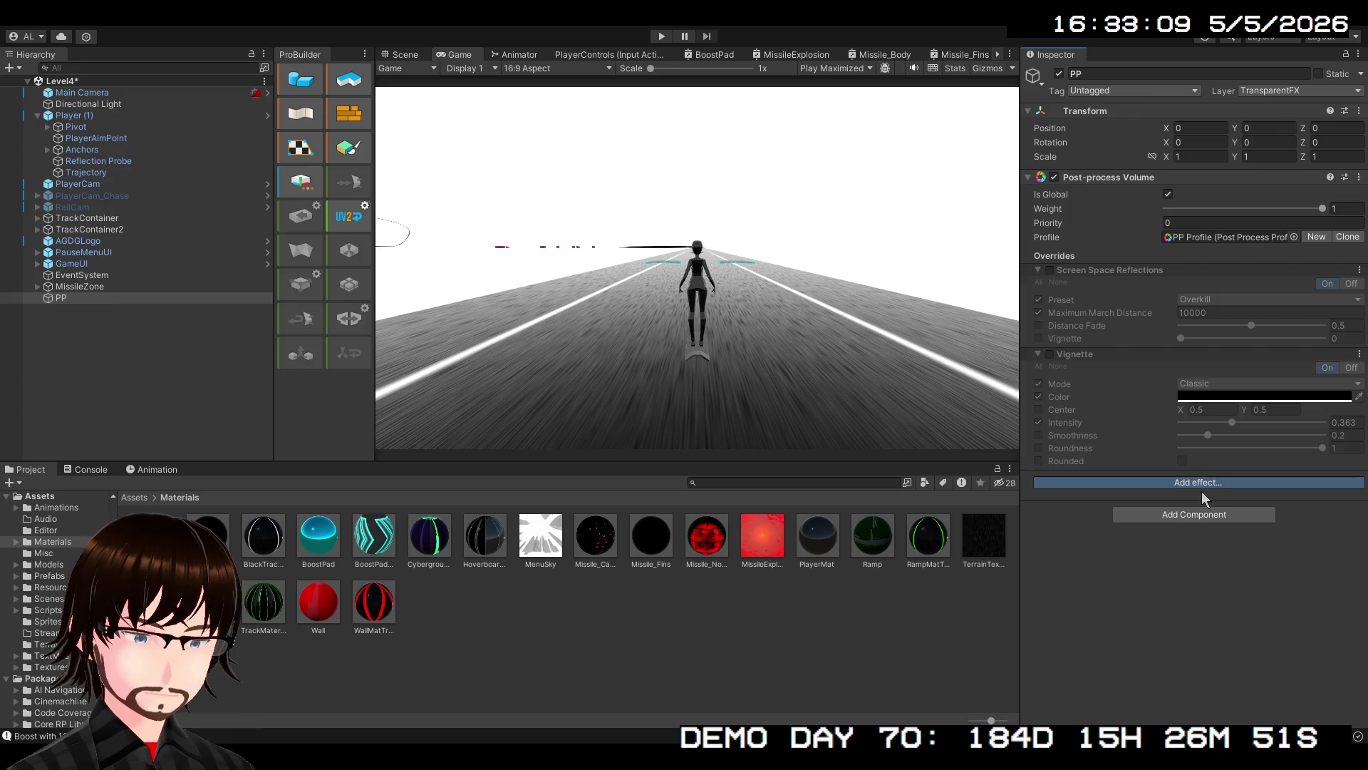
left_click(1152, 520)
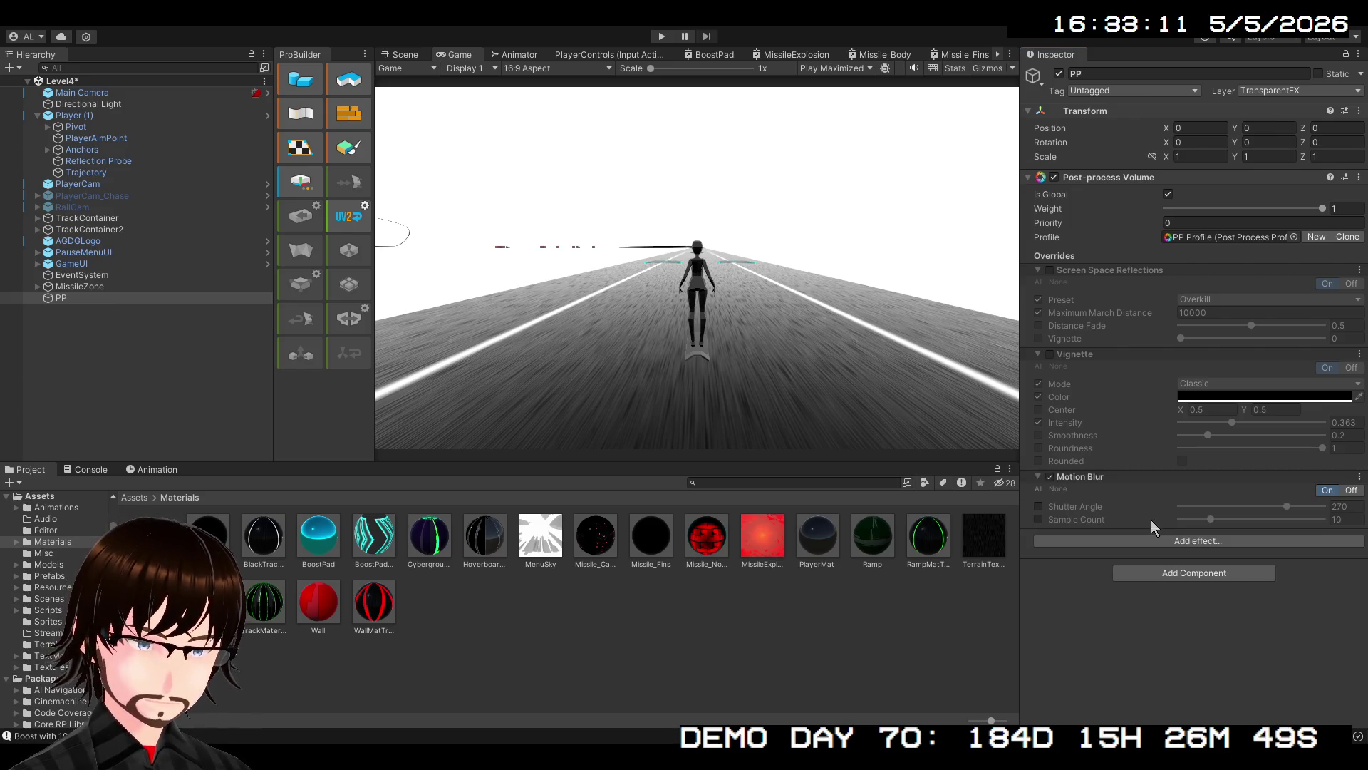
left_click(1038, 506)
left_click(1038, 520)
left_click(660, 35)
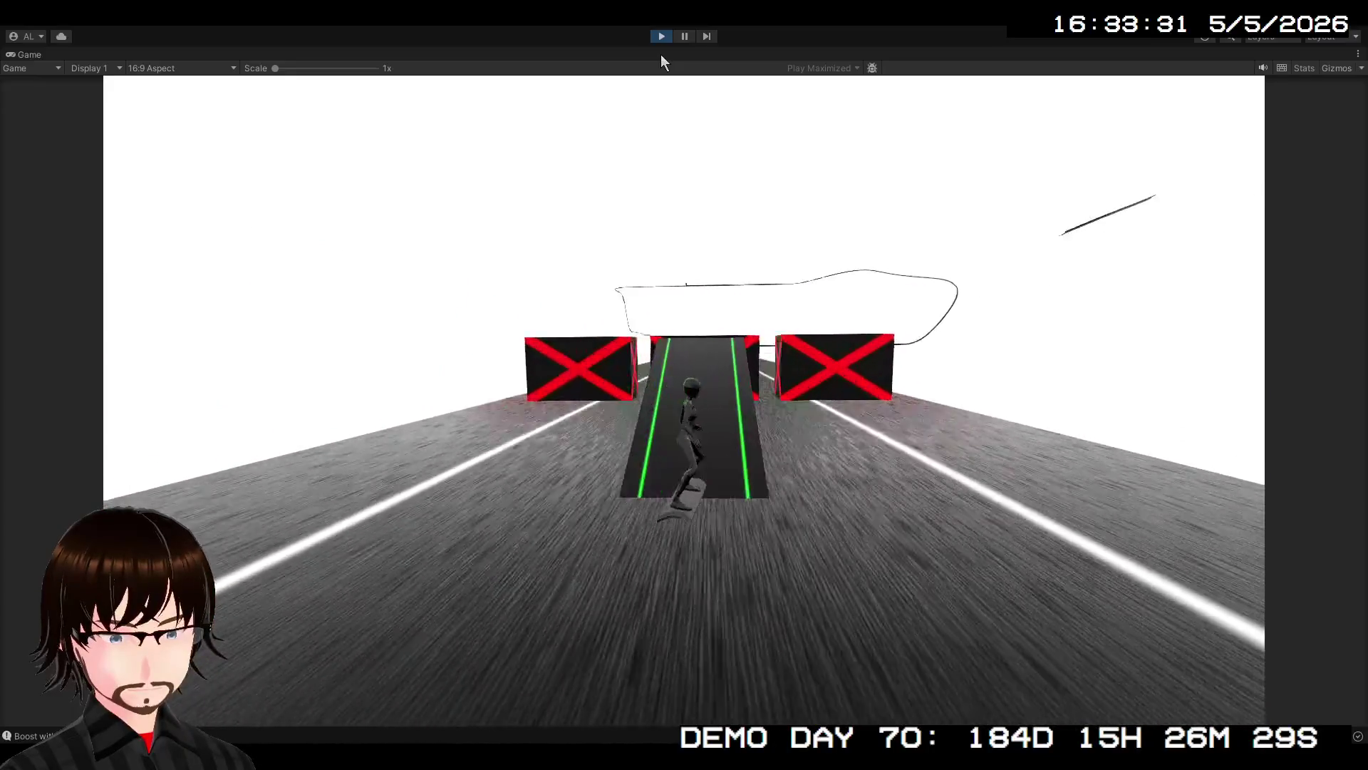
left_click(661, 35)
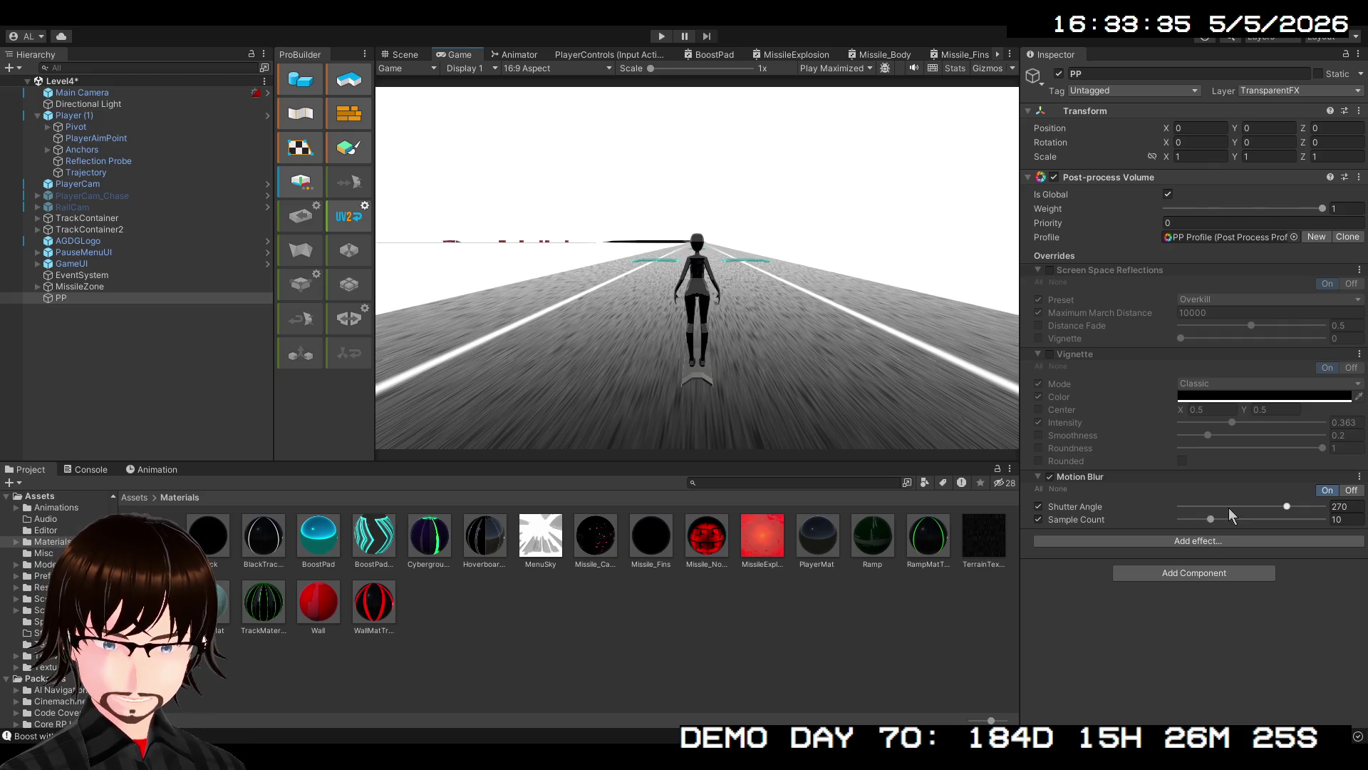
Lower Motion Blur Sample Count to 4 and Shutter Angle to 88, then play-test again
left_click_drag(1212, 520, 1176, 521)
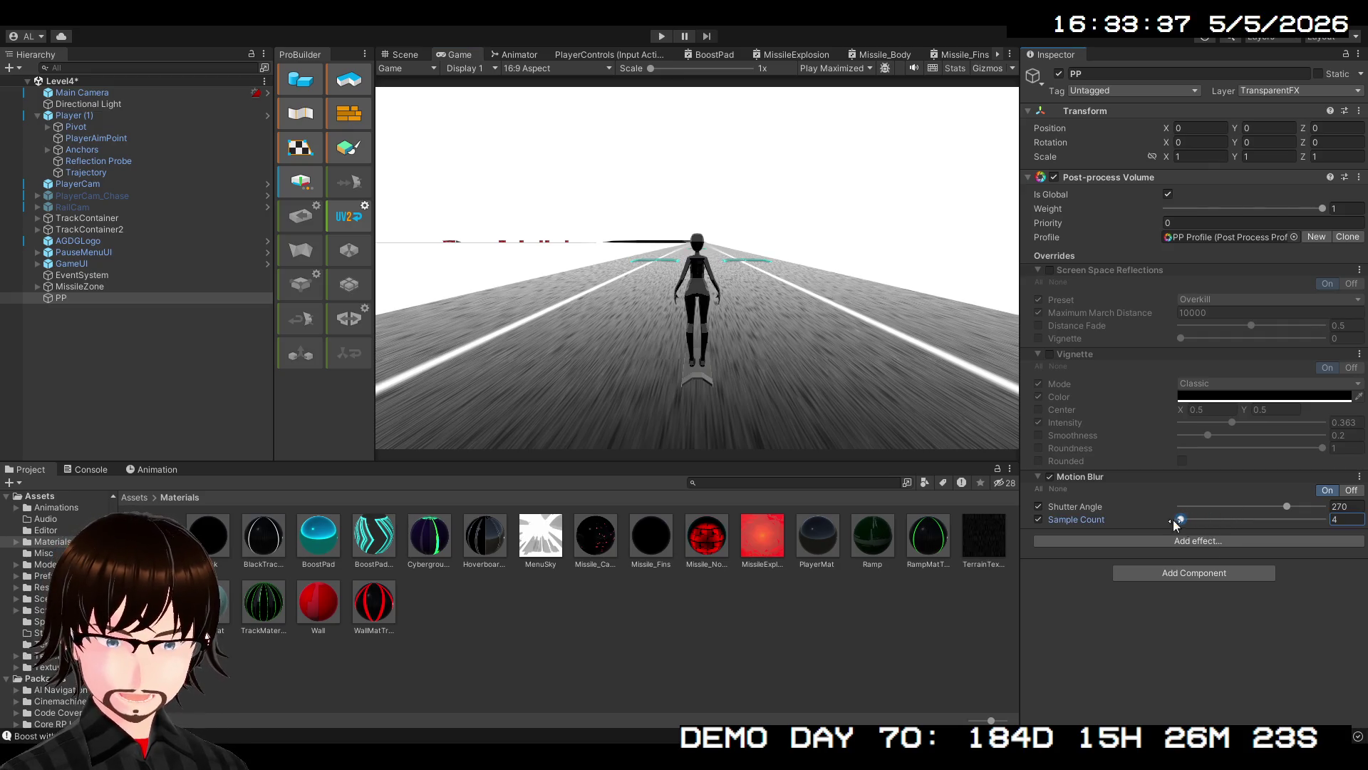
left_click_drag(1288, 507, 1214, 508)
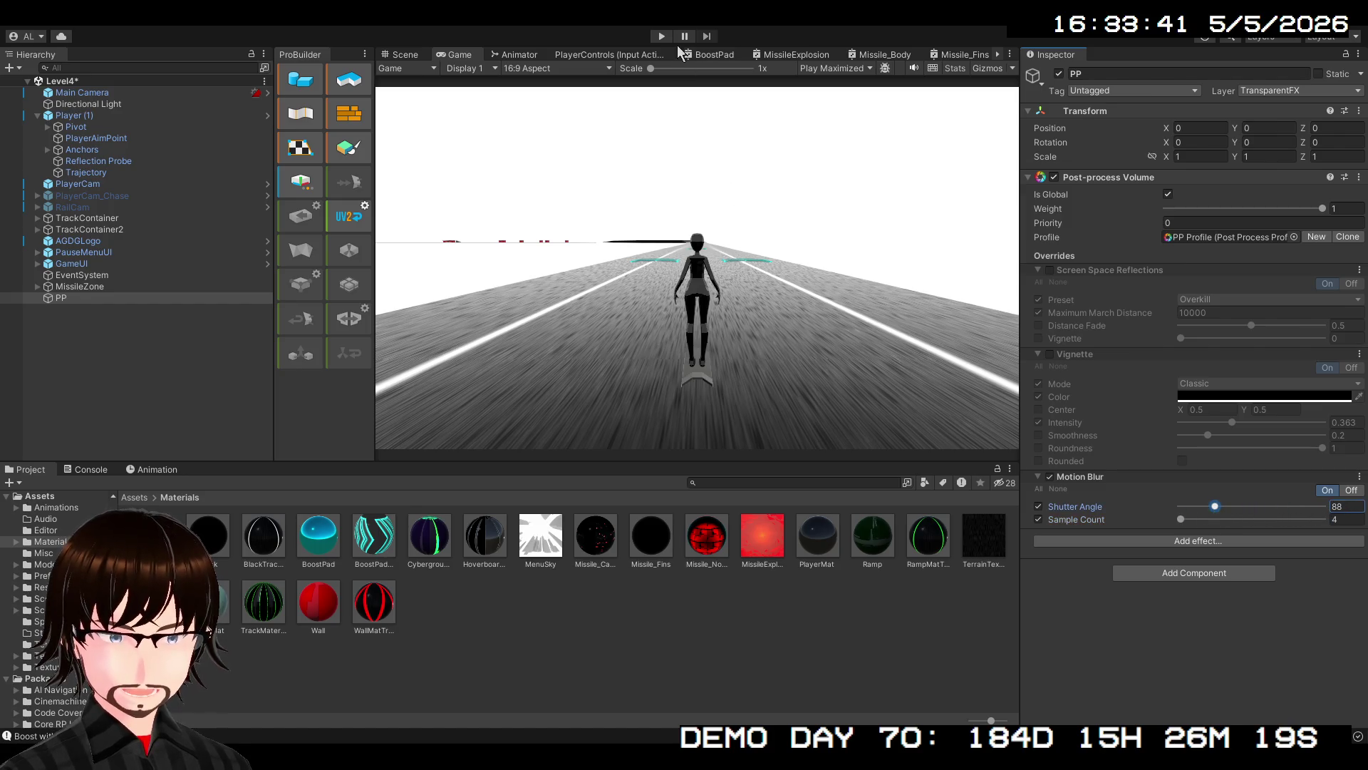
left_click(661, 35)
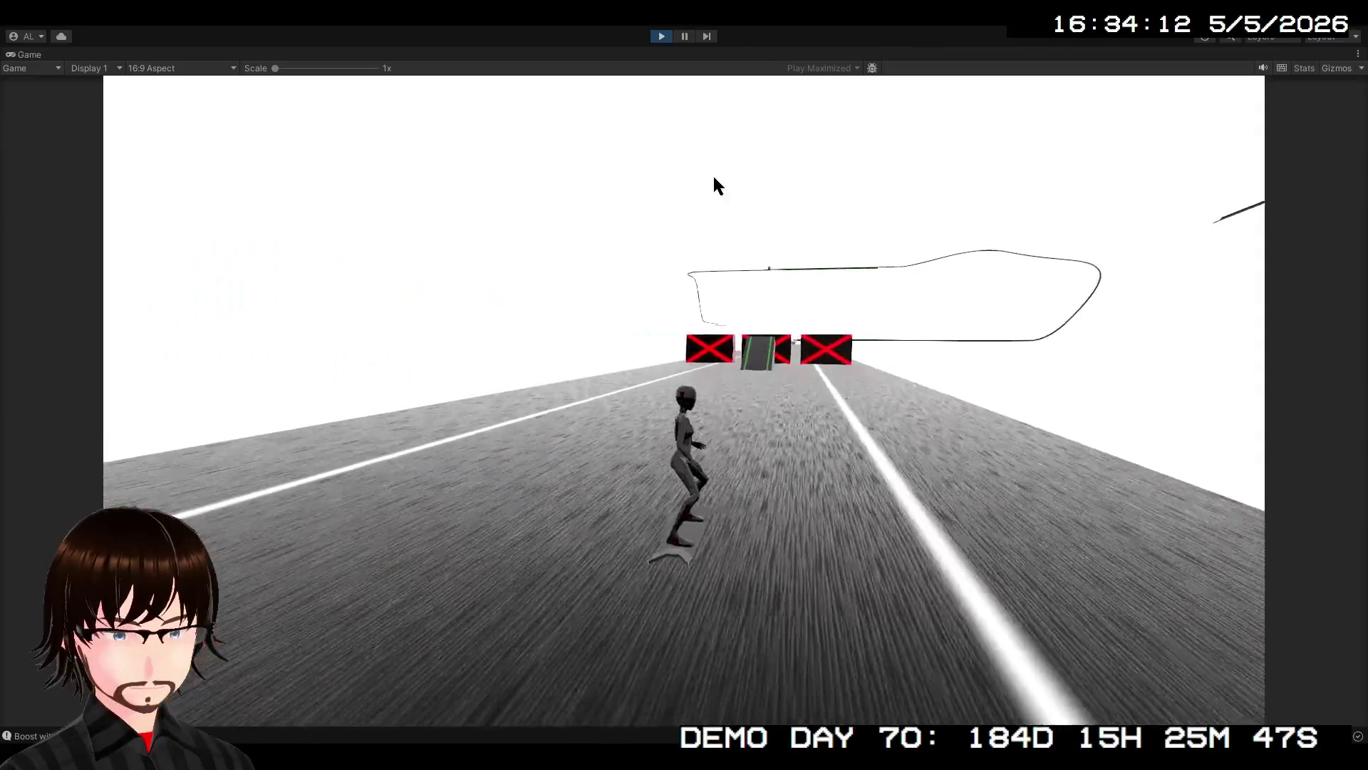
left_click(663, 35)
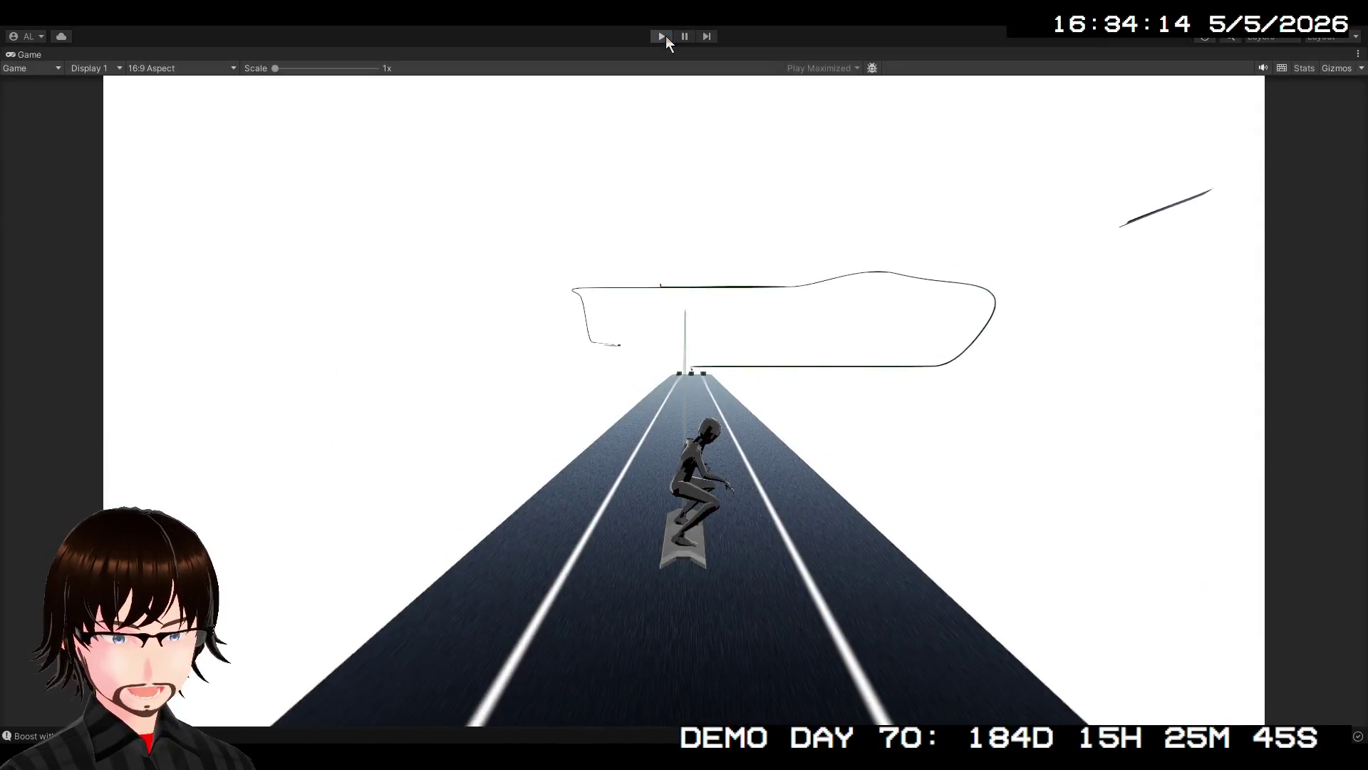
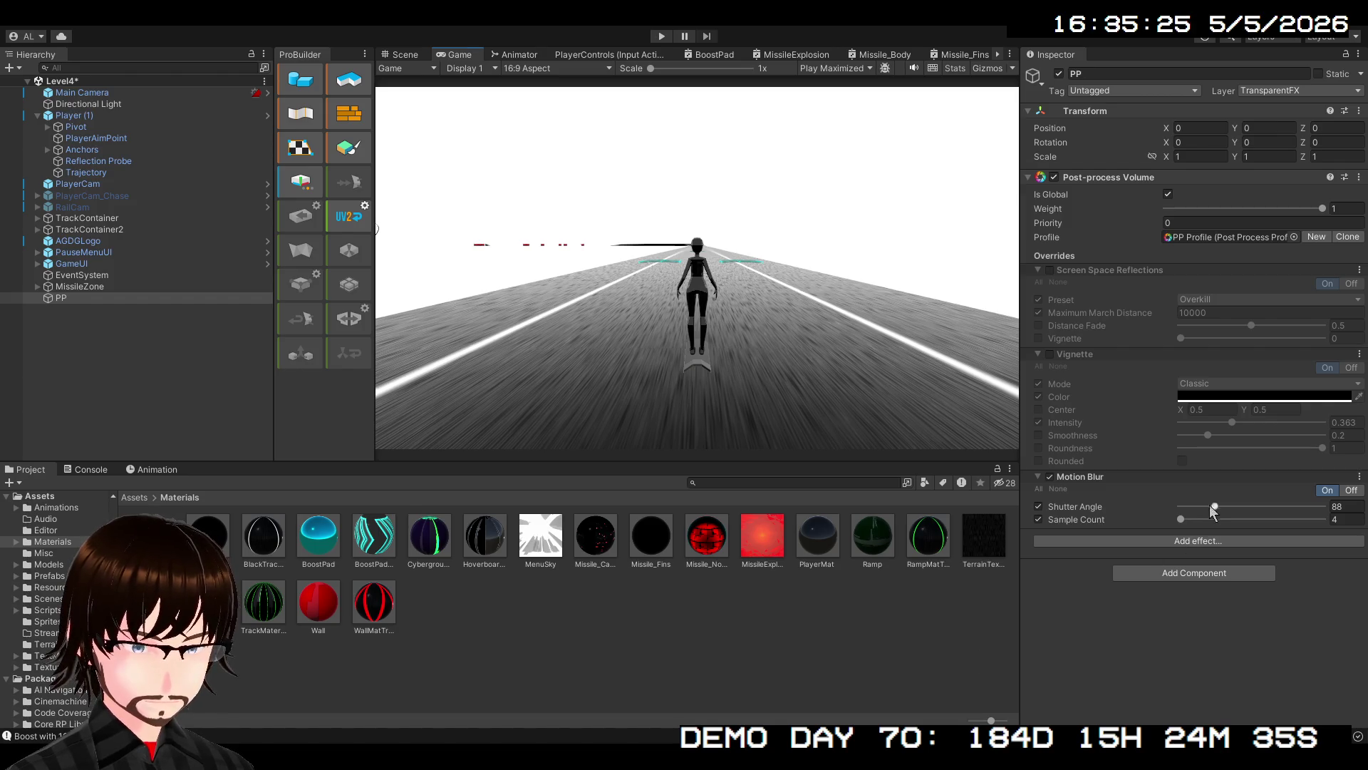
Set Motion Blur Shutter Angle to 360 and Sample Count to 10, then start the game
left_click(1217, 506)
left_click_drag(1221, 506, 1322, 506)
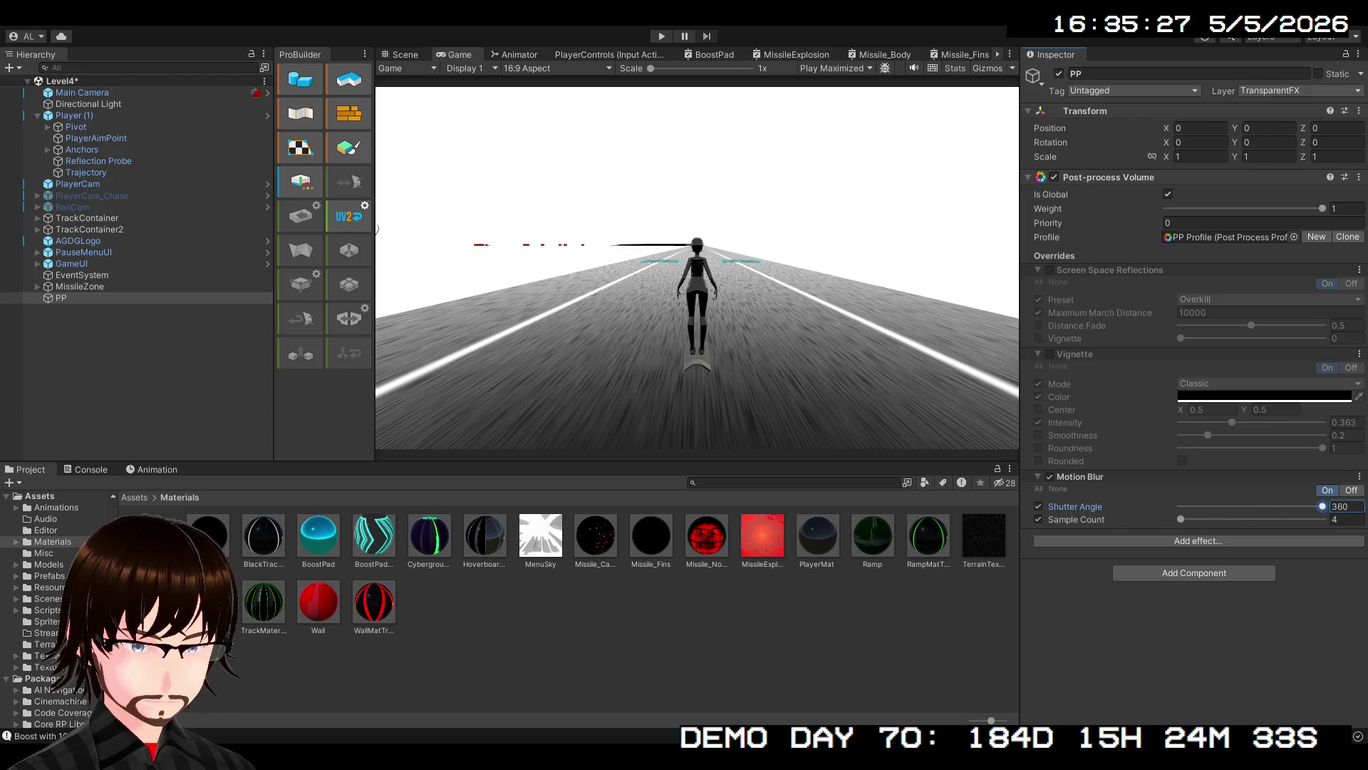
left_click_drag(1182, 520, 1212, 519)
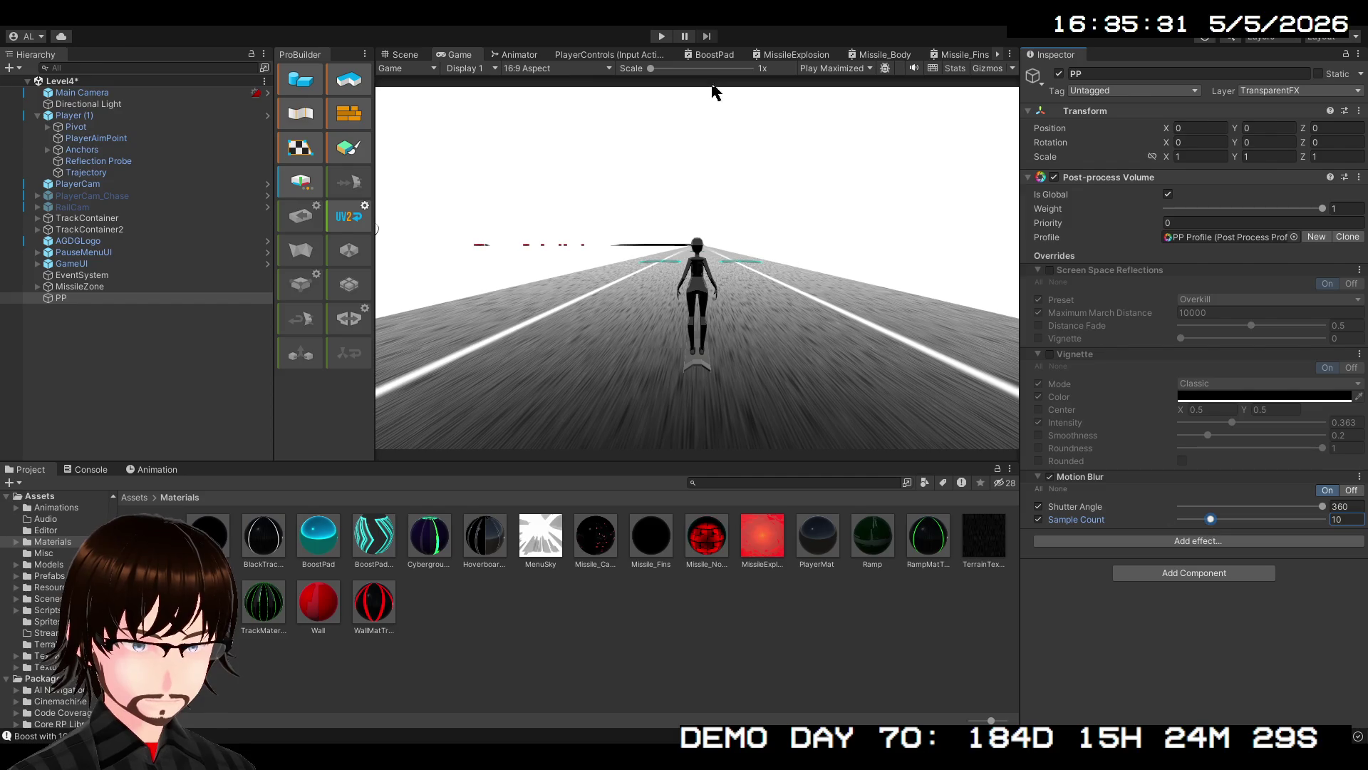
left_click(662, 36)
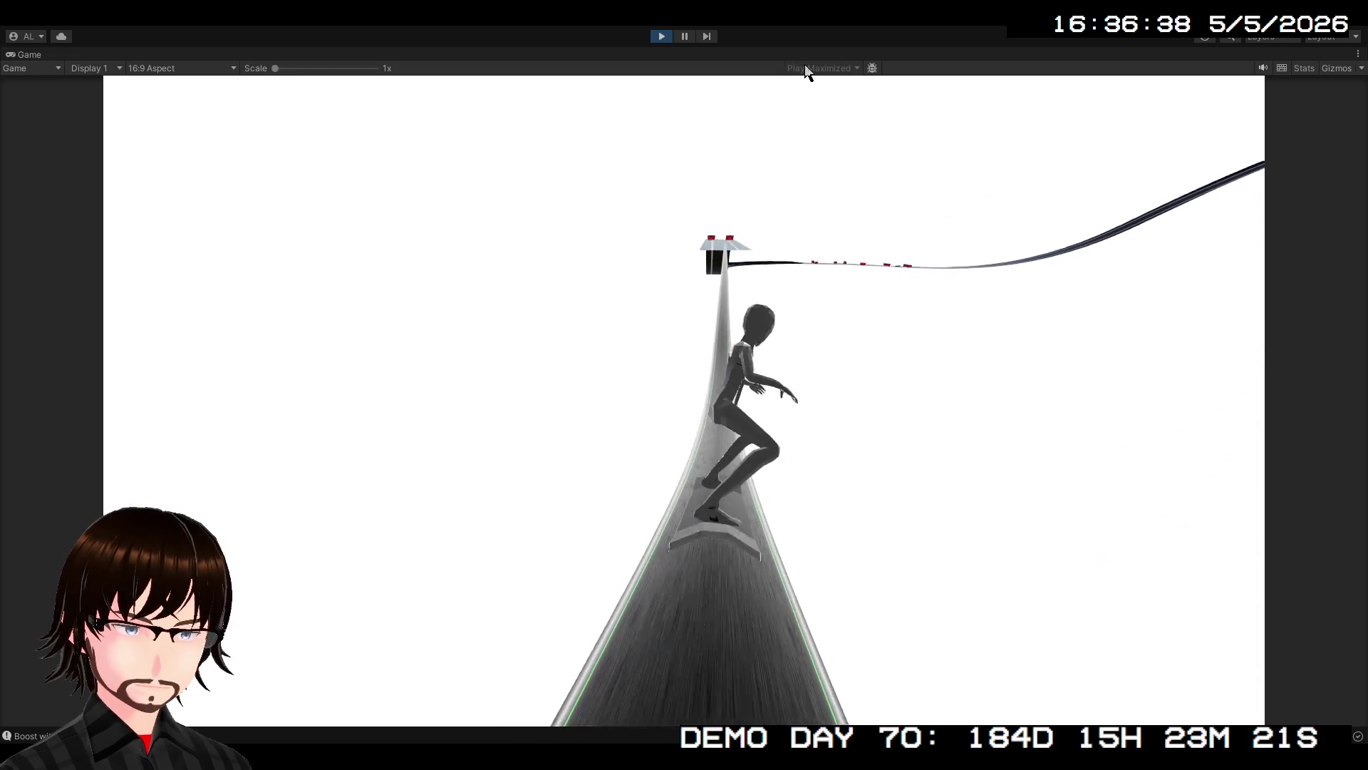
left_click(659, 36)
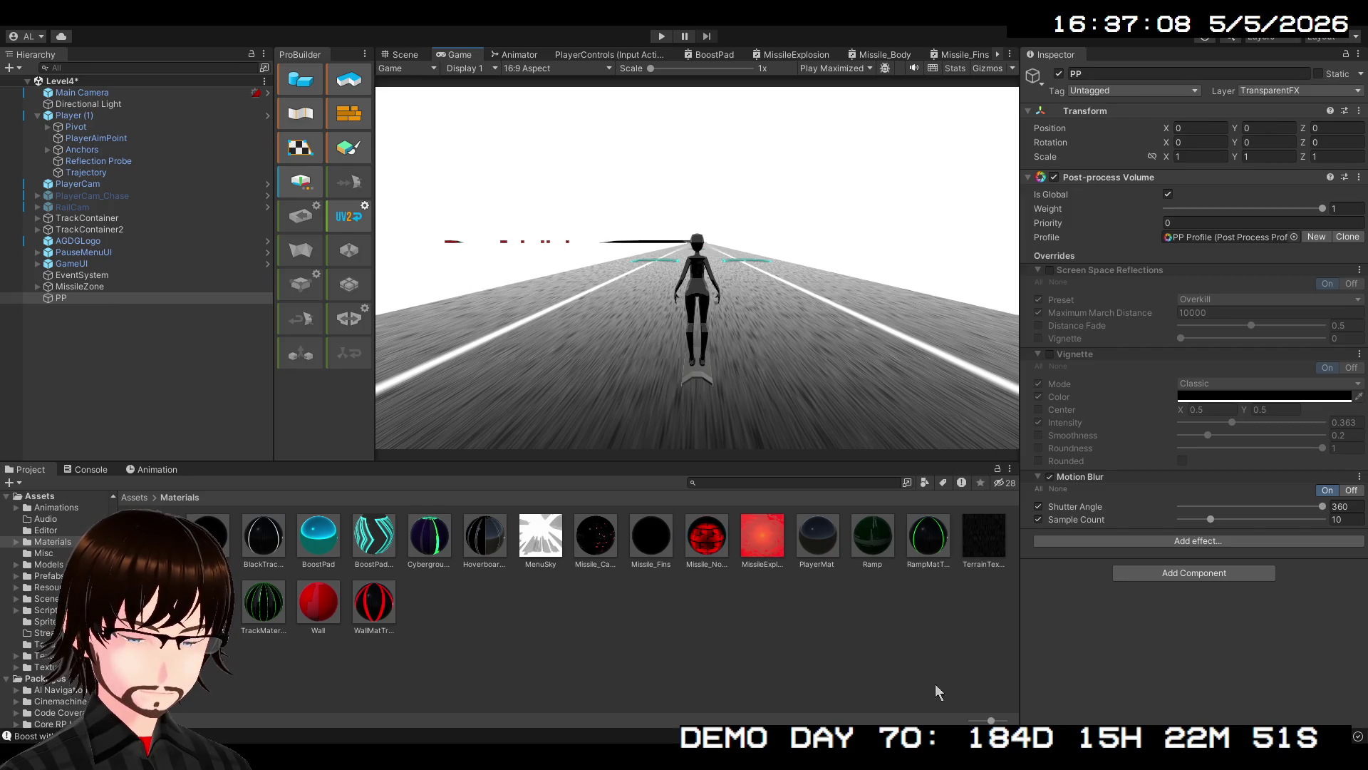
Add a Depth Of Field override to the PP volume with Focus Distance enabled at 10
left_click(1195, 544)
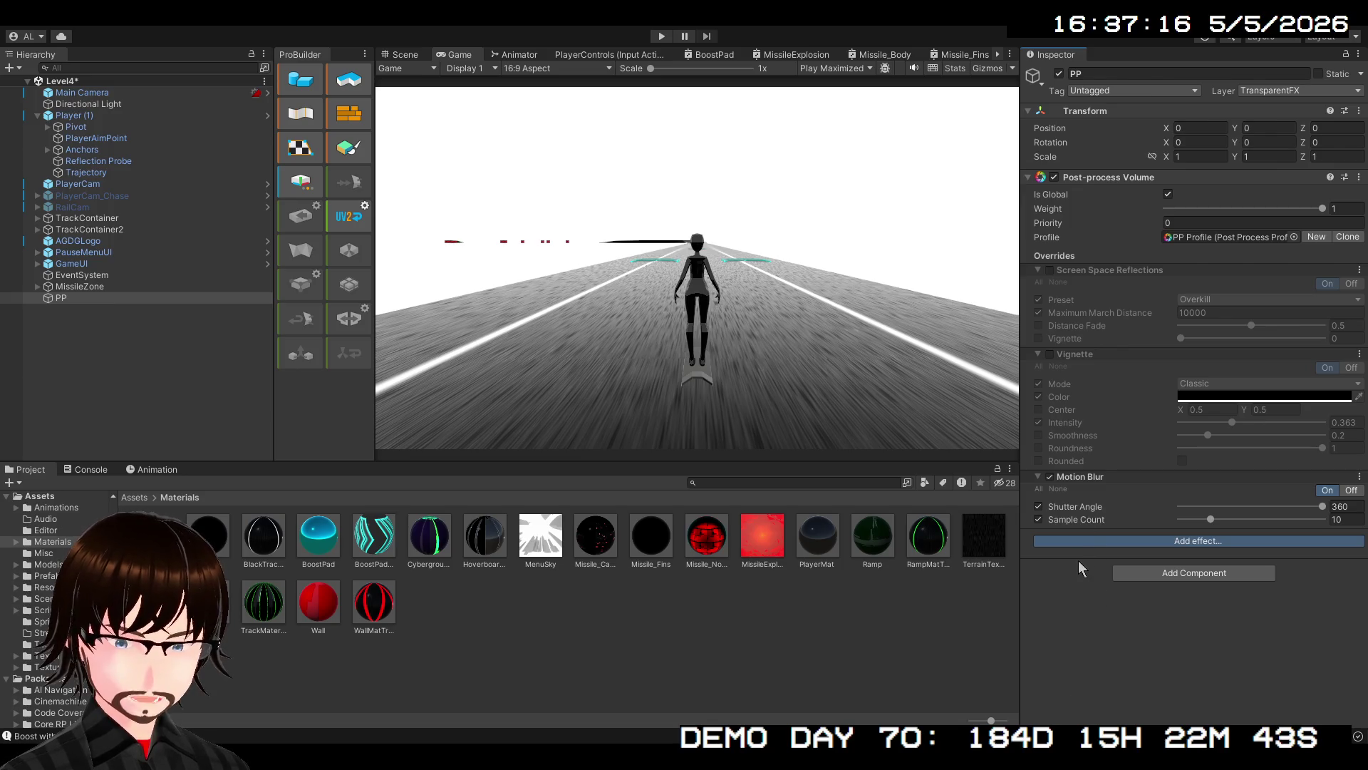
left_click(1096, 550)
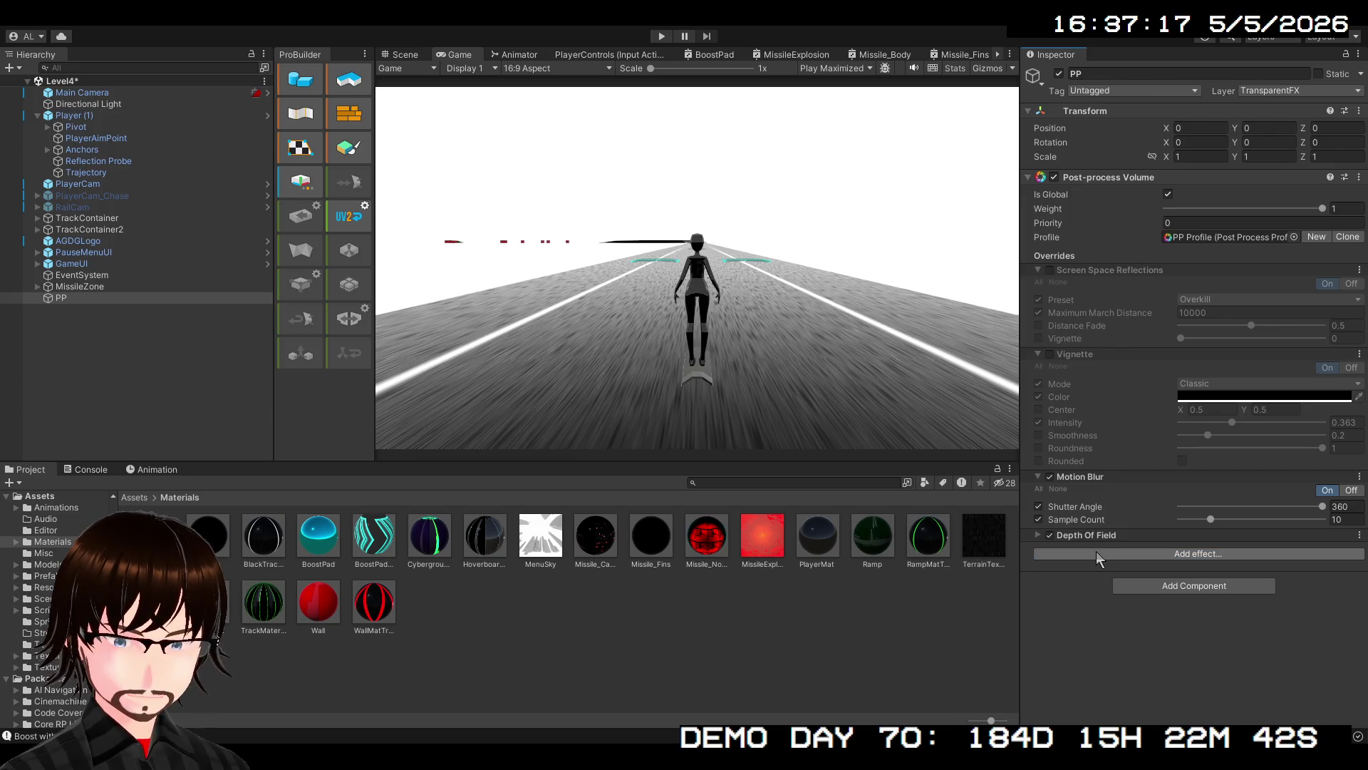
left_click(1039, 534)
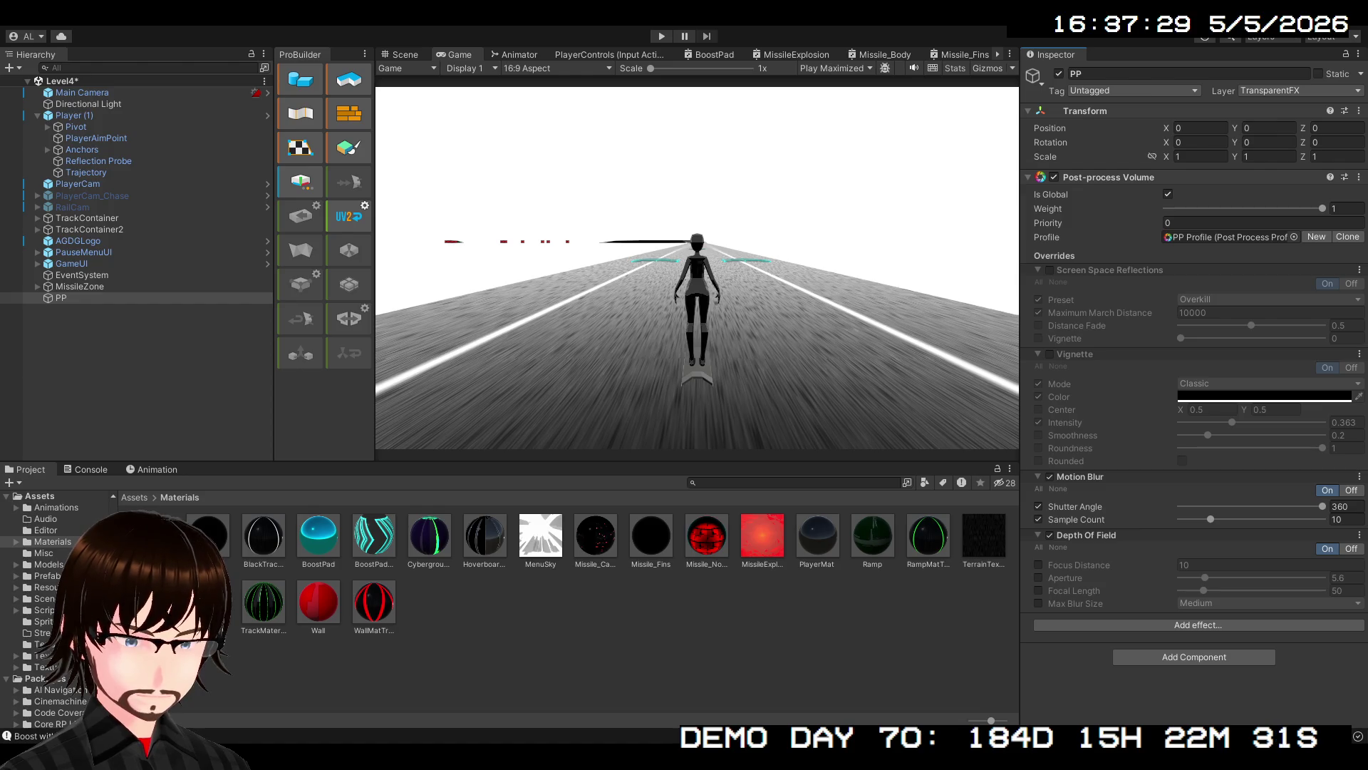
left_click(1038, 565)
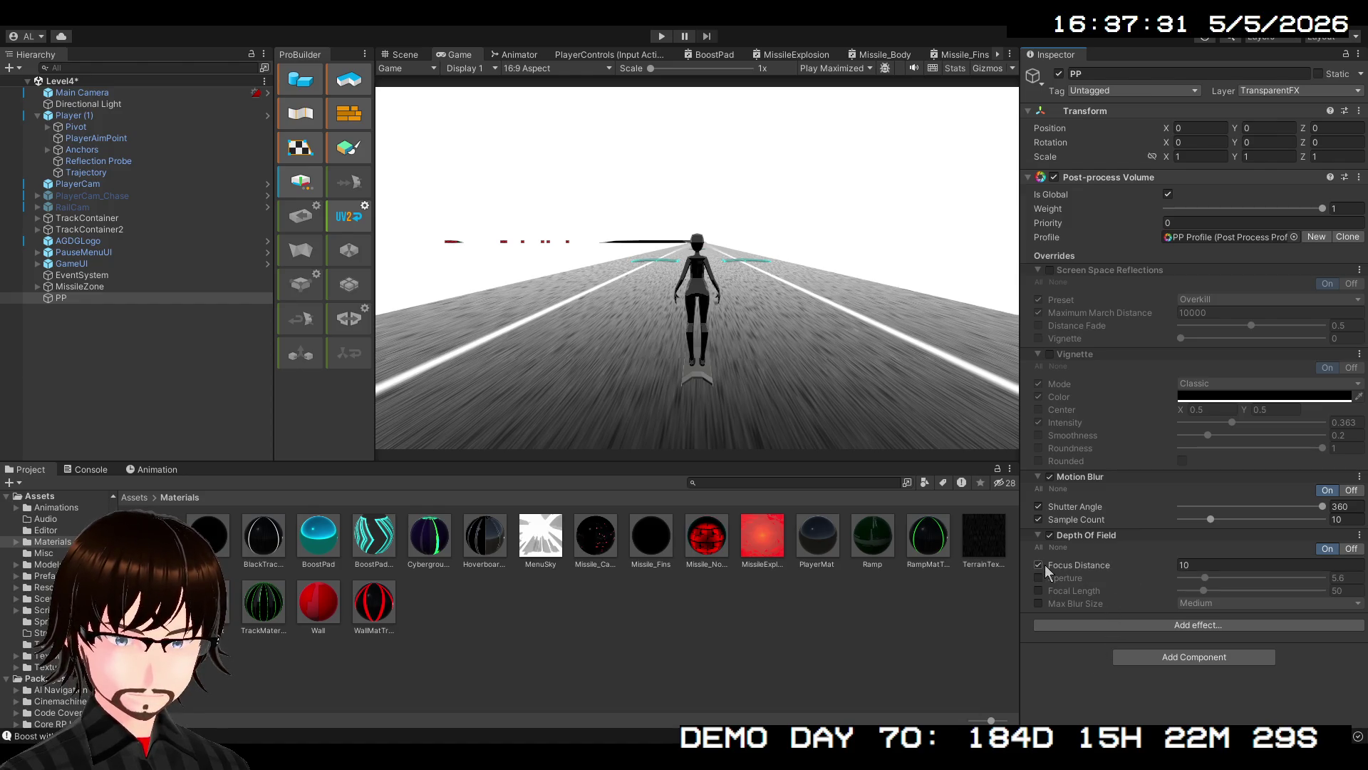
Enable Focal Length and tune Depth Of Field to Focus Distance 2.23, Aperture 5.5, Focal Length 45
left_click(1039, 590)
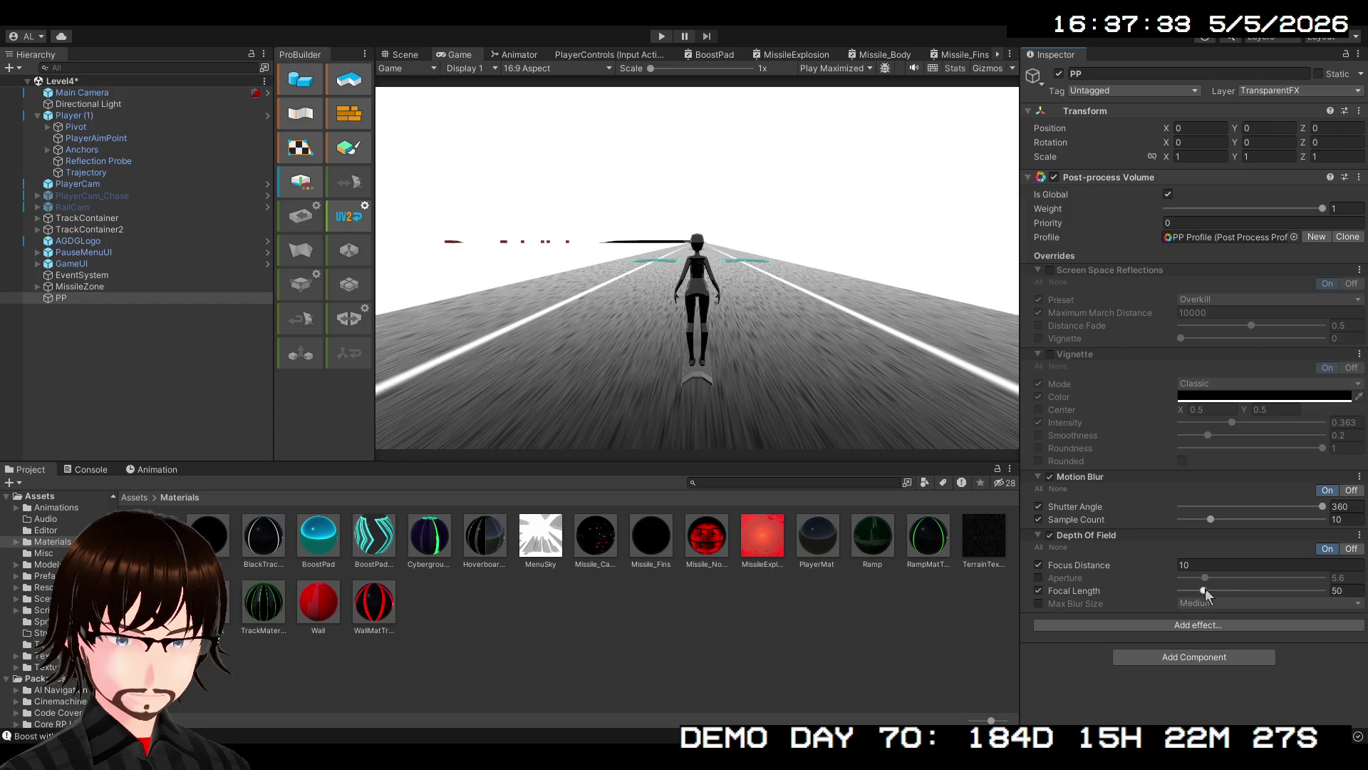
mouse_move(1204, 592)
left_mouse_down()
mouse_move(1247, 589)
mouse_move(1145, 568)
mouse_move(1052, 577)
left_mouse_up()
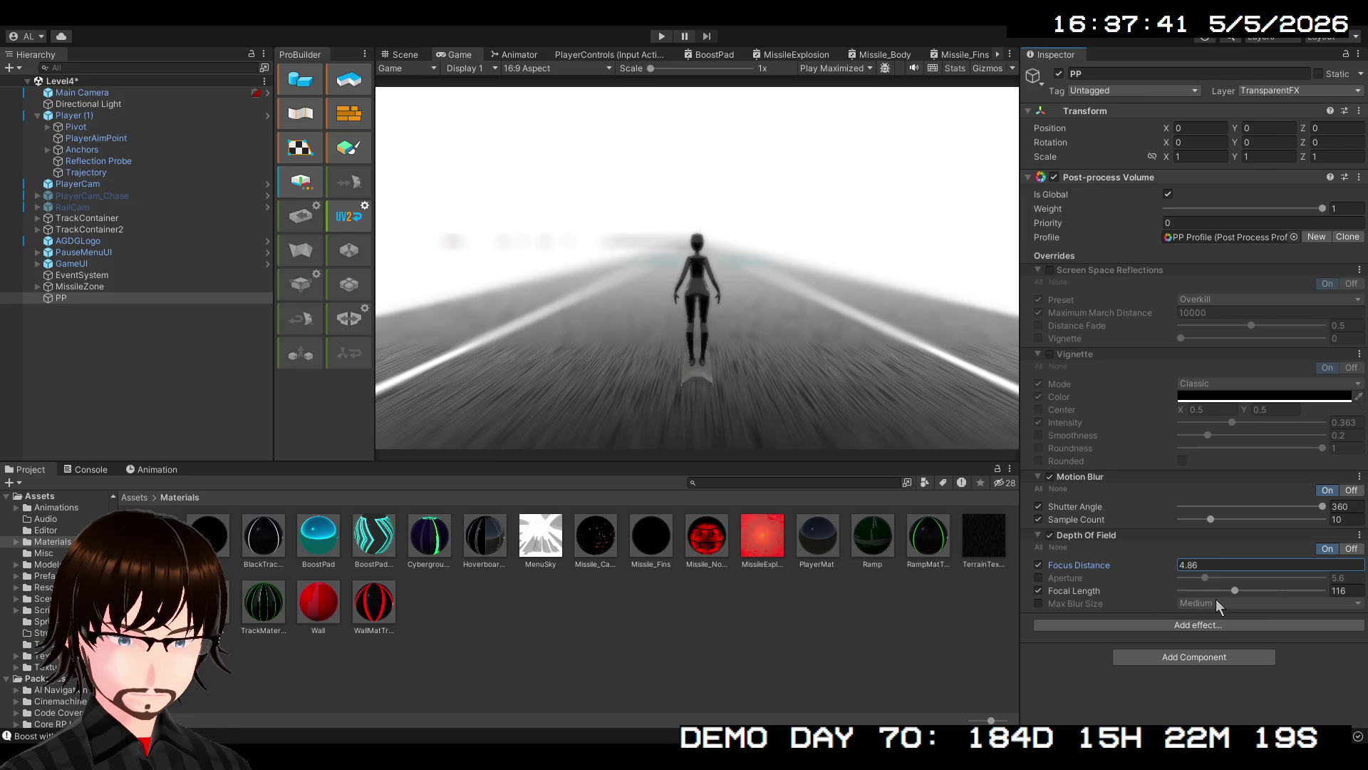
mouse_move(1234, 589)
left_mouse_down()
mouse_move(1256, 589)
mouse_move(1213, 588)
left_mouse_up()
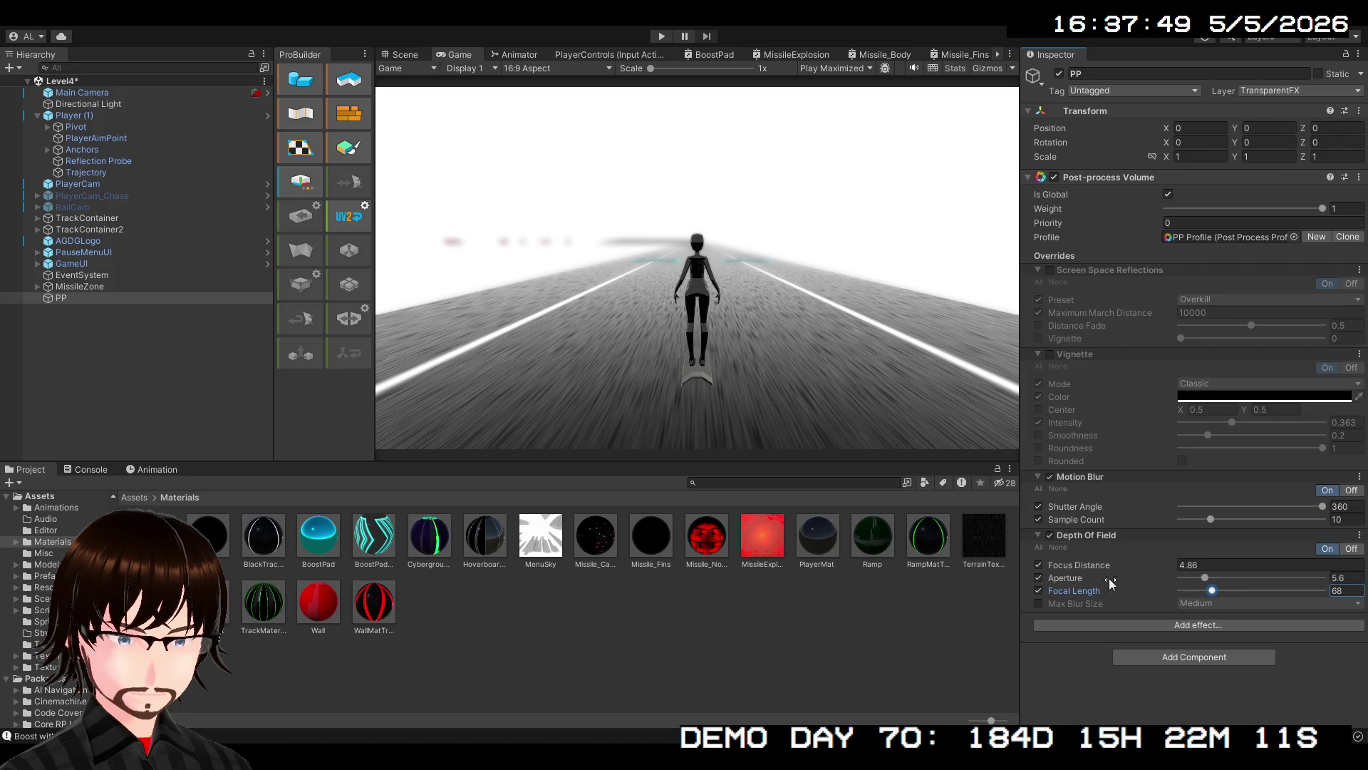
mouse_move(1206, 577)
left_mouse_down()
mouse_move(1179, 576)
mouse_move(1207, 591)
mouse_move(1185, 598)
left_mouse_up()
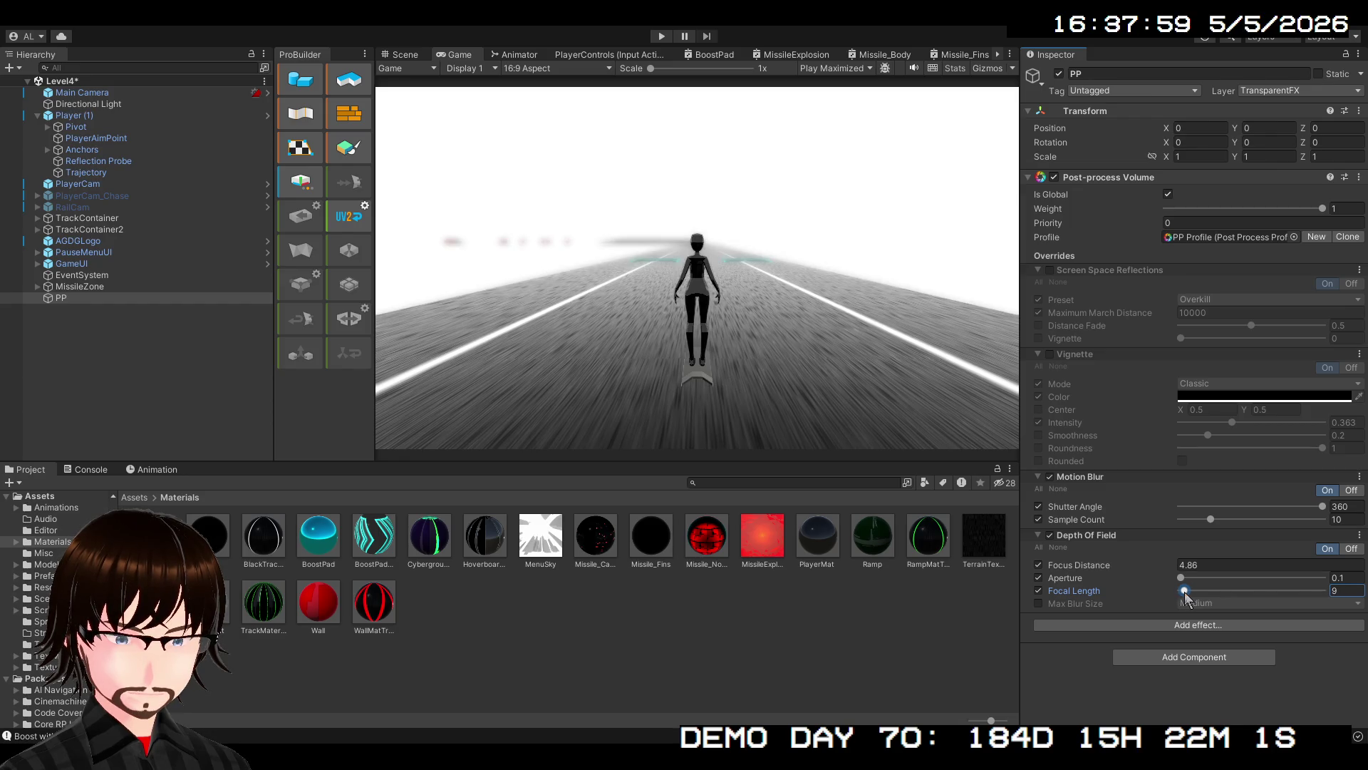
left_click_drag(1186, 597, 1184, 597)
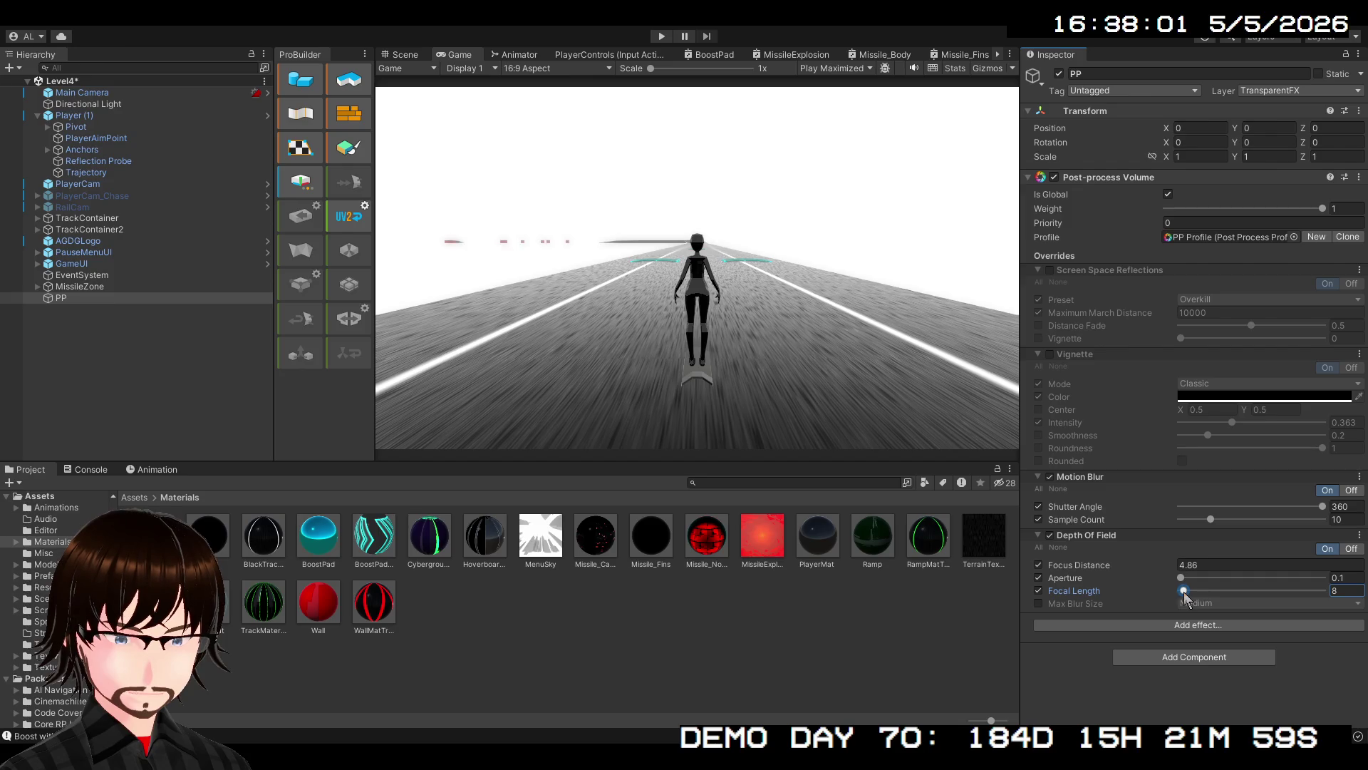
left_click(1181, 578)
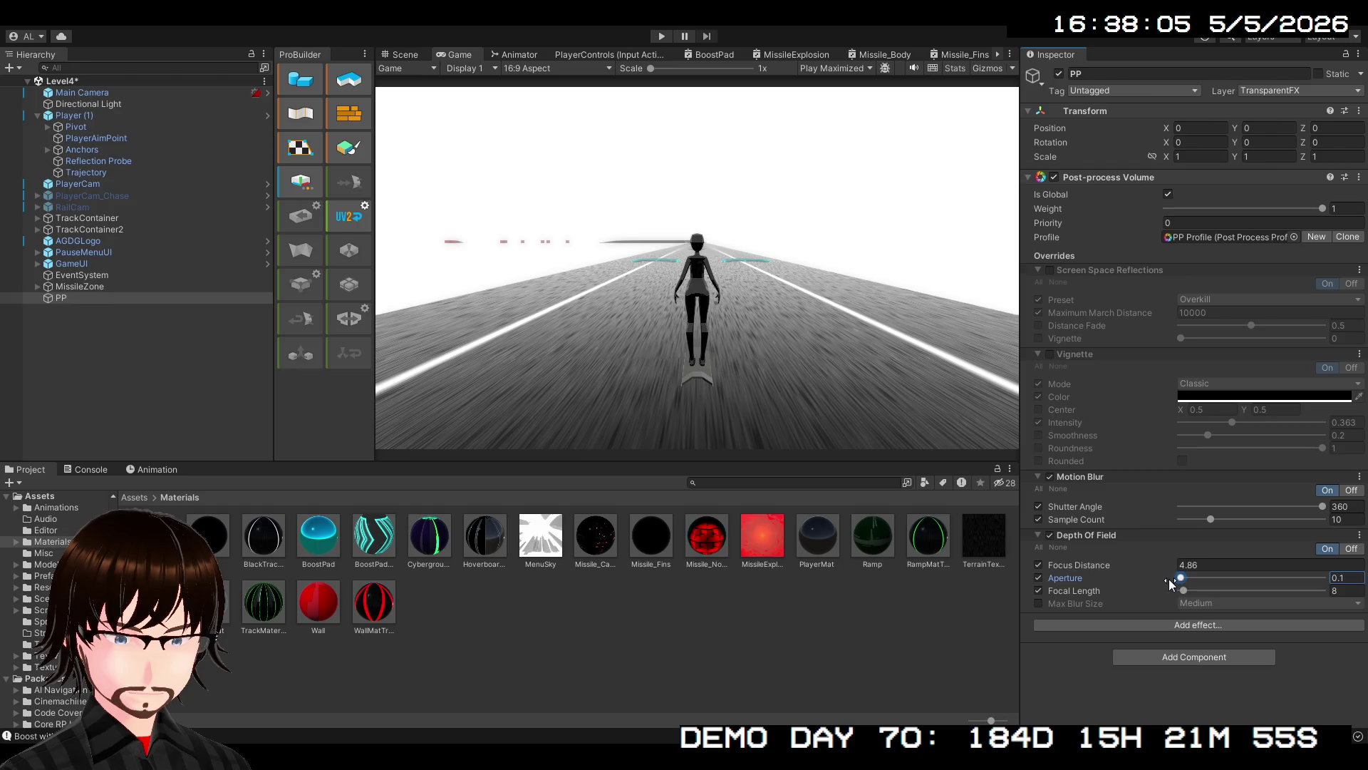
left_click(1180, 564)
type("5.5")
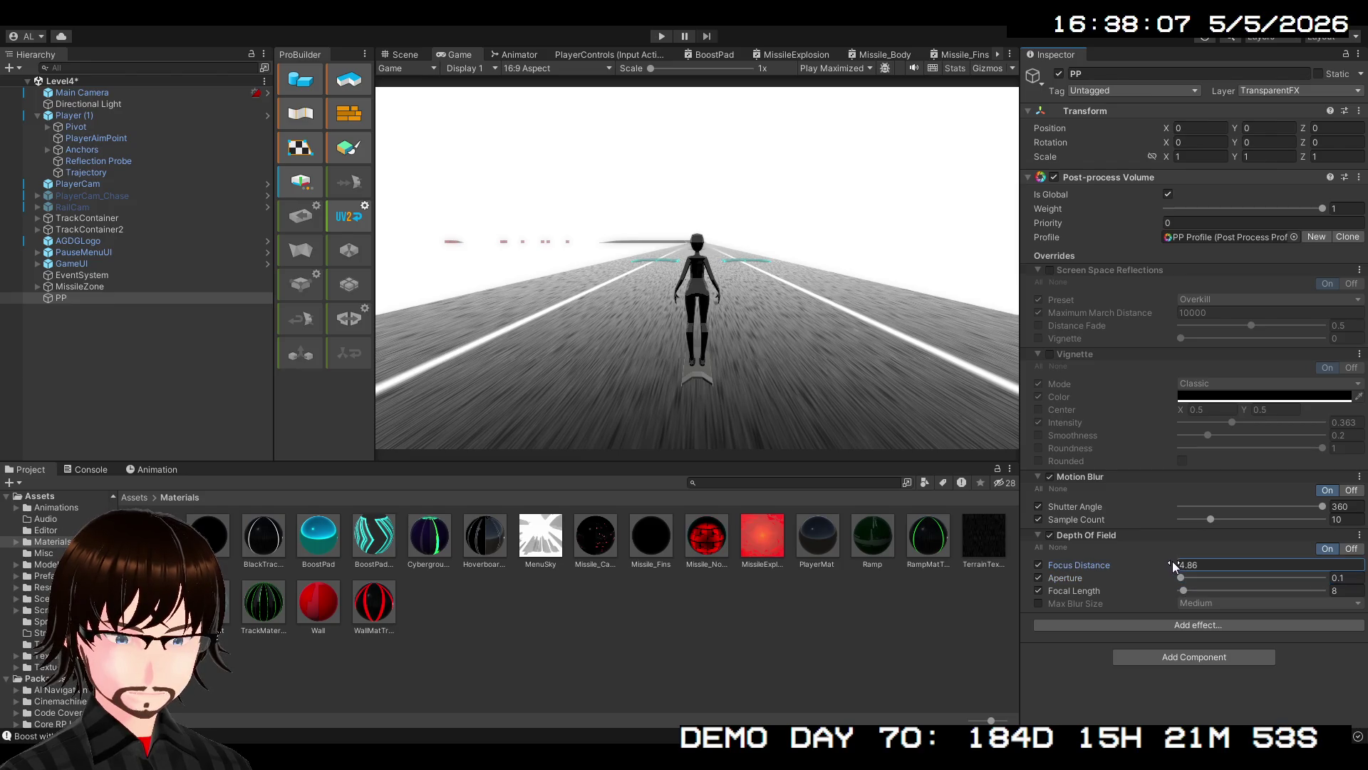
mouse_move(1169, 563)
left_mouse_down()
mouse_move(1144, 567)
mouse_move(1157, 567)
left_mouse_up()
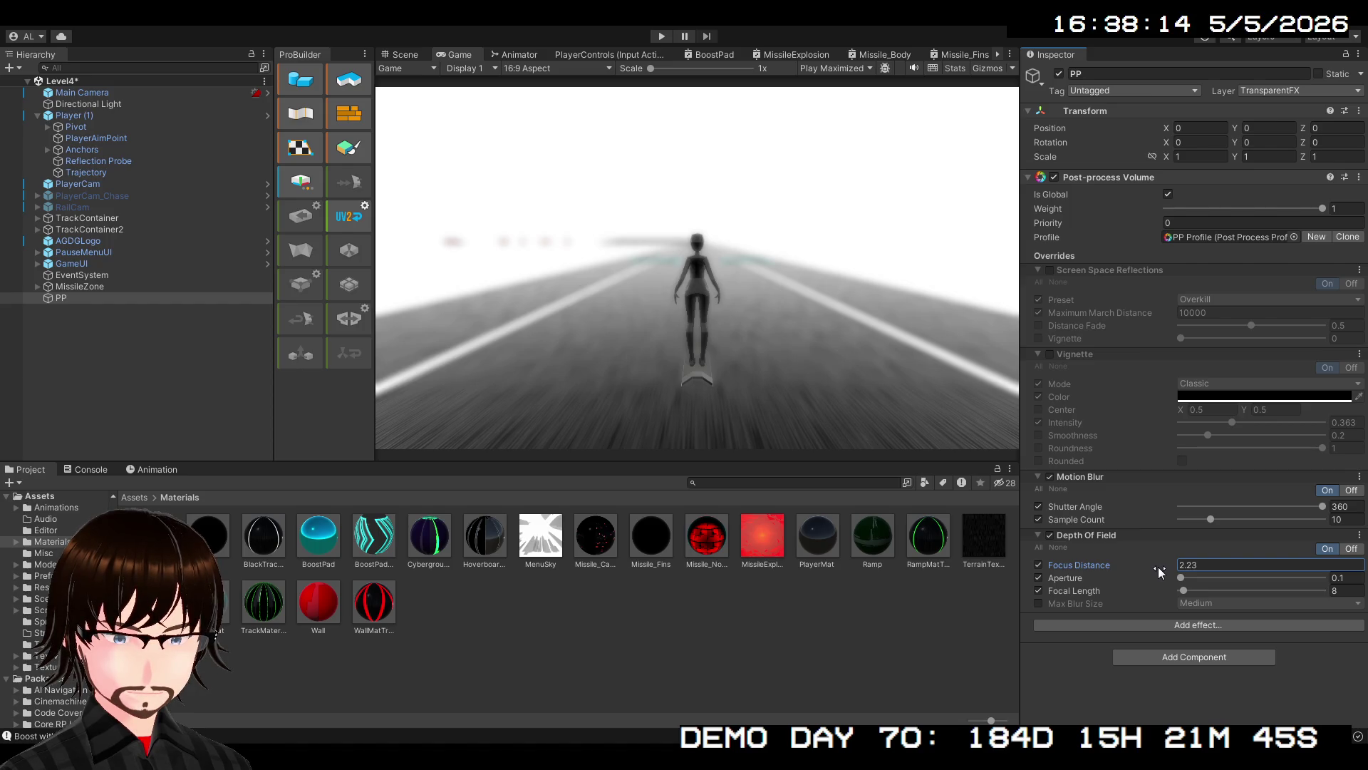
left_click(1182, 591)
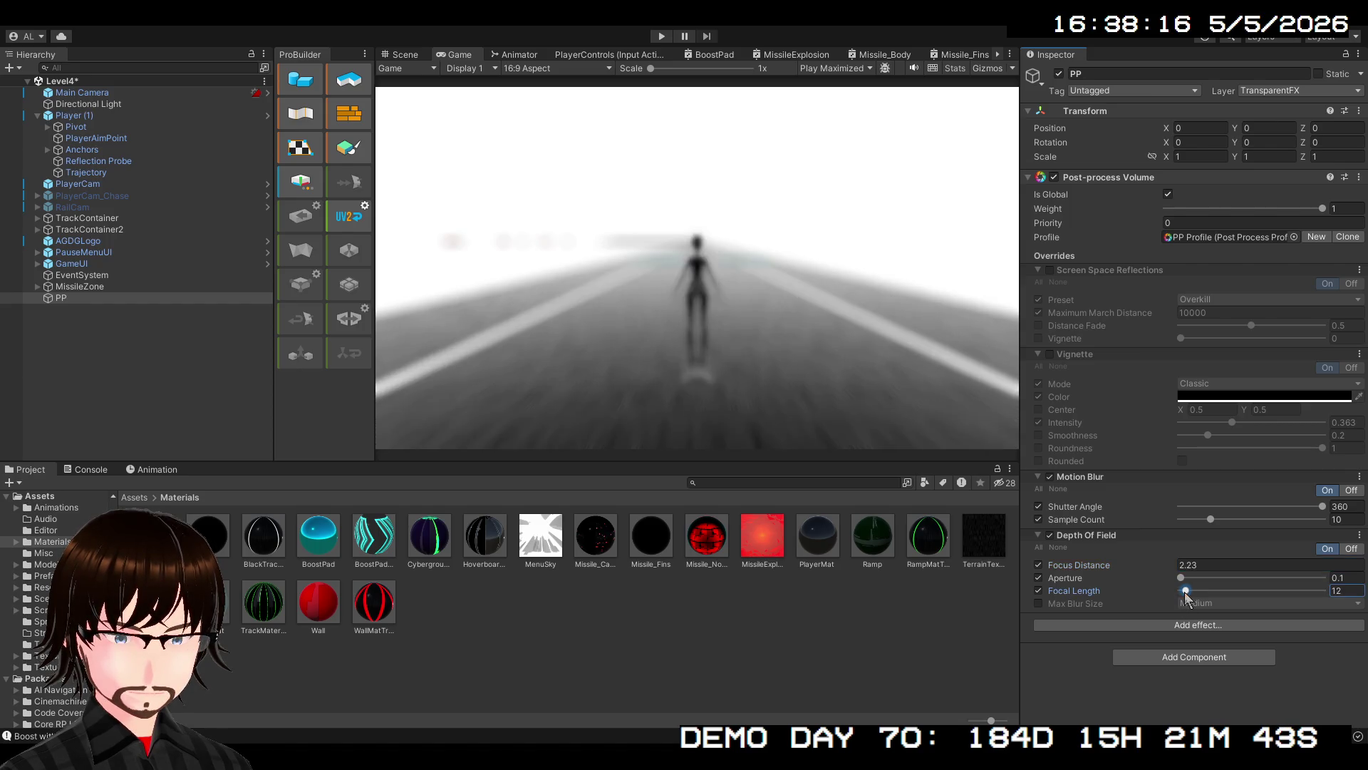
mouse_move(1183, 594)
left_mouse_down()
mouse_move(1206, 579)
mouse_move(1195, 590)
mouse_move(1266, 593)
mouse_move(1203, 592)
mouse_move(1206, 604)
left_mouse_up()
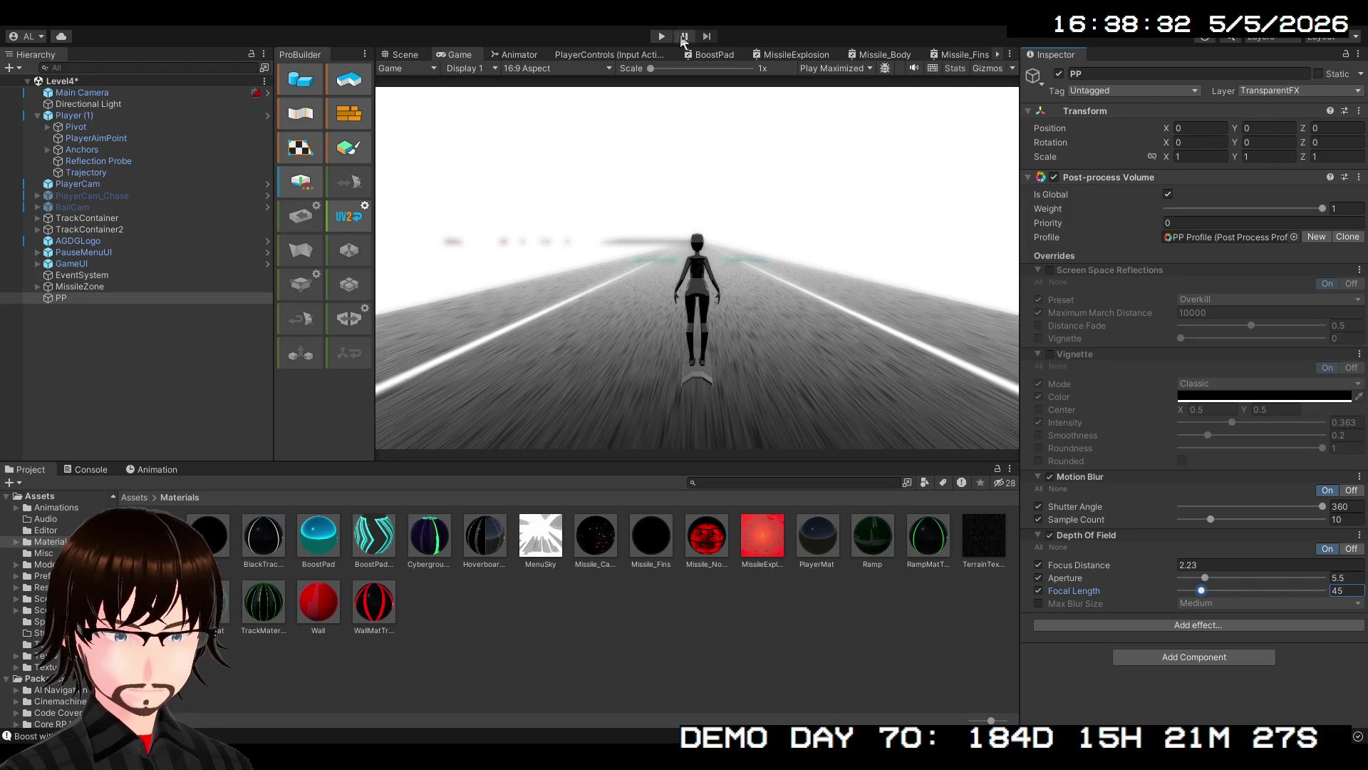
left_click(657, 36)
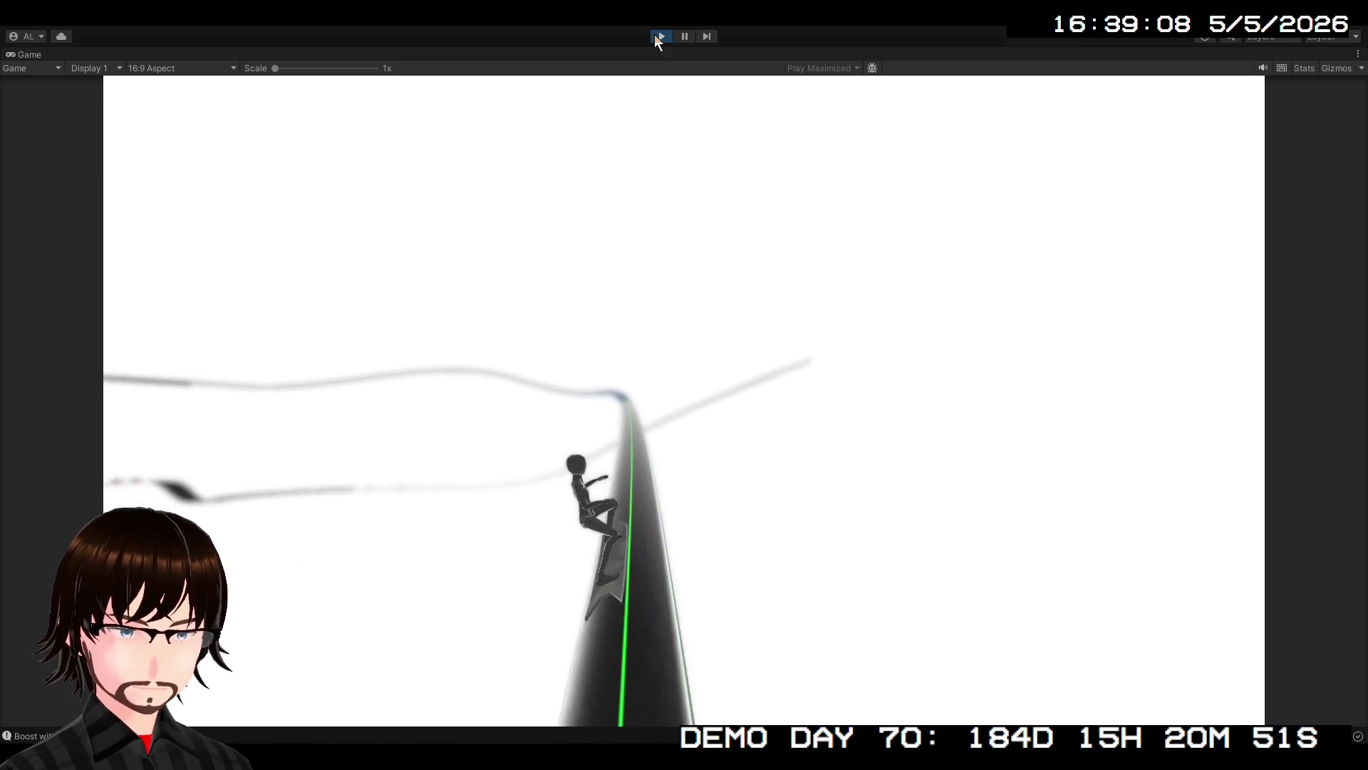
left_click(657, 37)
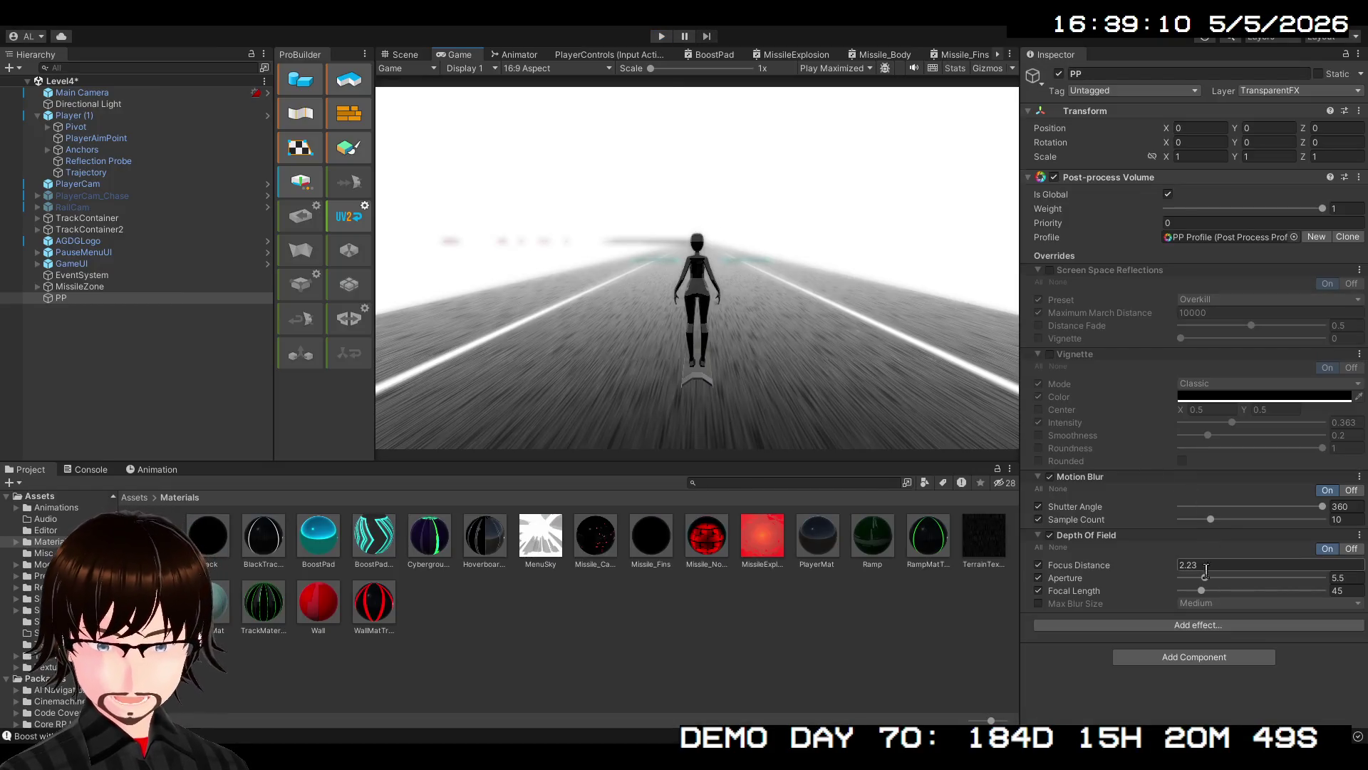
Retune Depth Of Field to Focus Distance 2.5 and Aperture 24.1, then start the game
mouse_move(1200, 590)
left_mouse_down()
mouse_move(1321, 593)
mouse_move(1200, 593)
left_mouse_up()
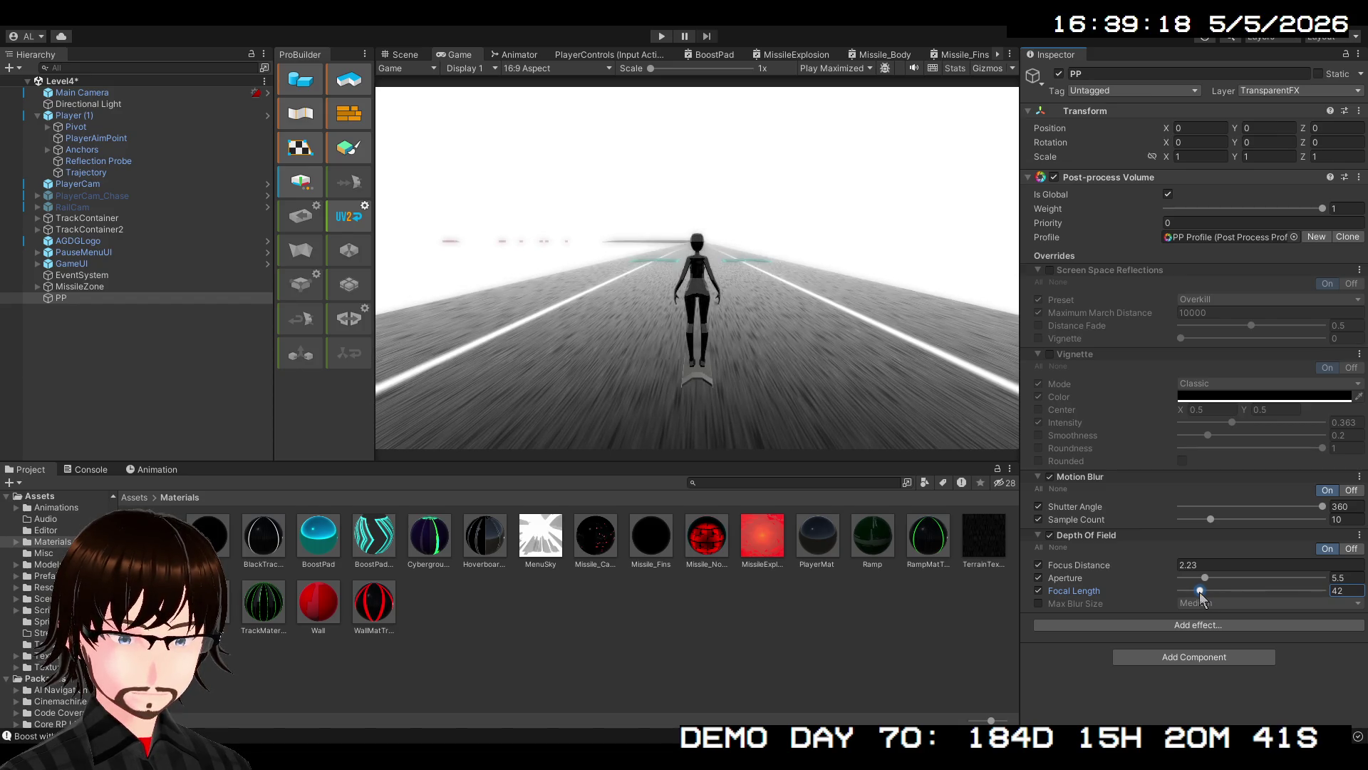
mouse_move(1200, 592)
left_mouse_down()
mouse_move(1154, 595)
mouse_move(1194, 596)
mouse_move(1195, 579)
left_mouse_up()
left_click_drag(1197, 579, 1196, 584)
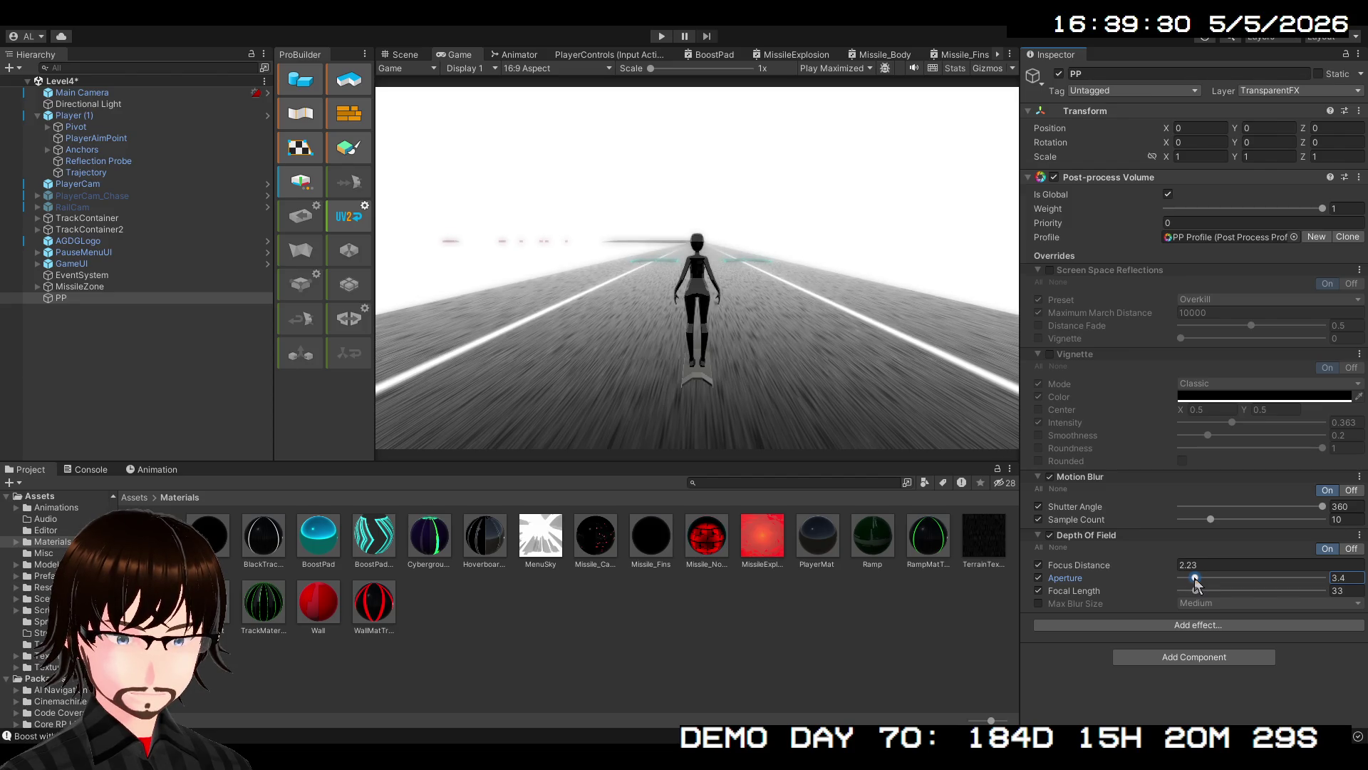
left_click(1199, 565)
type("2.5")
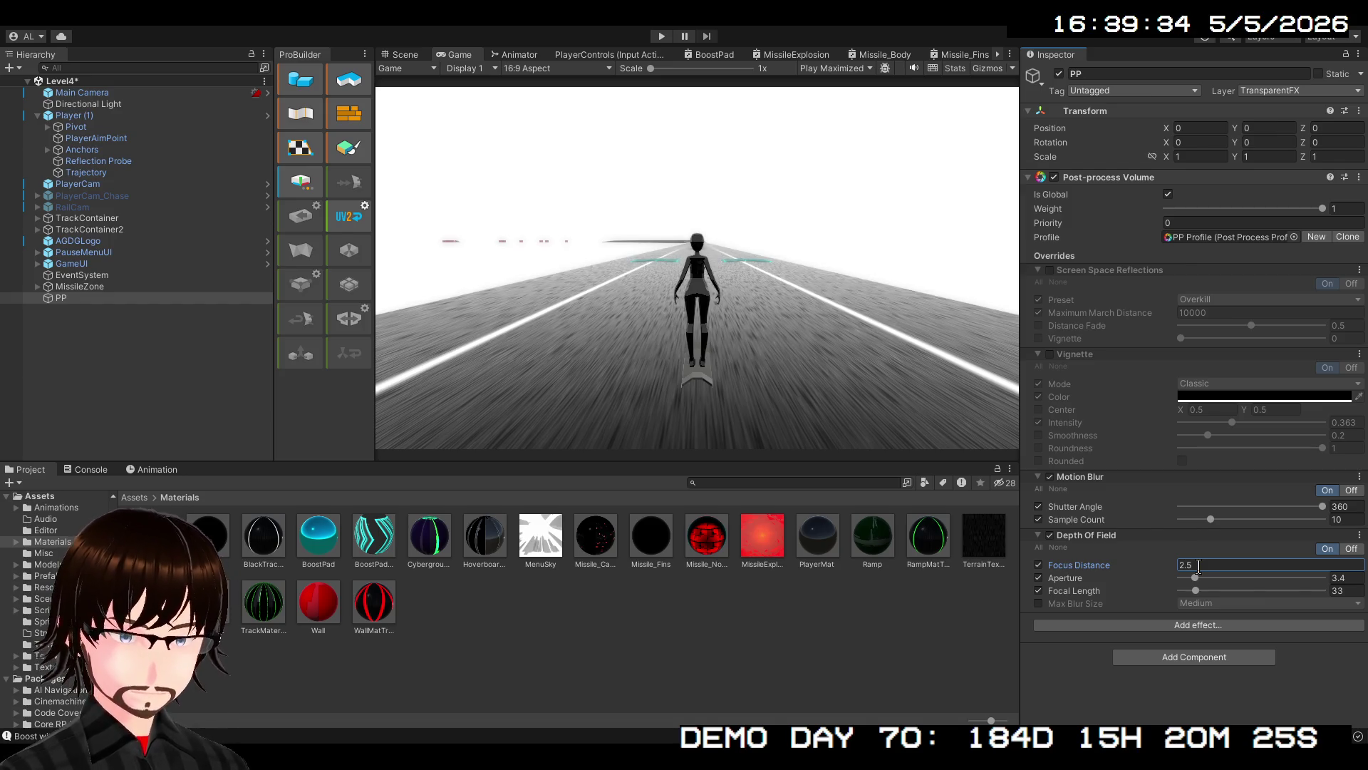
mouse_move(1196, 578)
left_mouse_down()
mouse_move(1166, 588)
mouse_move(1196, 588)
left_mouse_up()
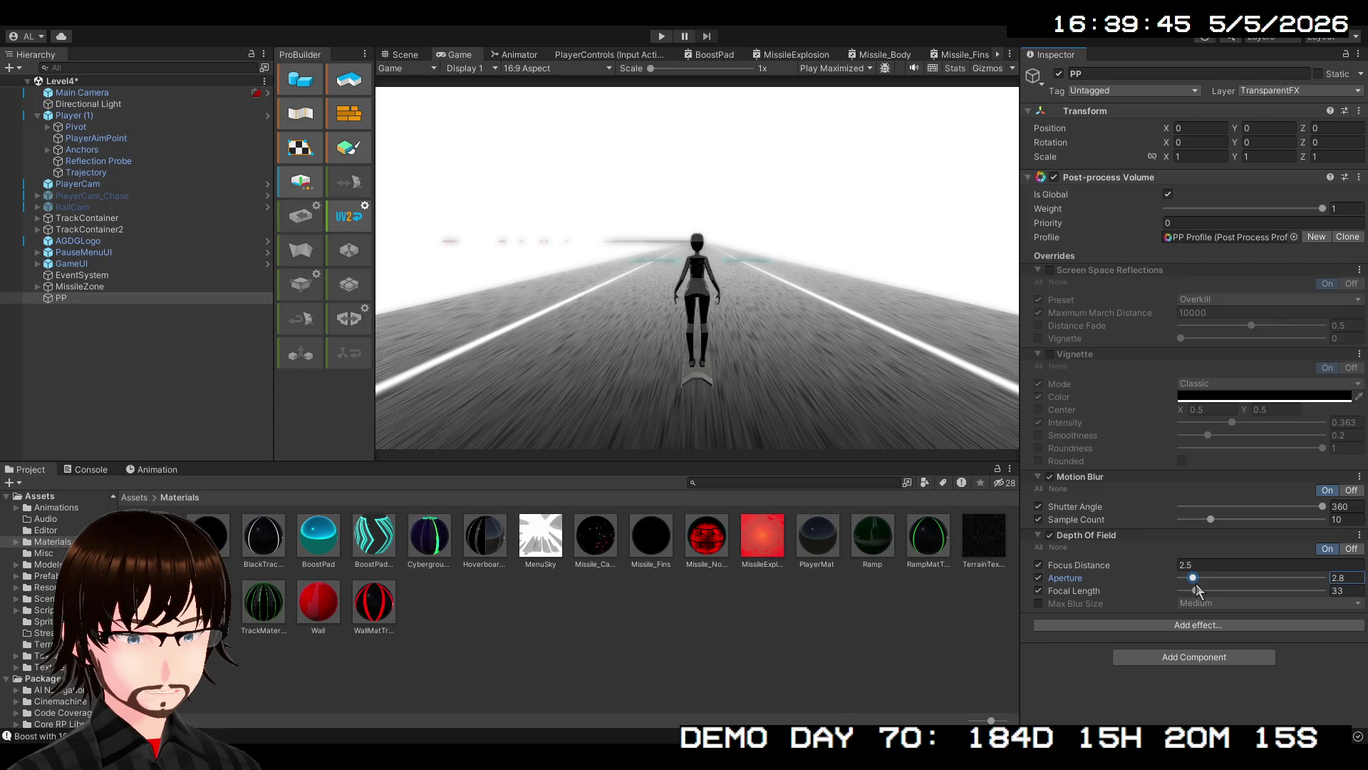
mouse_move(1197, 594)
left_mouse_down()
mouse_move(1246, 605)
mouse_move(1177, 604)
mouse_move(1260, 597)
mouse_move(1189, 577)
mouse_move(1290, 587)
left_mouse_up()
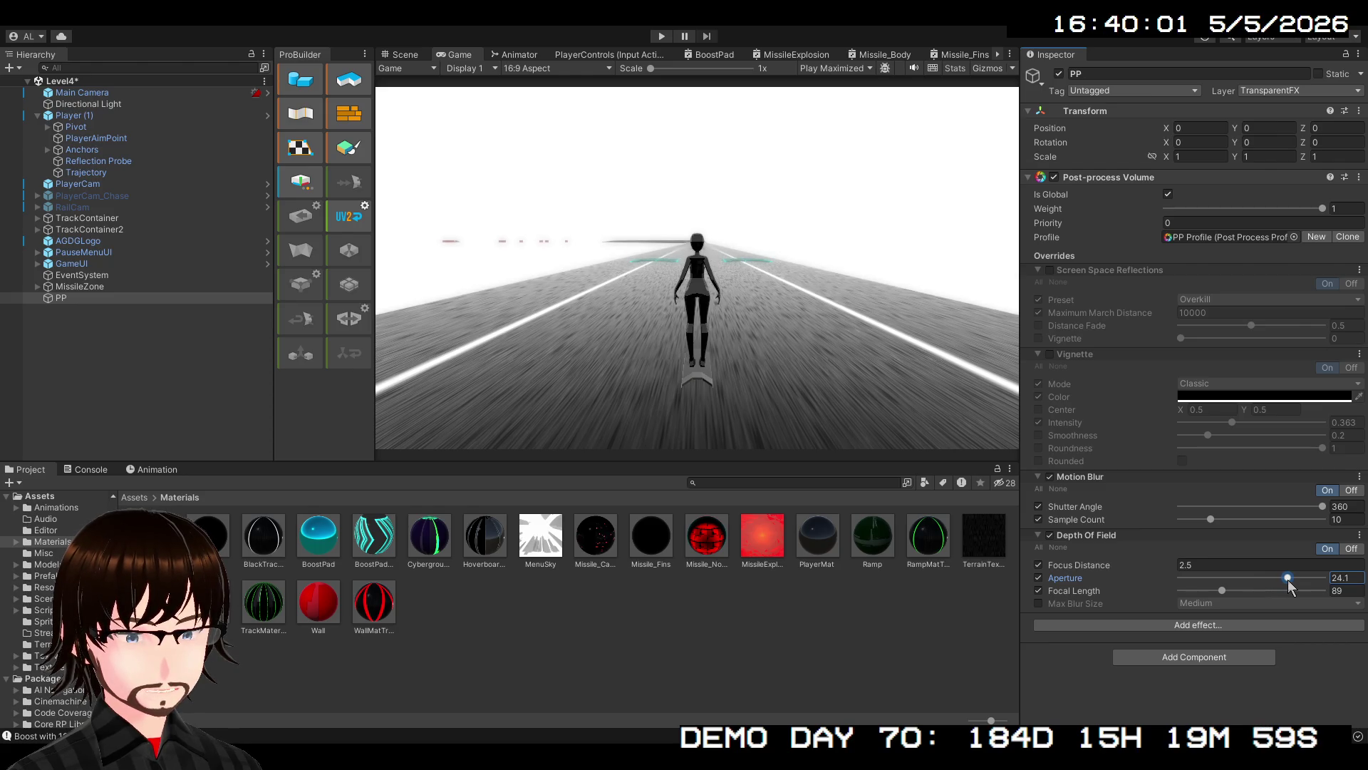
left_click(662, 37)
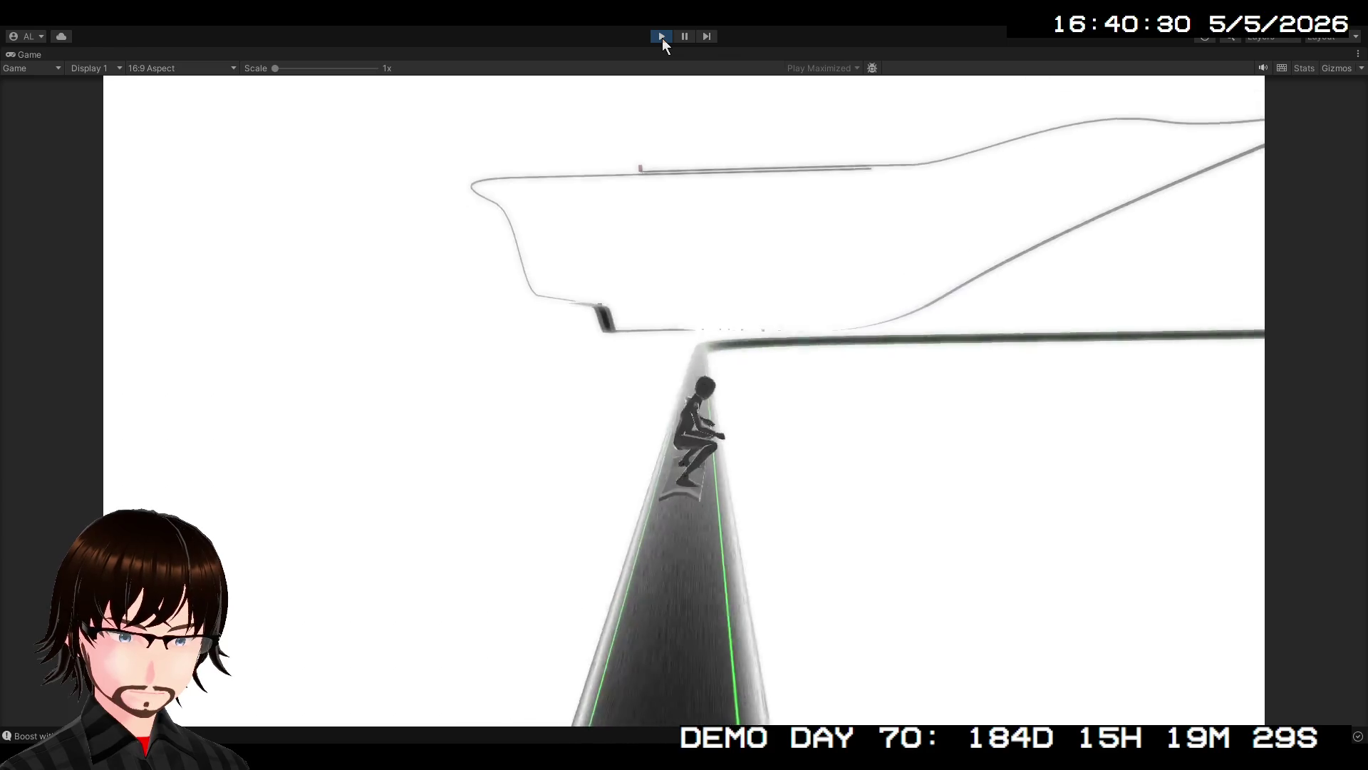
Stop play mode after reviewing the post-processing on the track
left_click(662, 37)
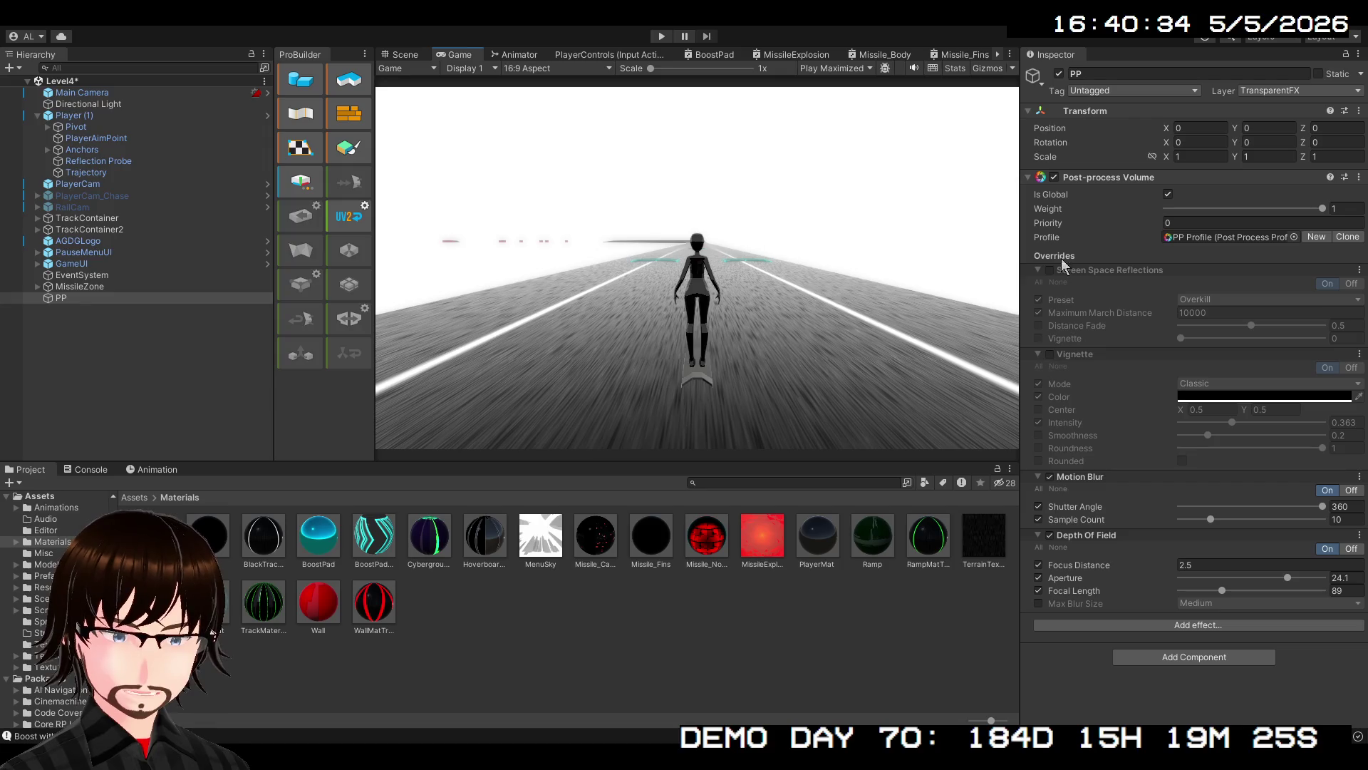
Enable Screen Space Reflections and Vignette on the PP volume and play-test the track
left_click(1050, 270)
left_click(1050, 354)
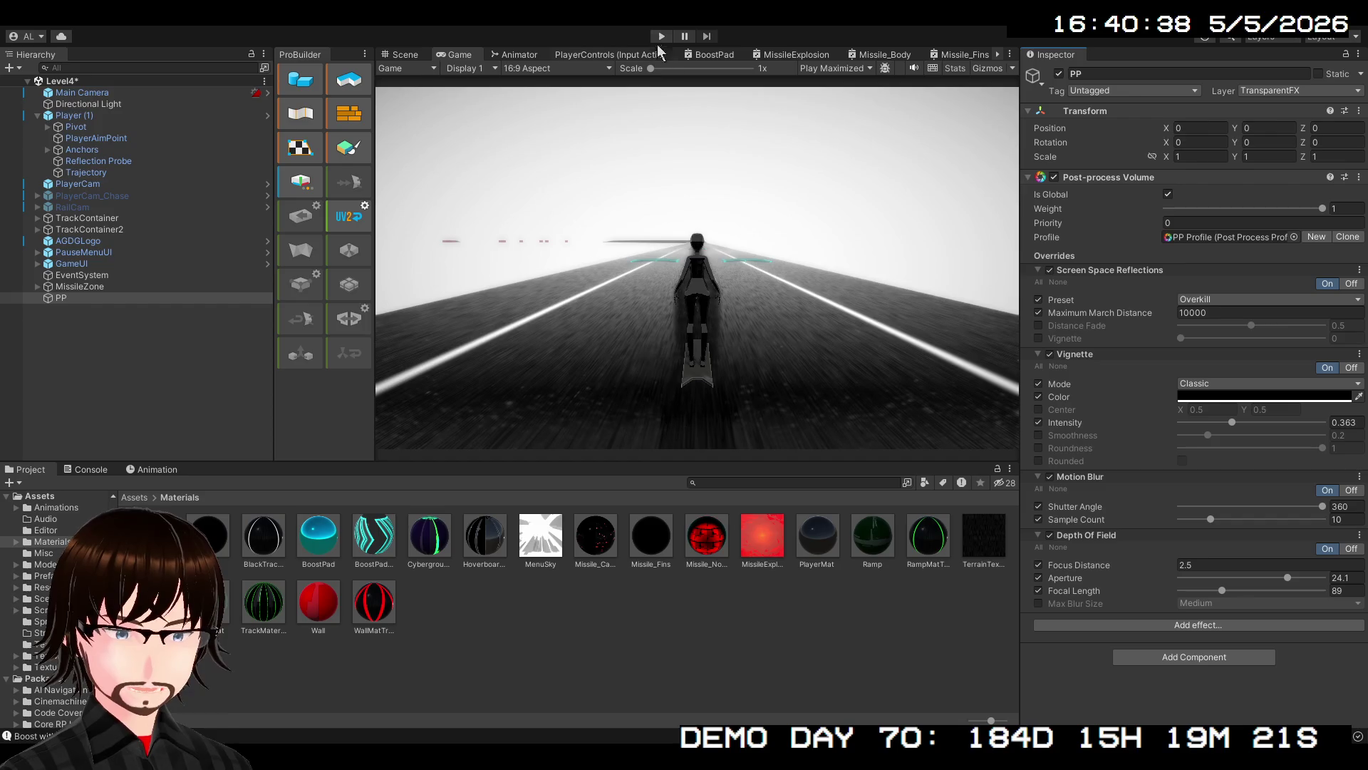
left_click(661, 37)
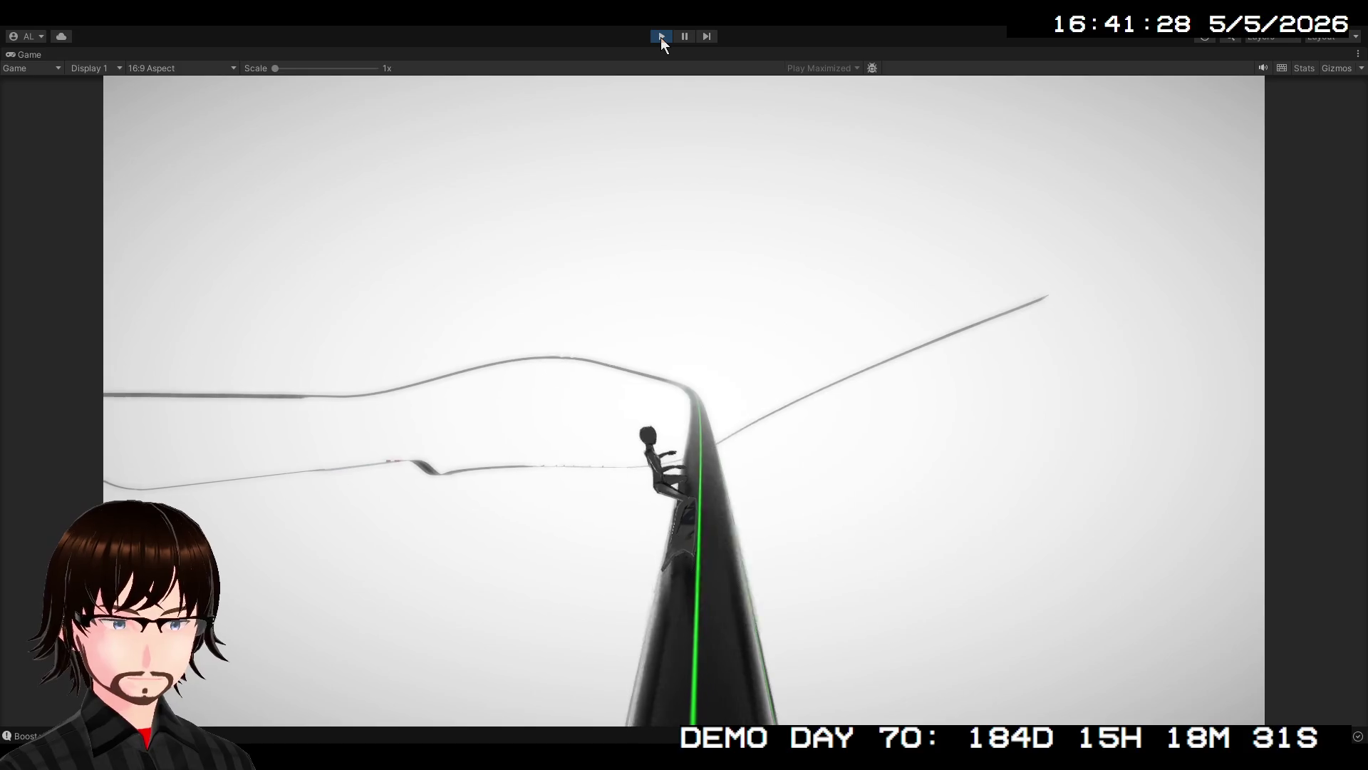
Stop playing, set the SSR preset to High, and clear its Preset, March Distance, Distance Fade and Vignette overrides
left_click(660, 37)
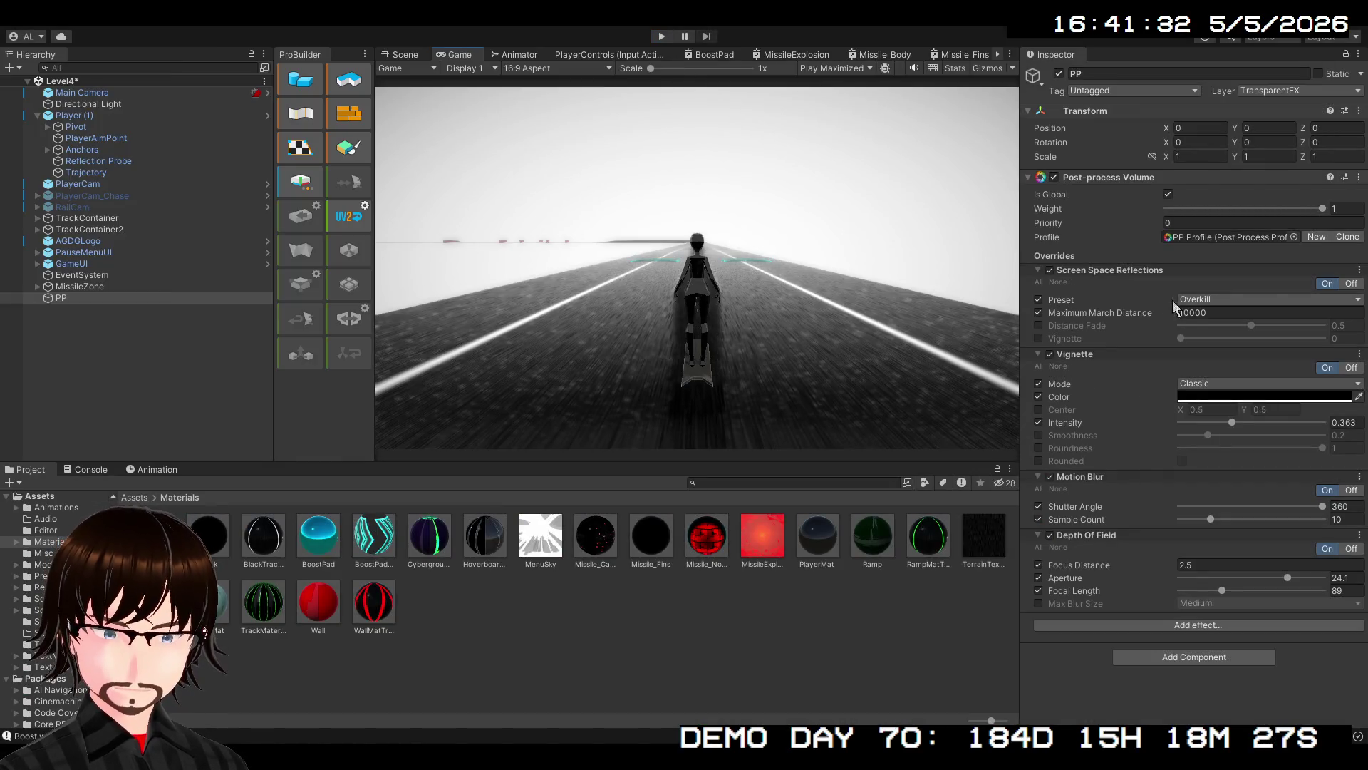
left_click(1214, 357)
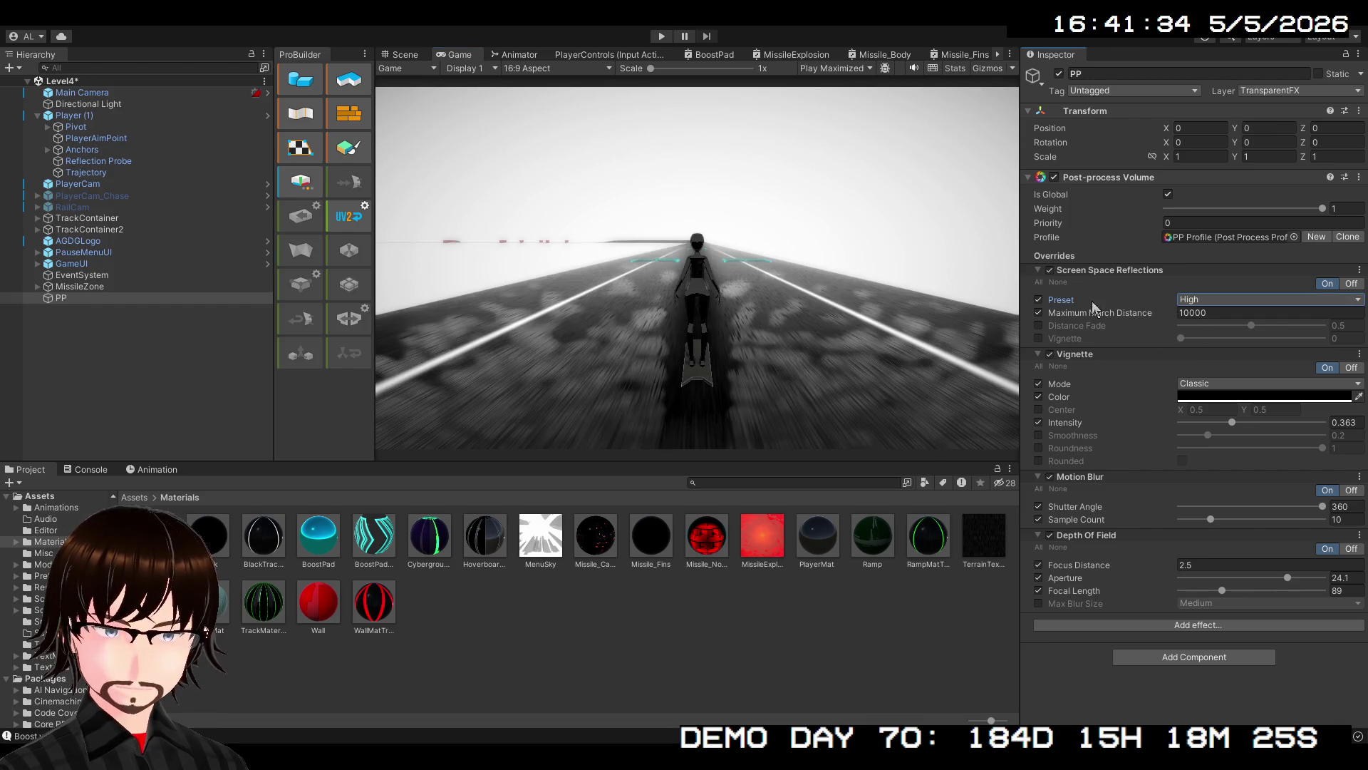
left_click(1039, 300)
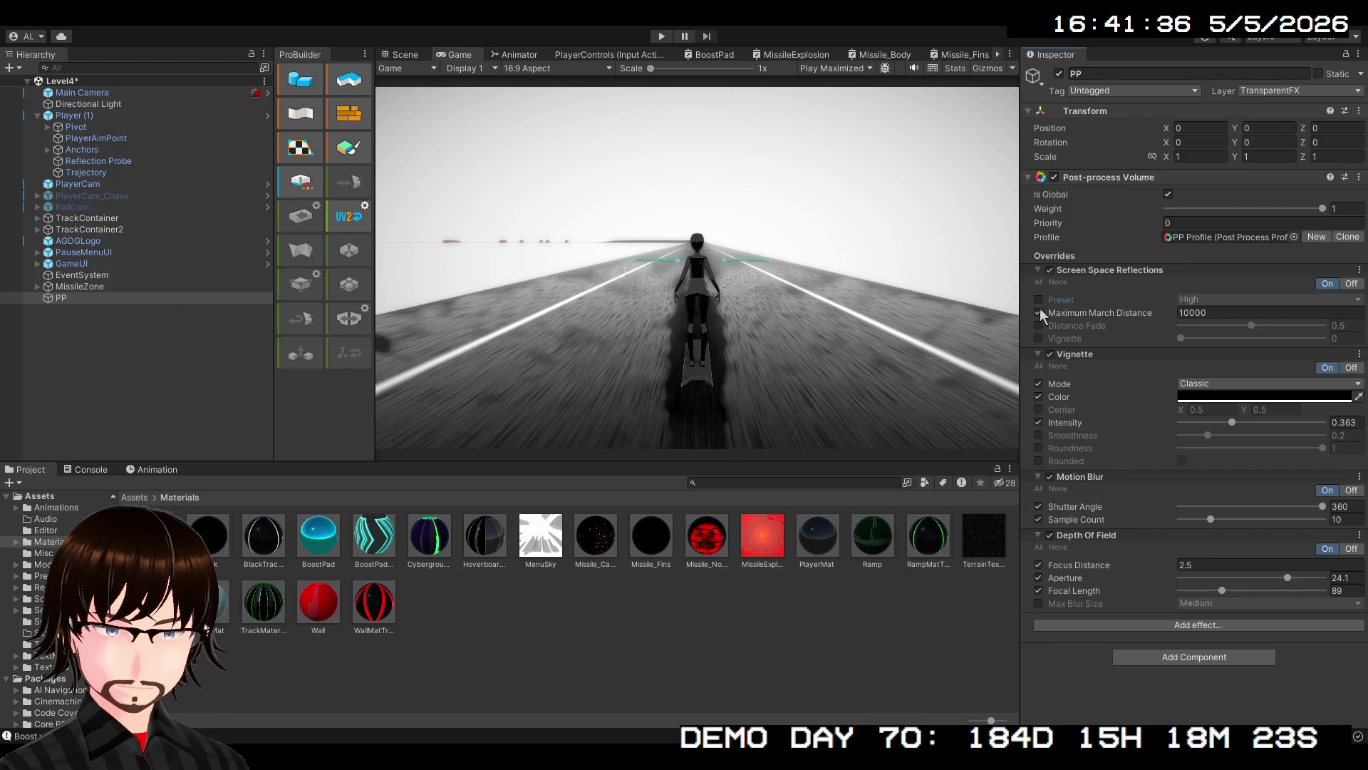
left_click(1039, 315)
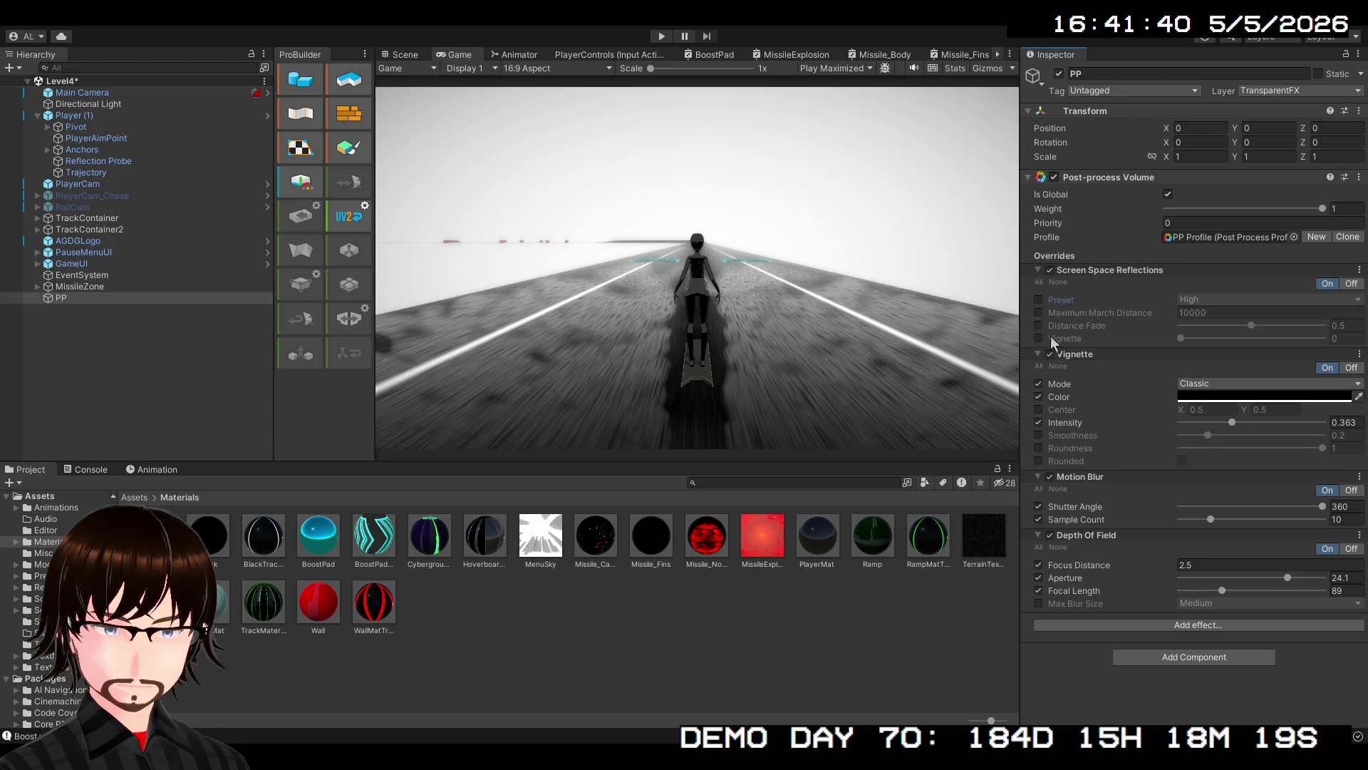
left_click(1041, 325)
left_click(1044, 335)
left_click(1045, 335)
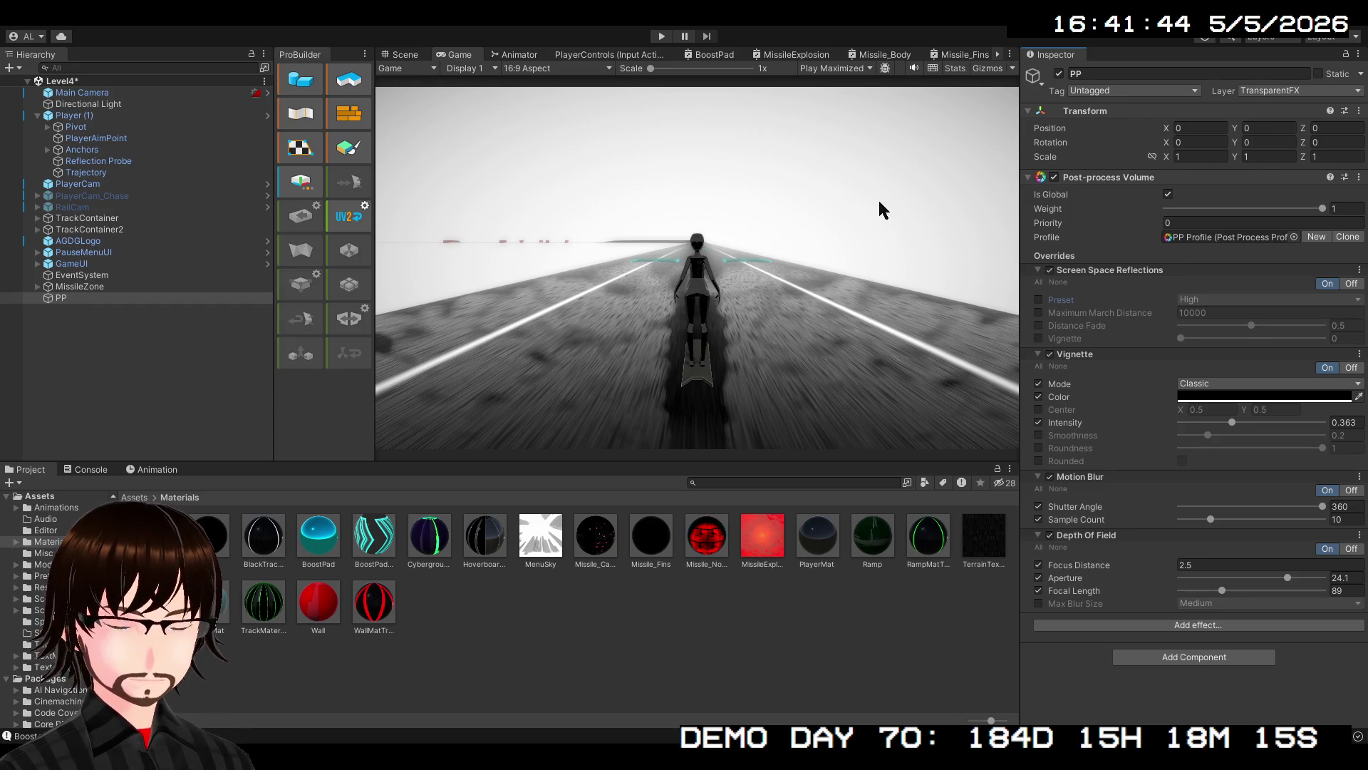
Toggle Screen Space Reflections off and on, then remove it from the volume
left_click(1349, 284)
left_click(1327, 284)
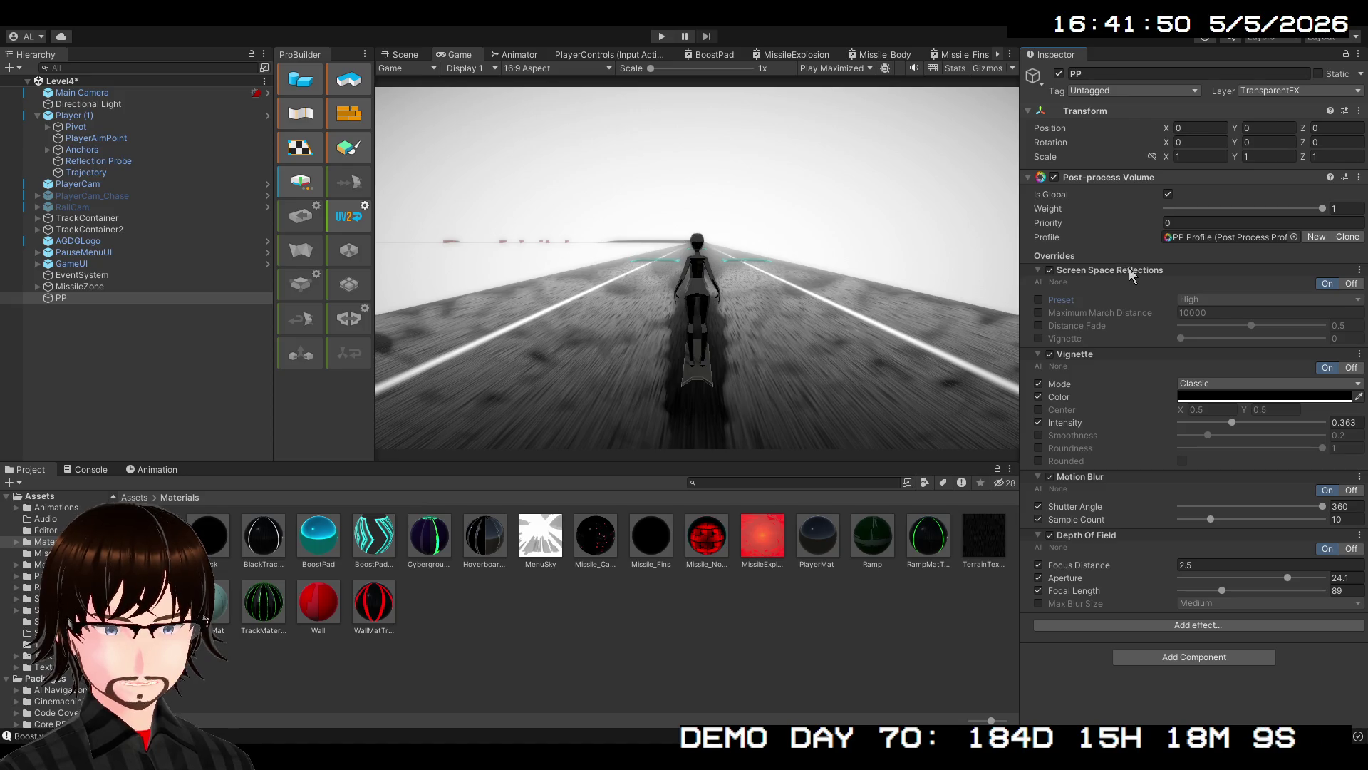
left_click(1149, 293)
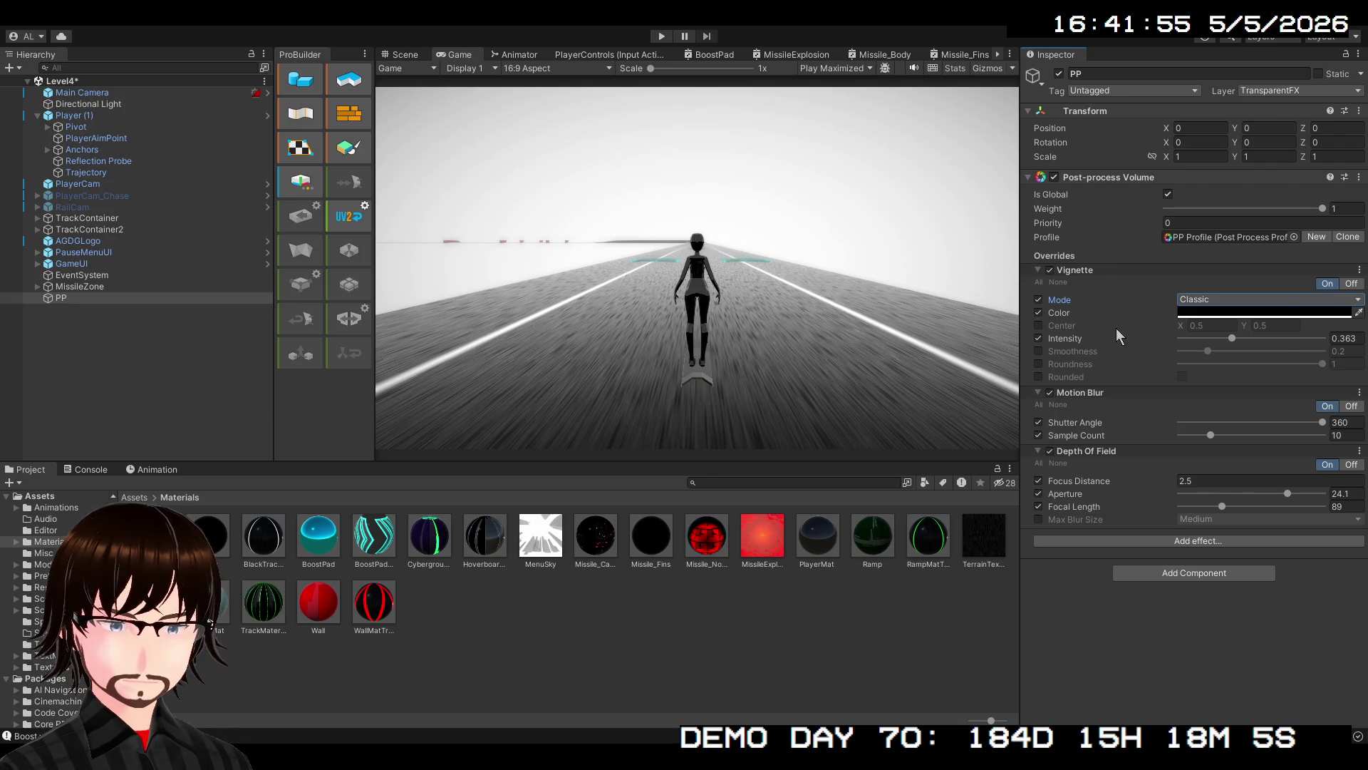
Remove the Motion Blur, Depth Of Field and Vignette effects, leaving the volume with no overrides
right_click(1066, 395)
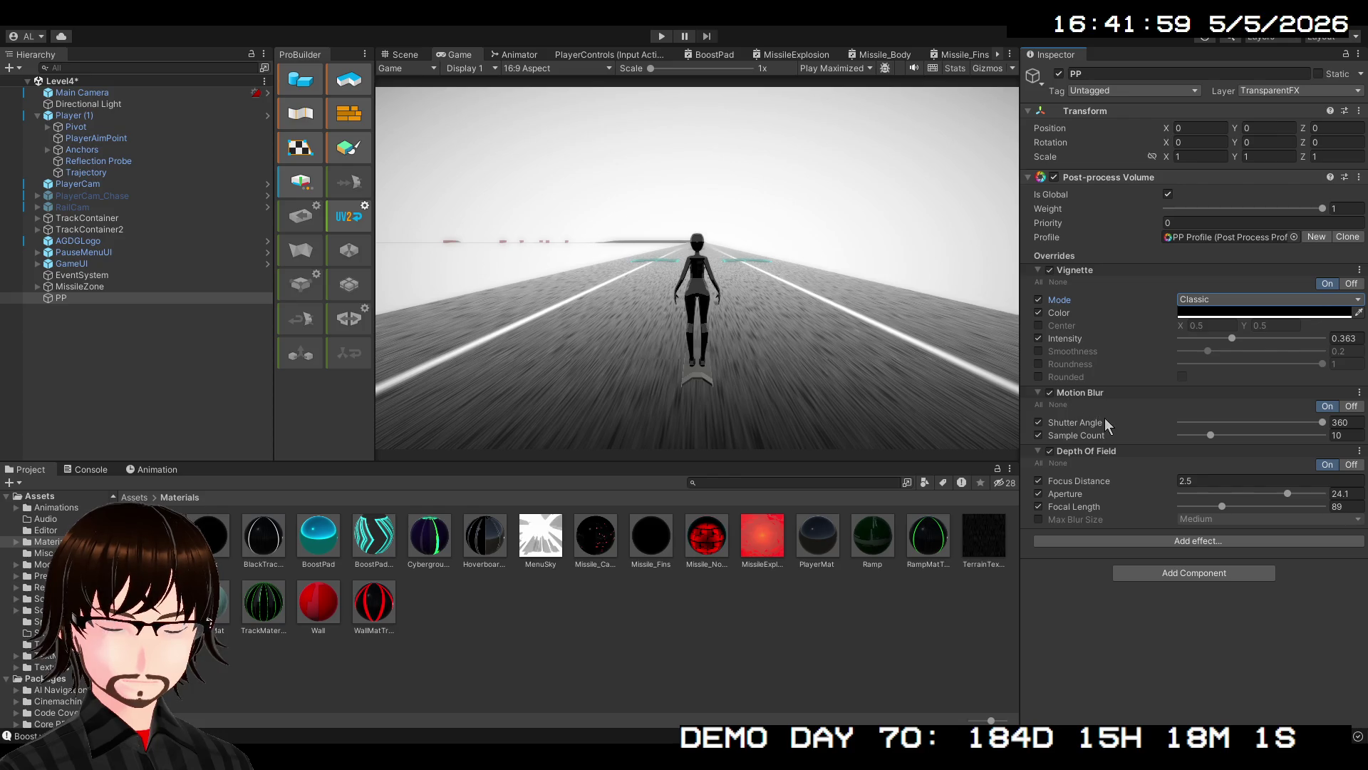
left_click(1105, 418)
right_click(1088, 392)
left_click(1108, 413)
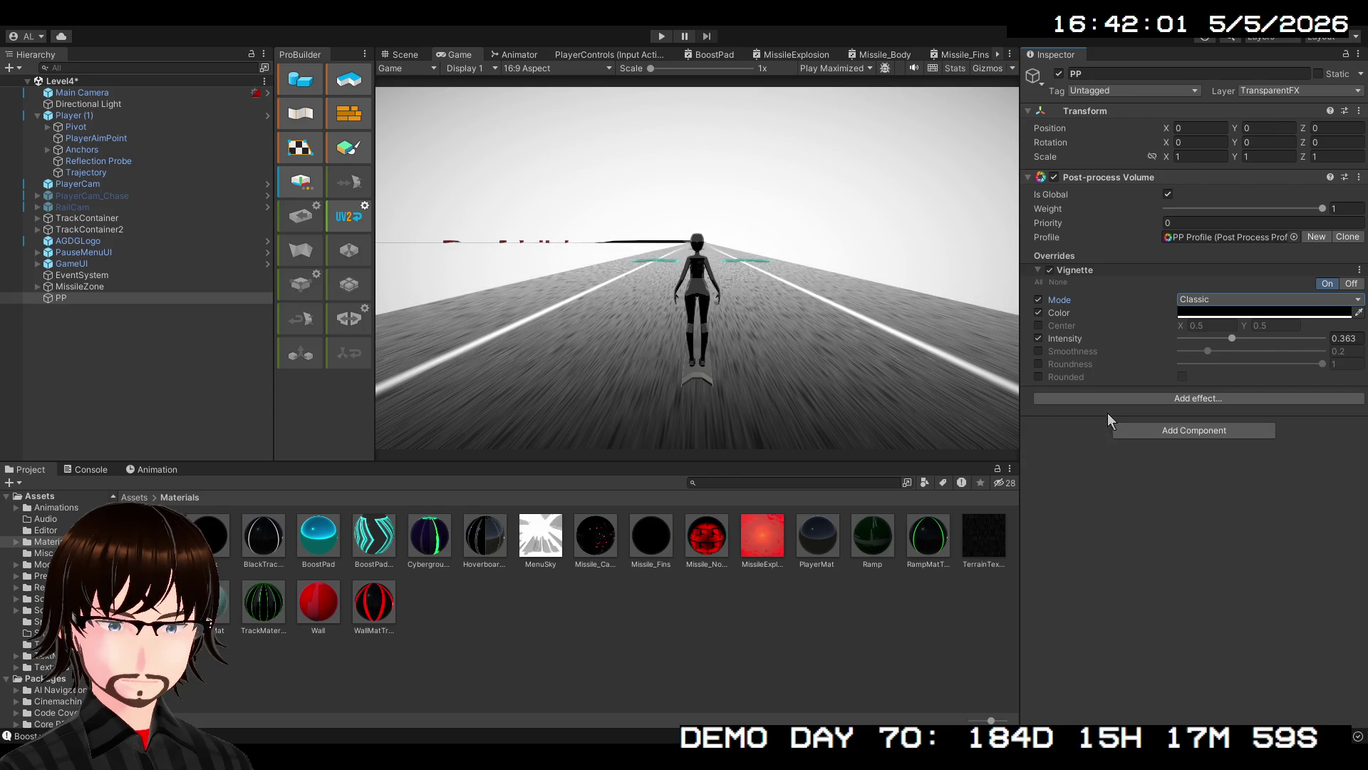
right_click(1088, 268)
left_click(1119, 293)
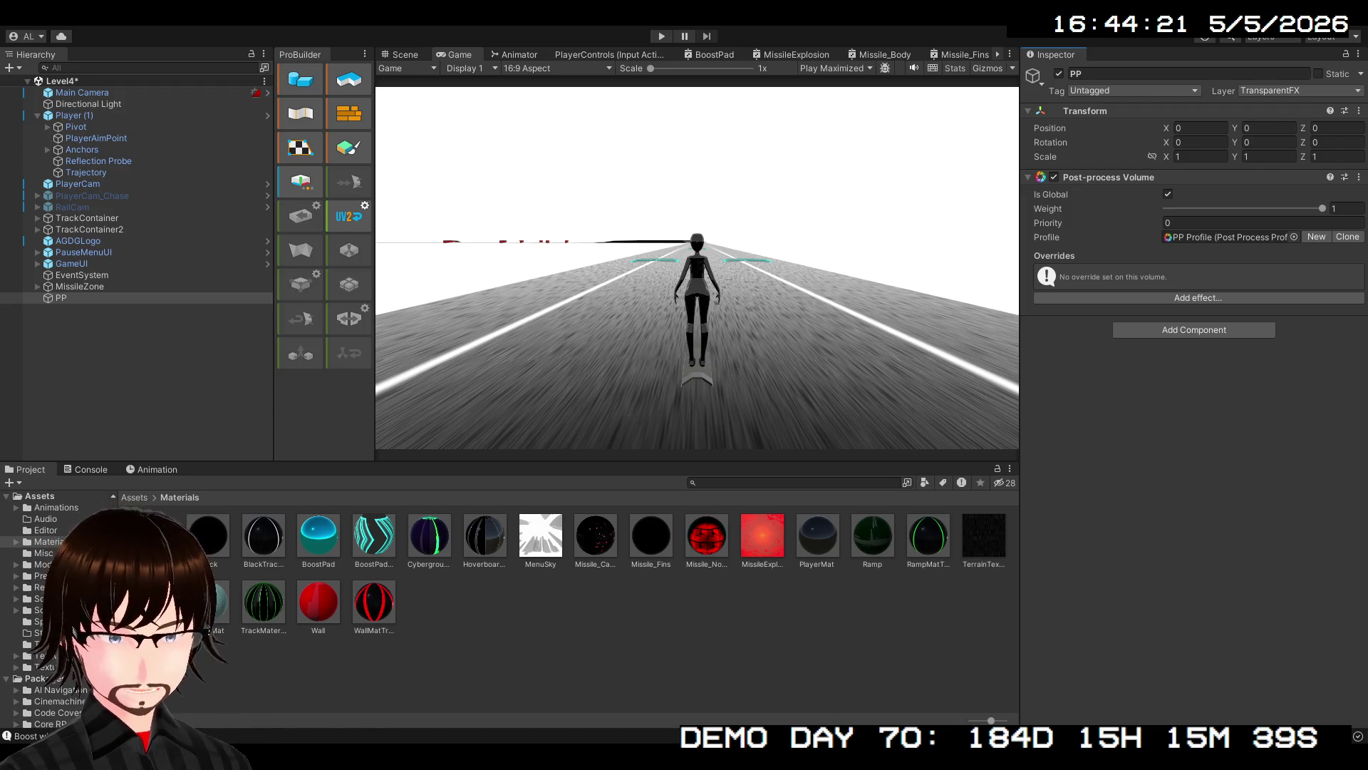
Save the Level4 scene with Ctrl+S
key("ctrl+s")
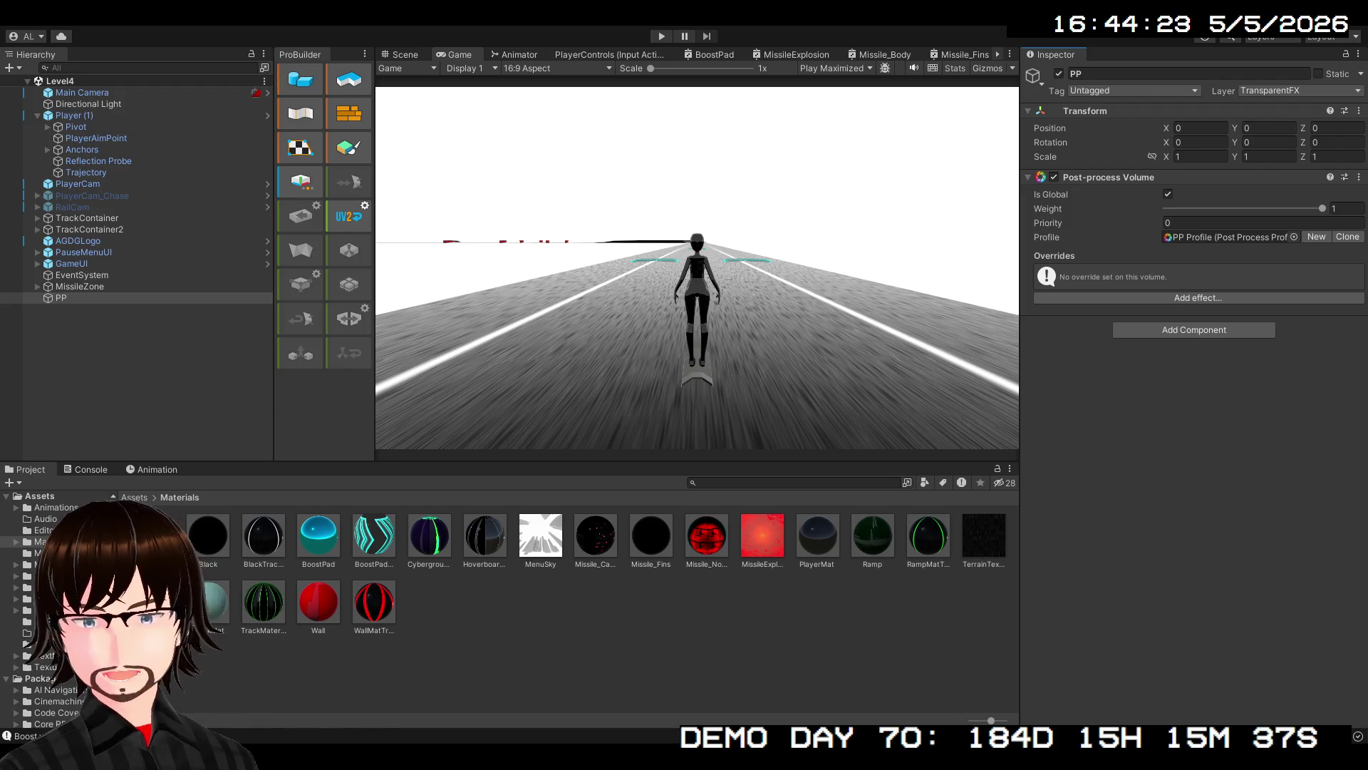
left_click(95, 95)
scroll(1075, 452, "down", 10)
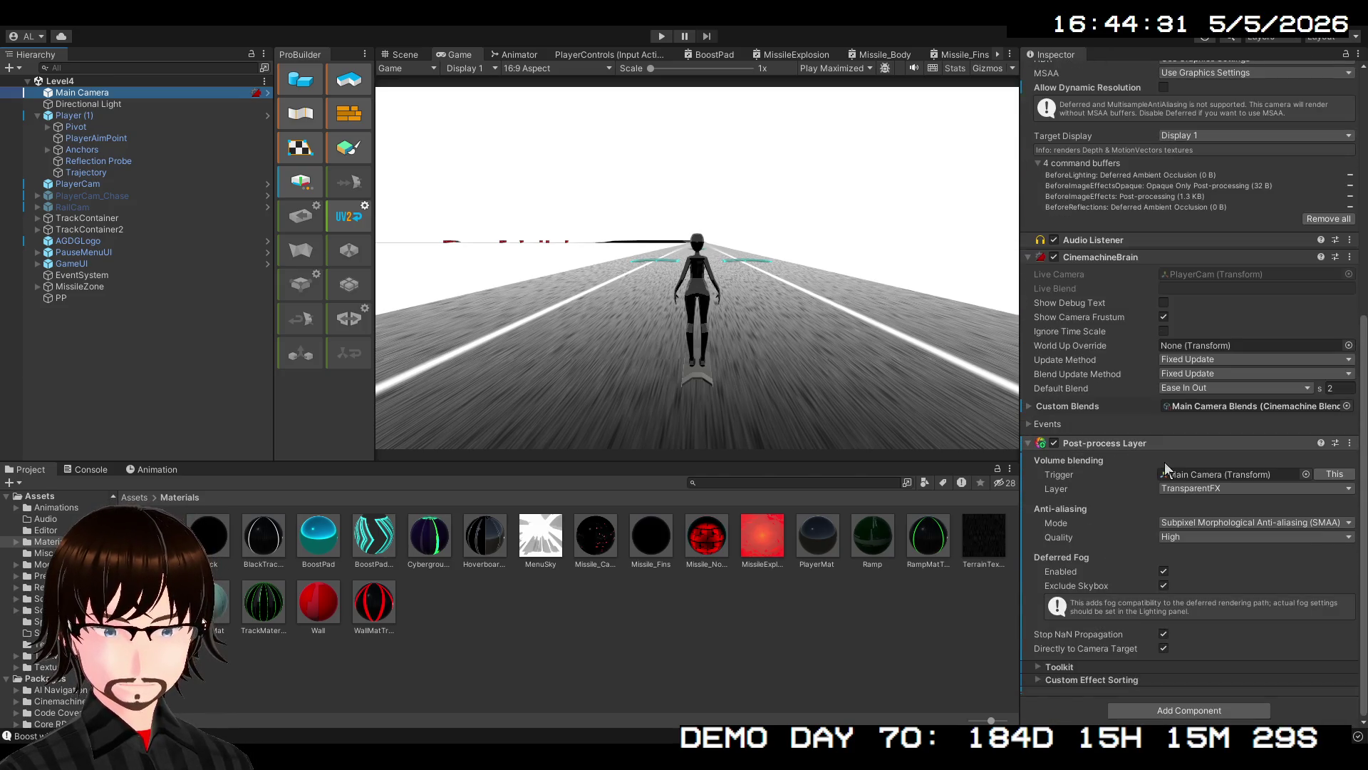
left_click(1096, 468)
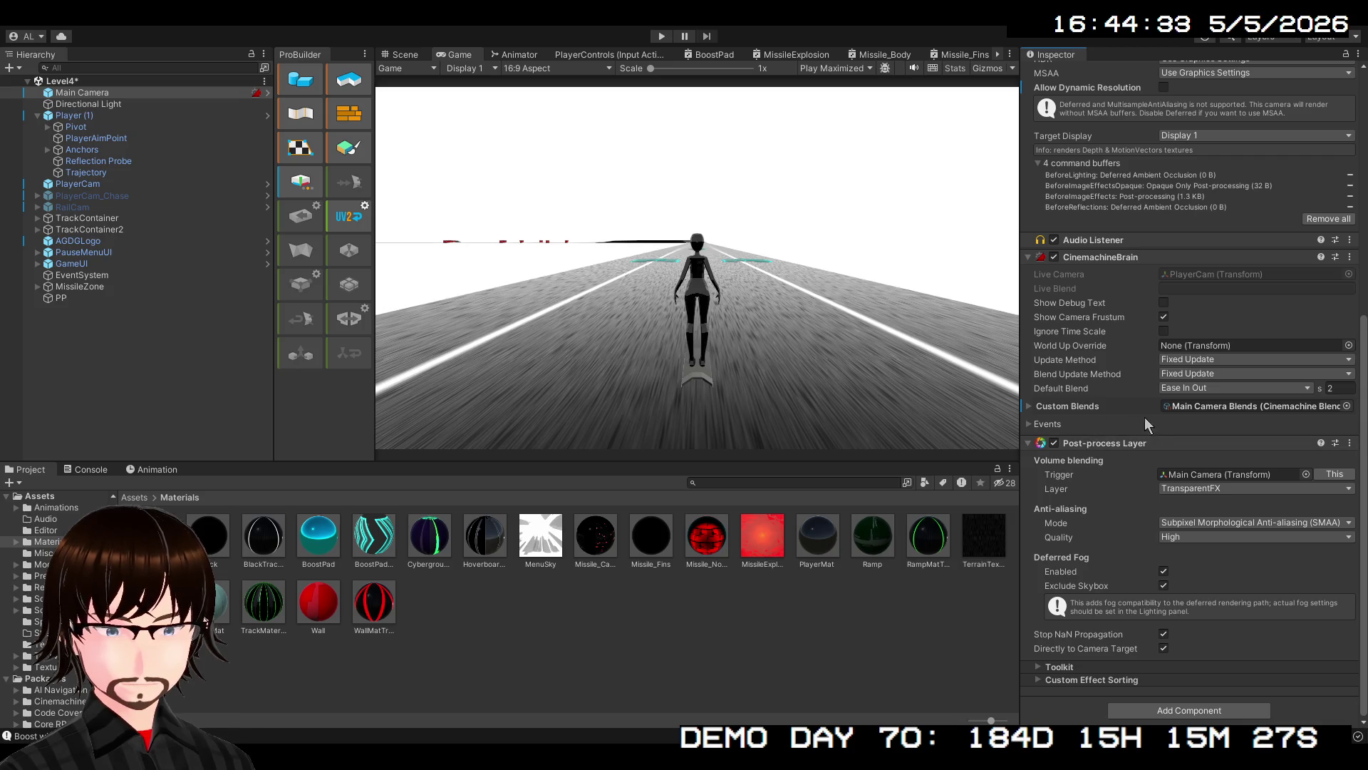
left_click(56, 301)
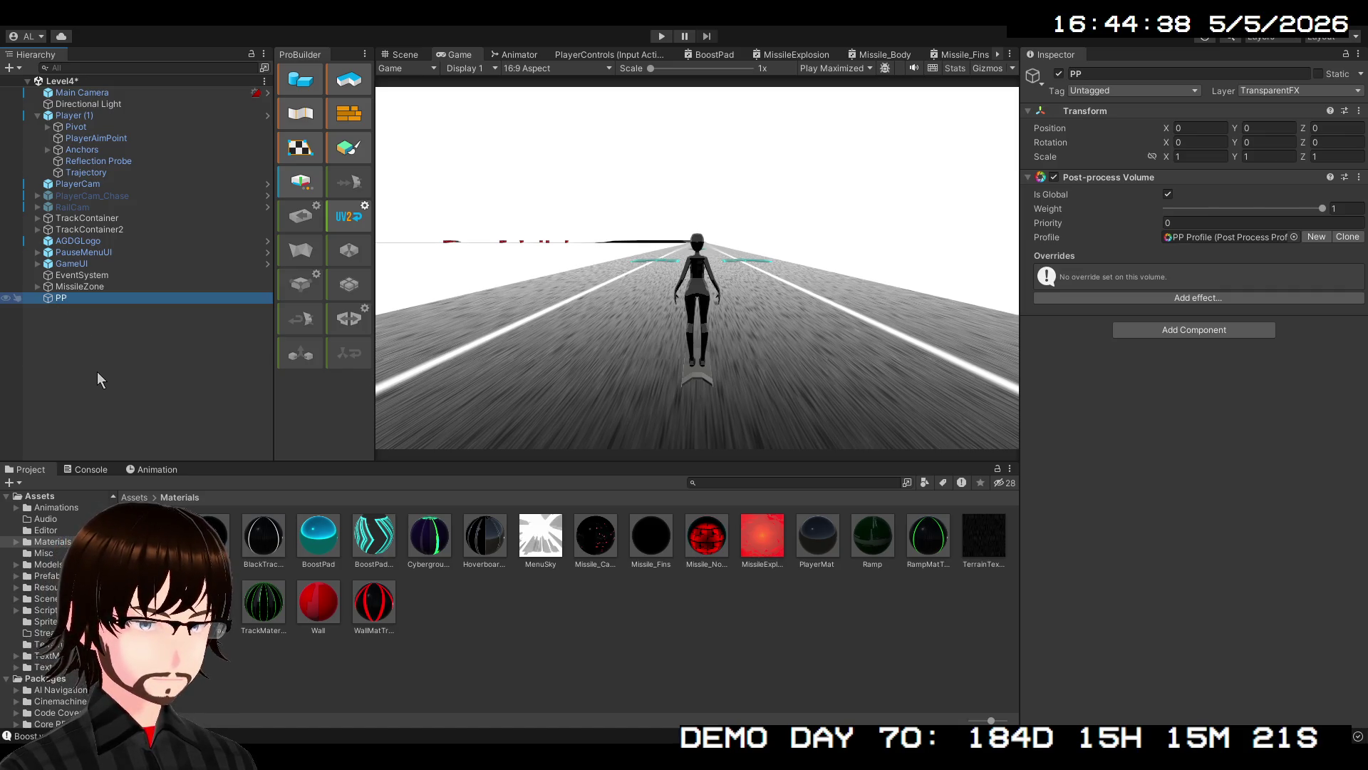
Make PP a prefab by dragging it into the Assets/Prefabs folder
left_click(41, 365)
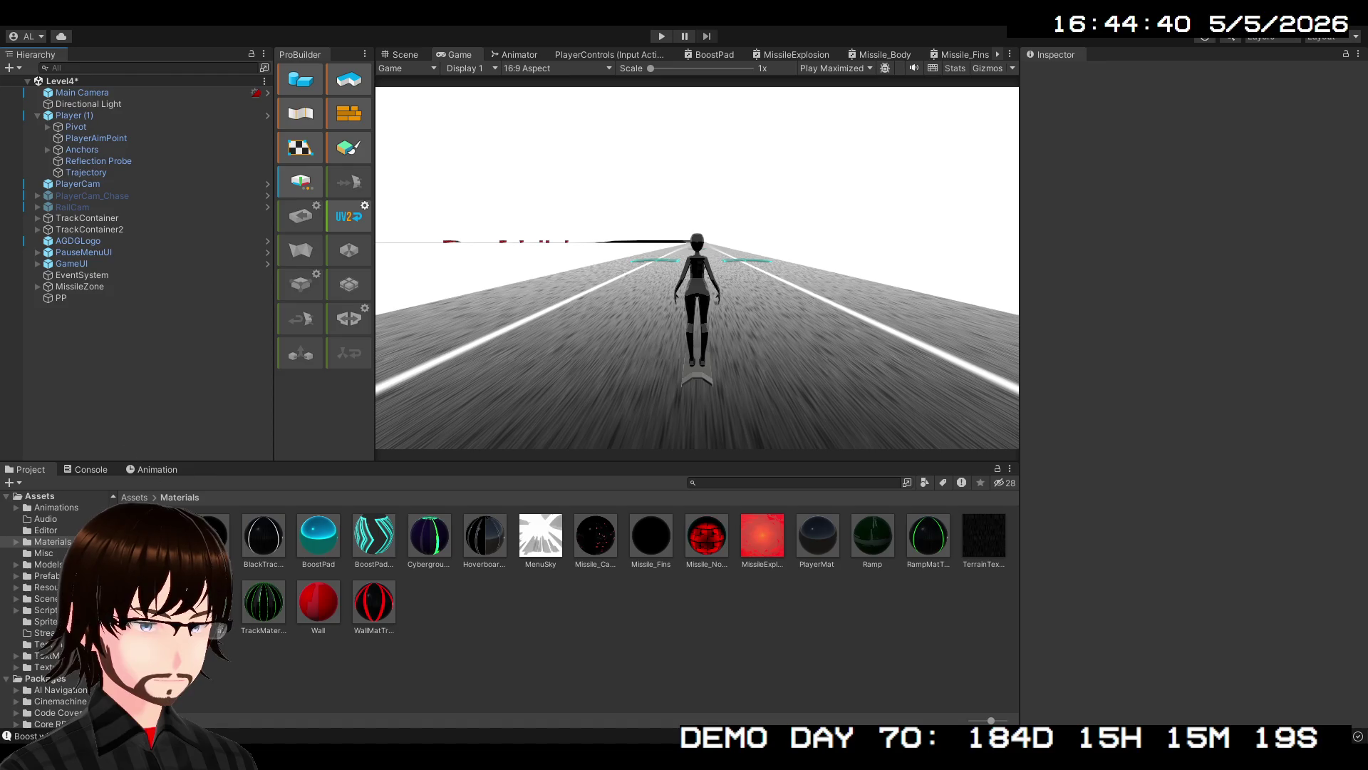
left_click(134, 497)
double_click(474, 541)
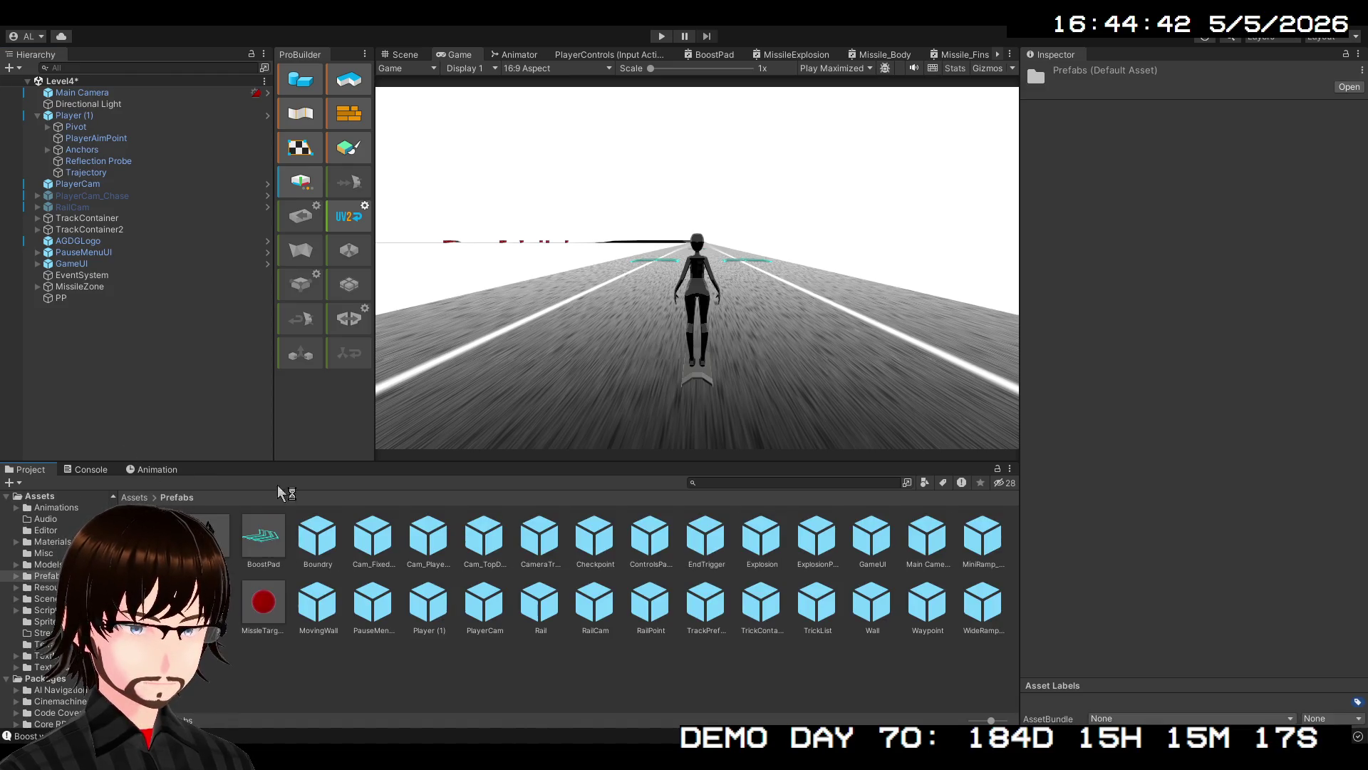
mouse_move(63, 300)
left_mouse_down()
mouse_move(55, 307)
mouse_move(335, 580)
mouse_move(406, 677)
left_mouse_up()
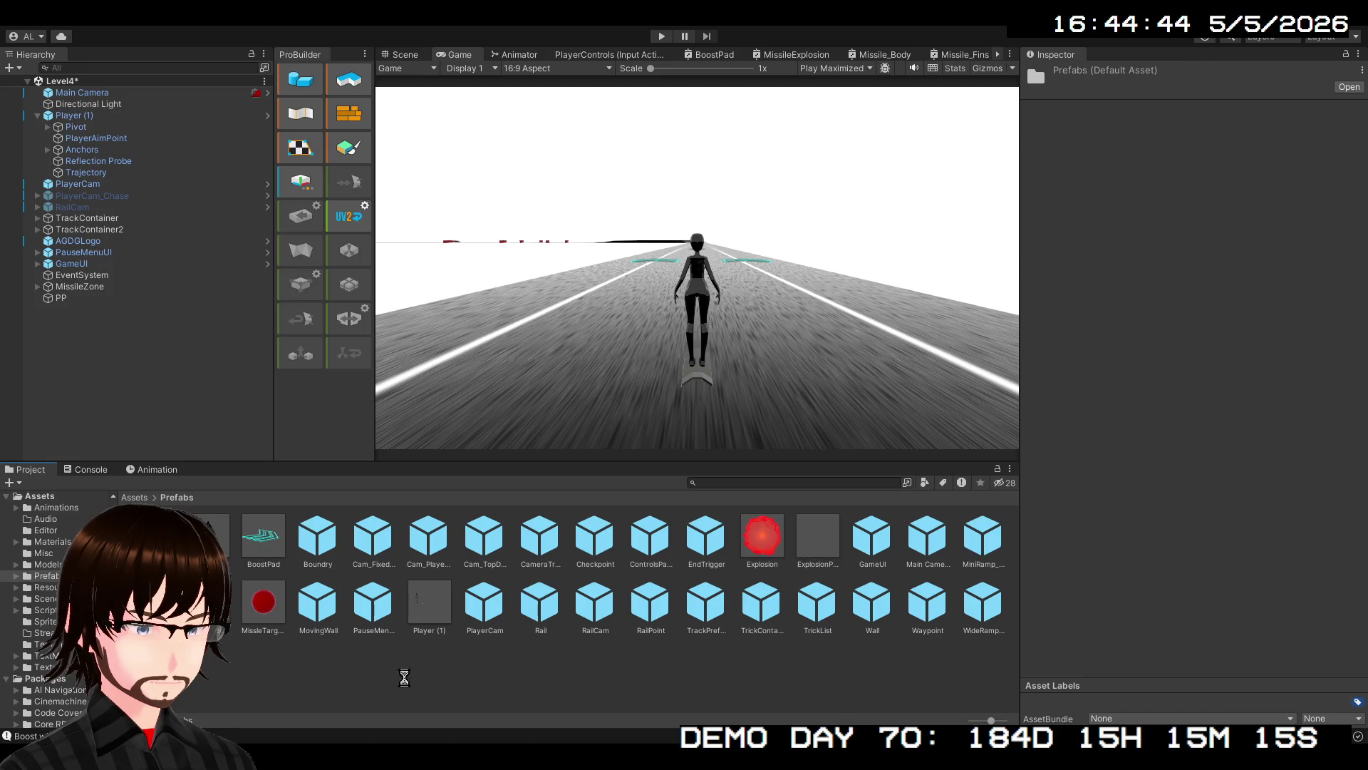
Reselect PP in the Hierarchy and save the Level4 scene
left_click(584, 678)
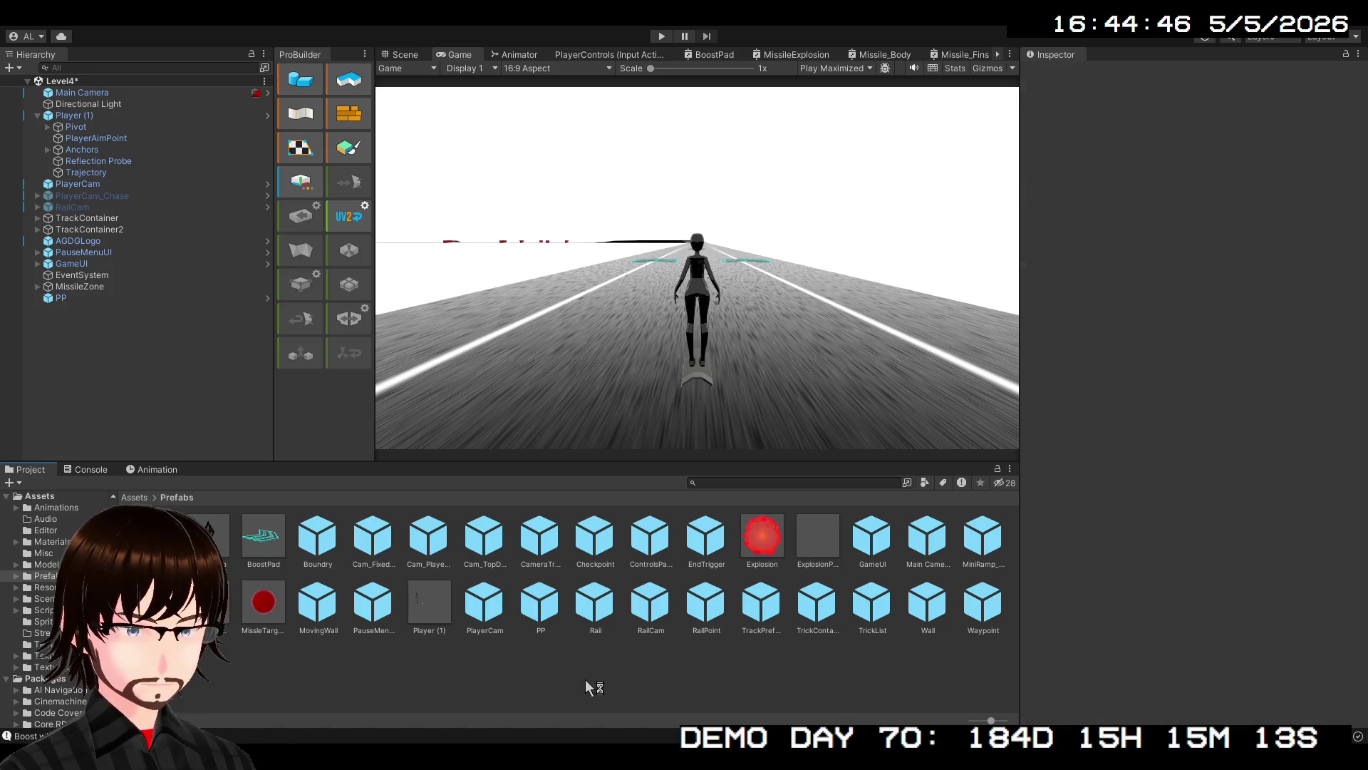
left_click(59, 300)
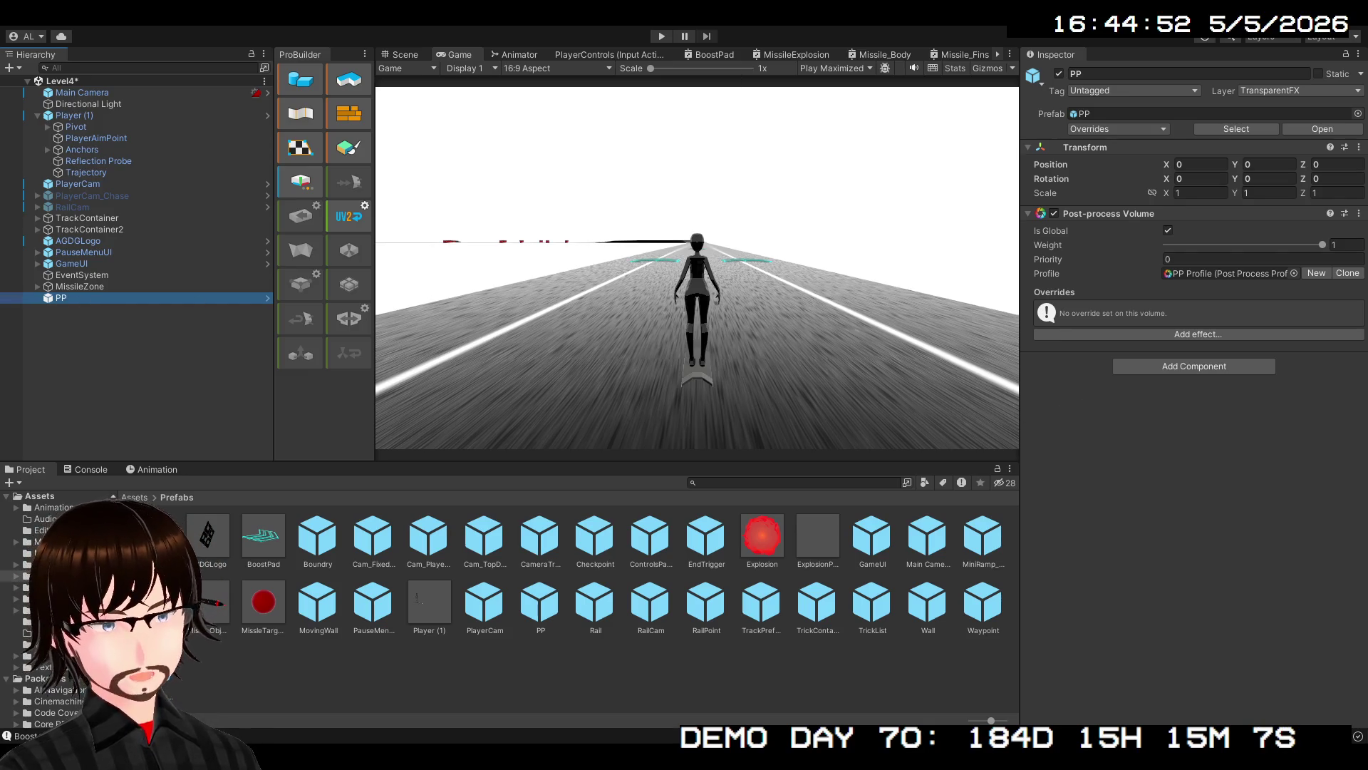
key("ctrl+s")
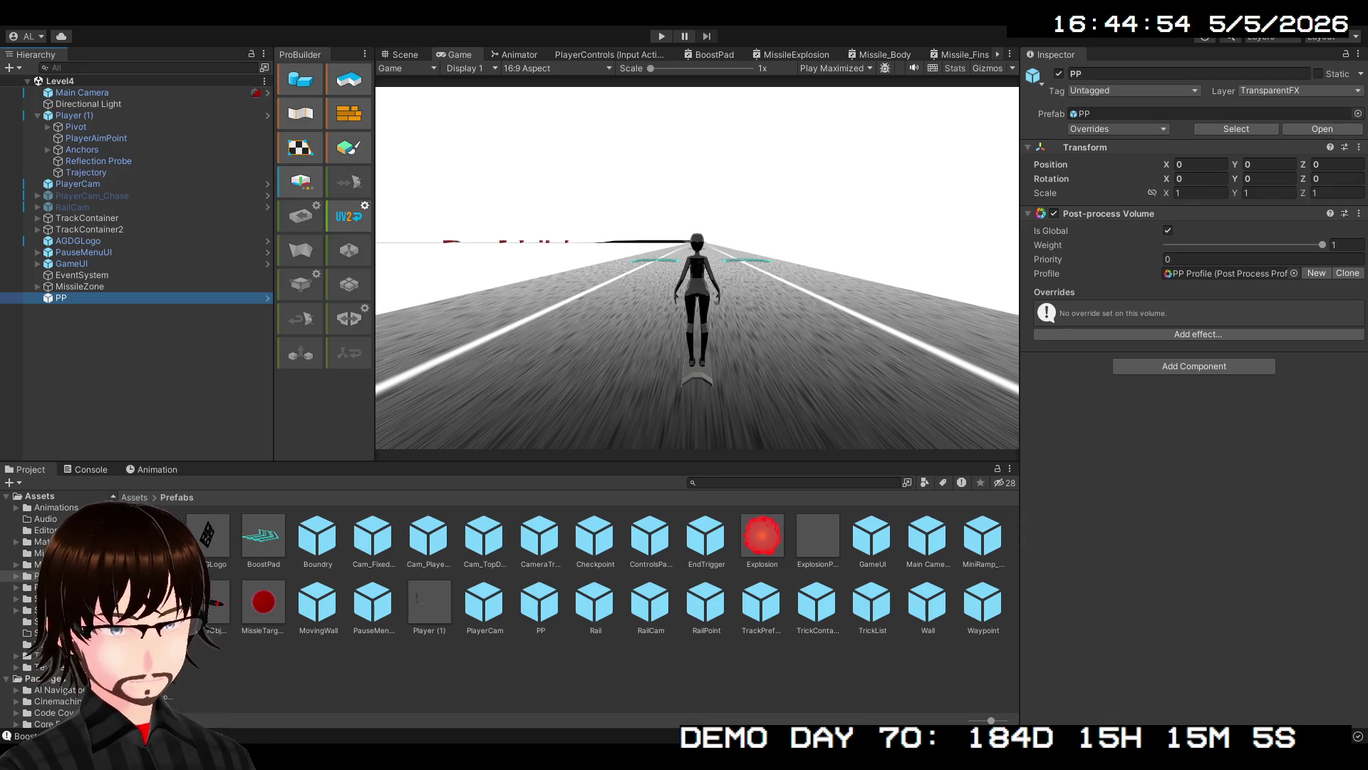